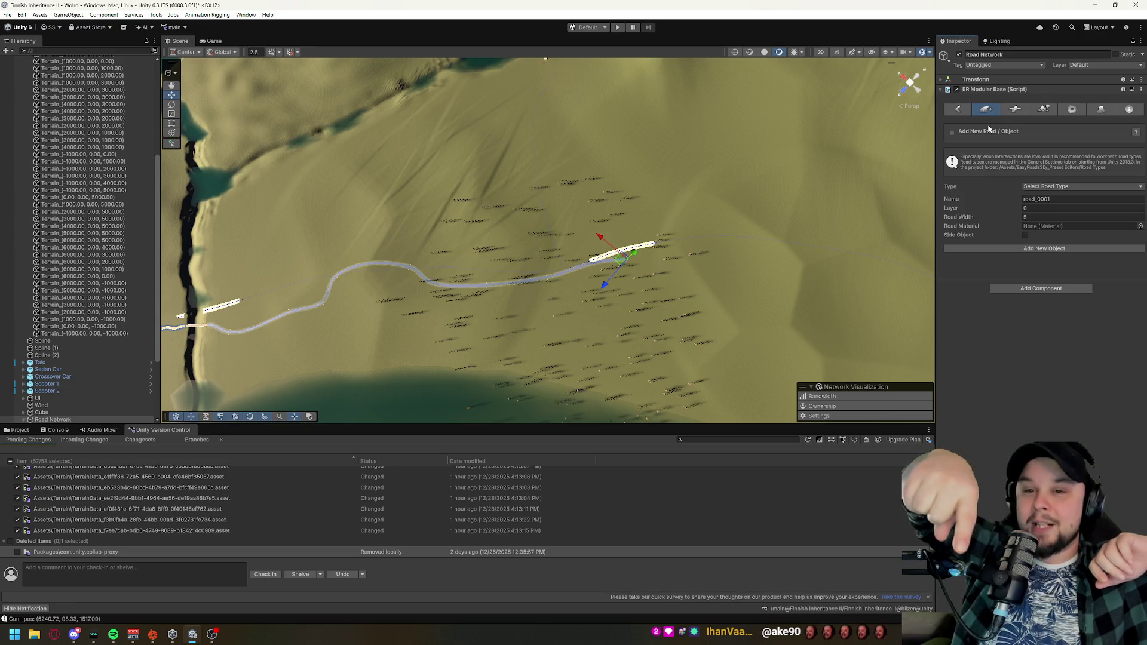
# - Tilt the view low, frame the asphalt road and zoom into the forest floor beside it
pyautogui.moveTo(594, 295)
pyautogui.mouseDown()
pyautogui.moveTo(777, 184)
pyautogui.moveTo(745, 150)
pyautogui.mouseUp()
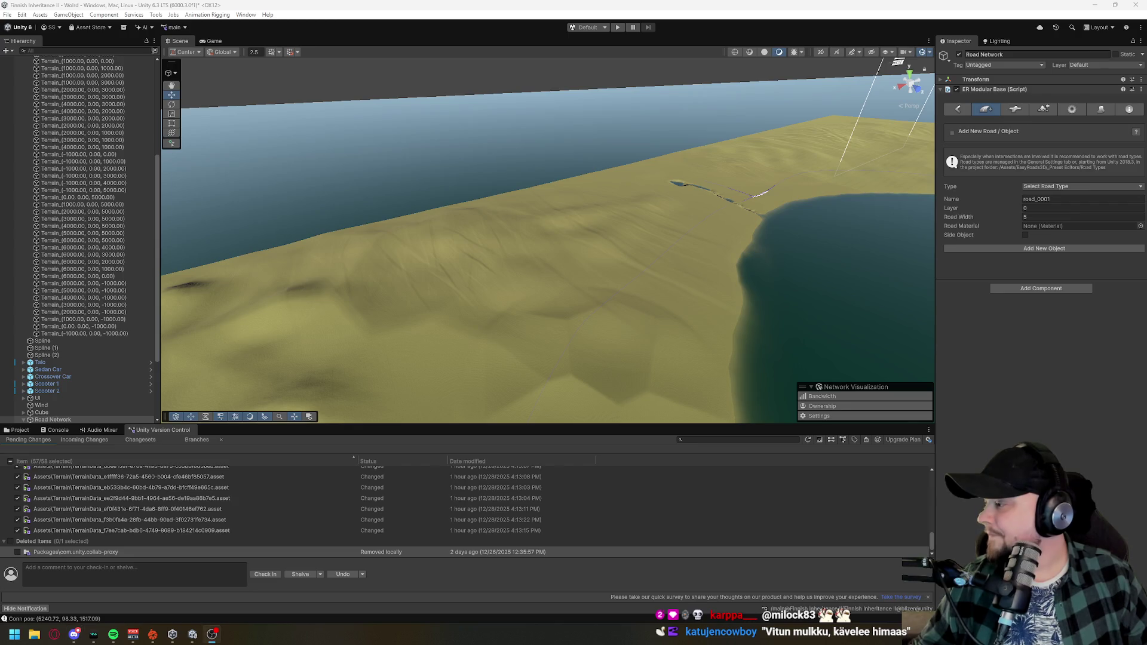
pyautogui.press('f')
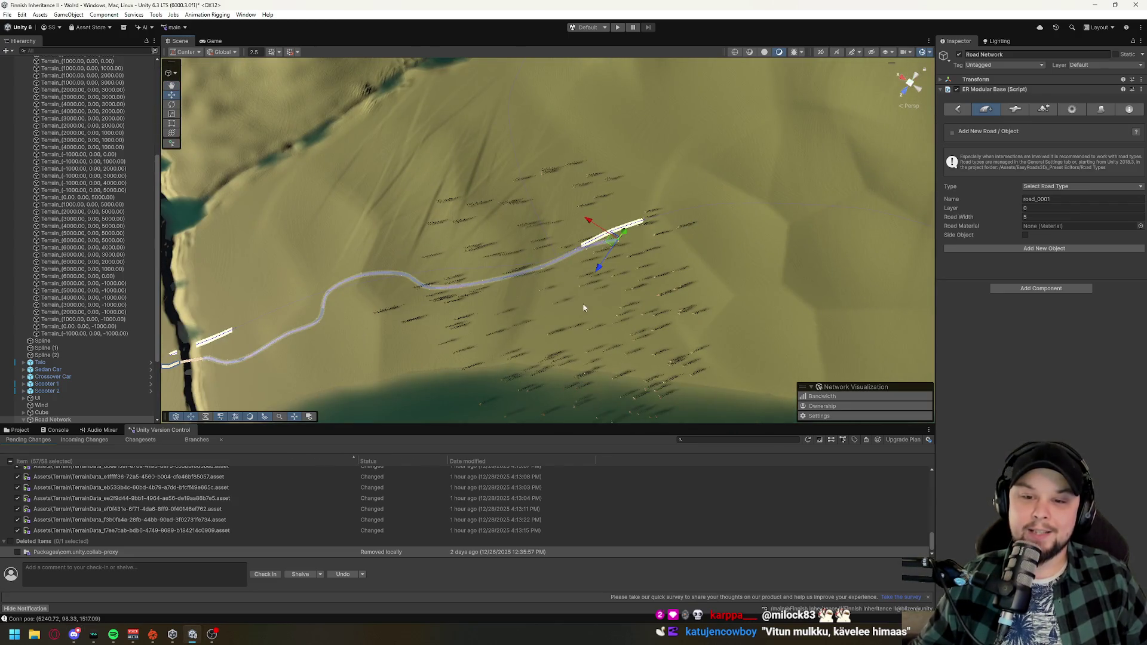
pyautogui.scroll(10, 588, 309)
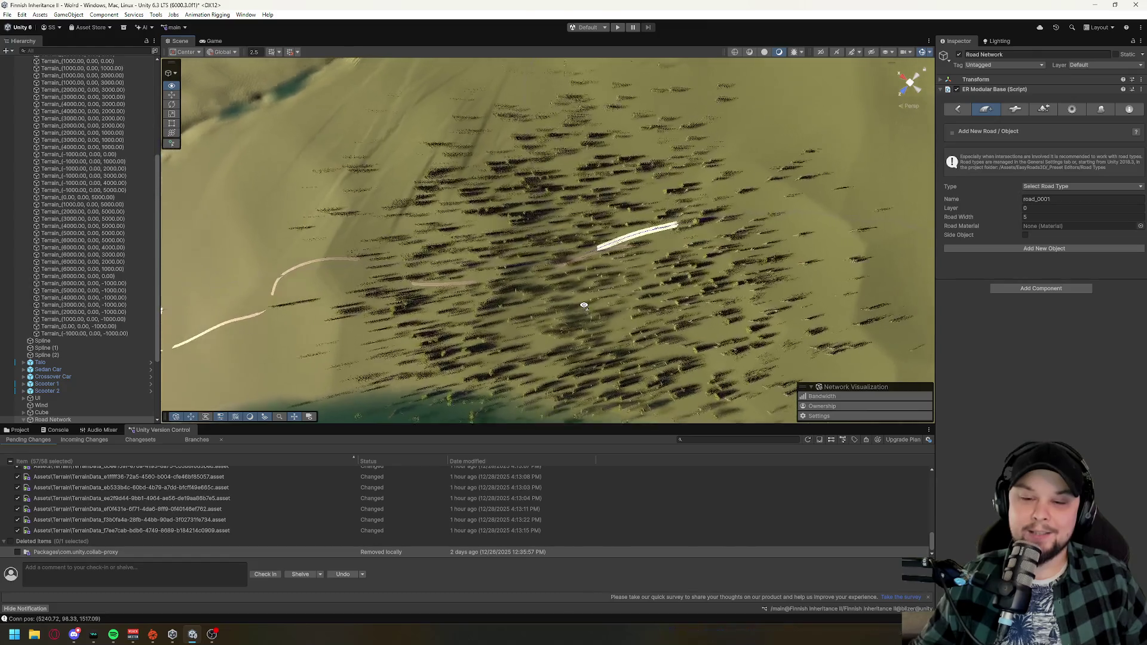
pyautogui.scroll(10, 584, 306)
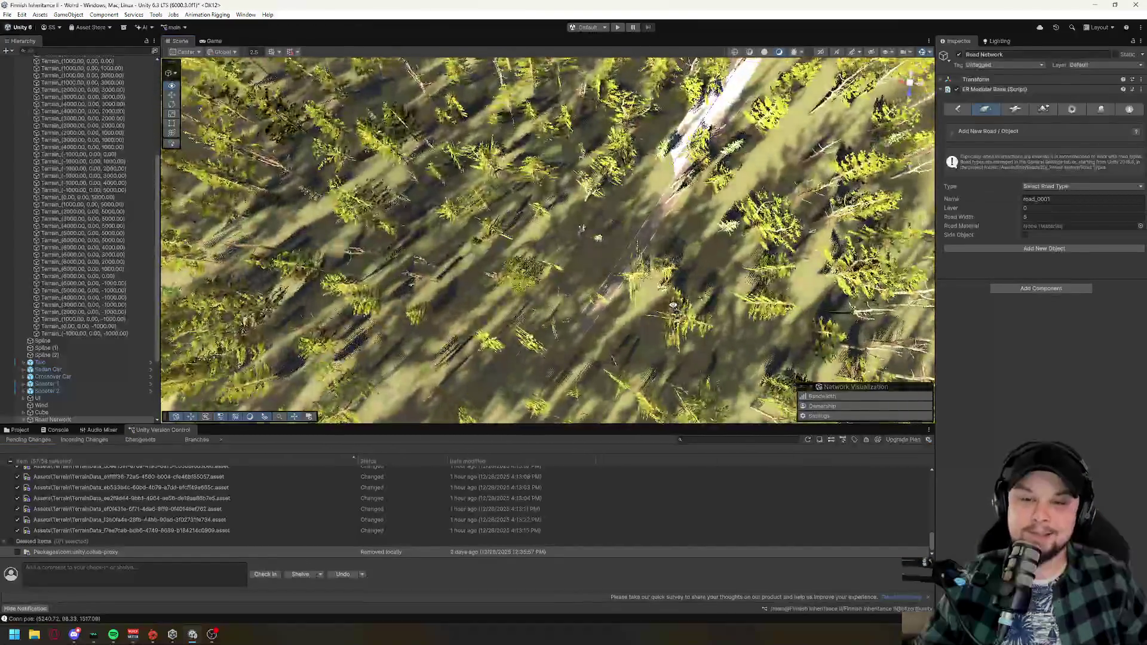
pyautogui.scroll(10, 719, 326)
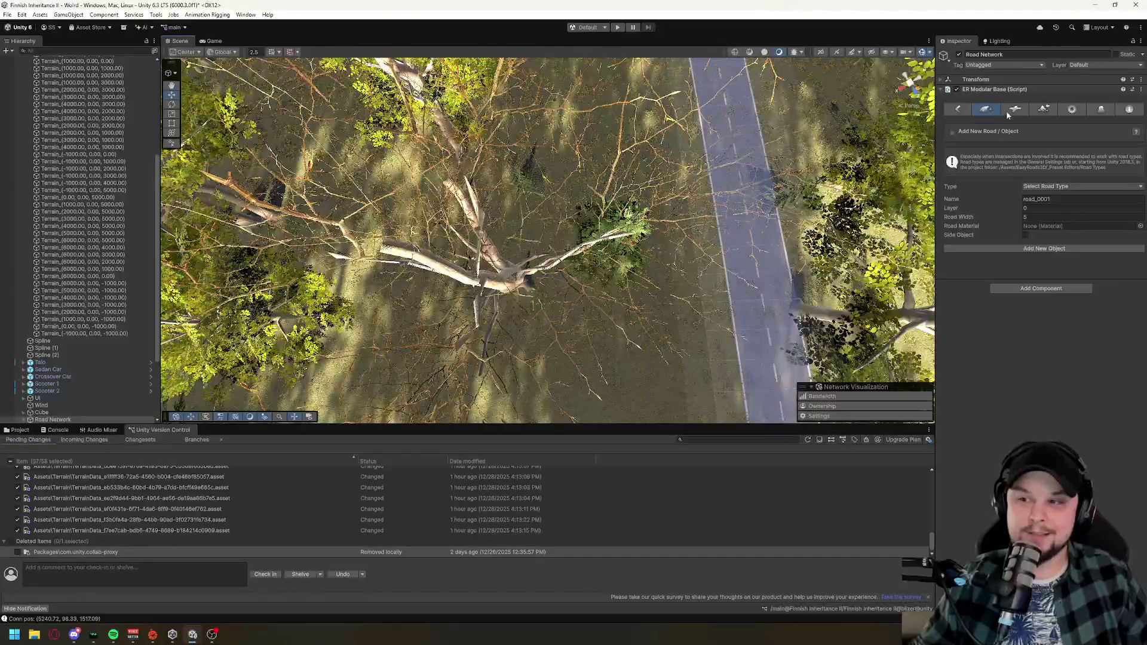
# - Choose road type 8. Dirt Path Gravel and add a new gravel path object
pyautogui.click(1048, 186)
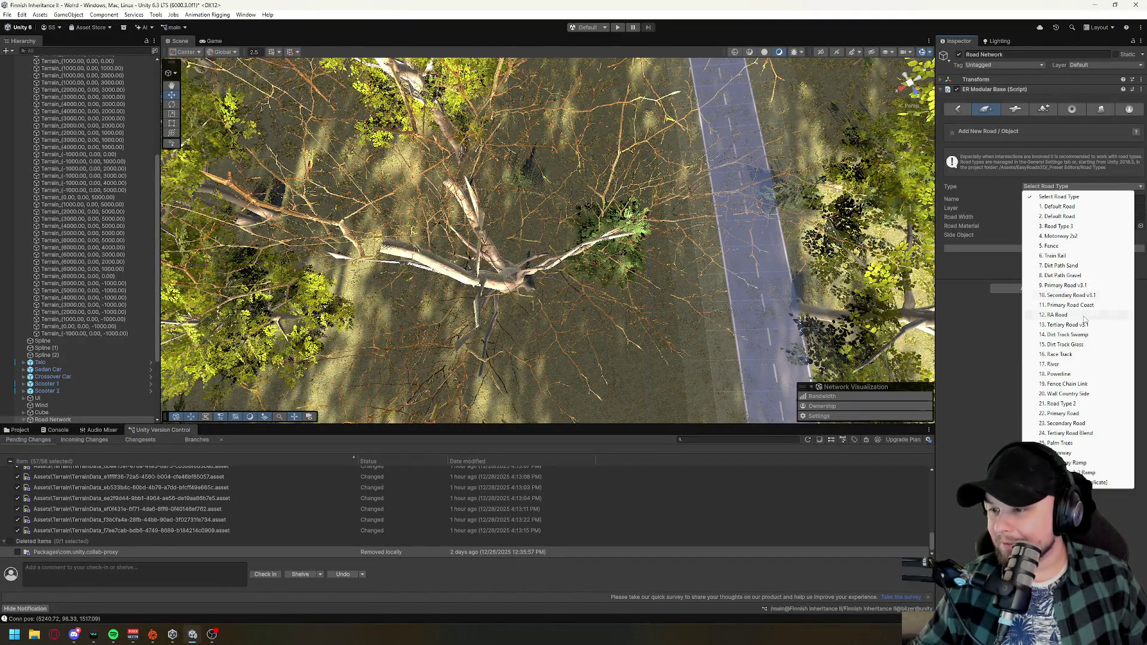
pyautogui.click(1063, 275)
pyautogui.click(1025, 248)
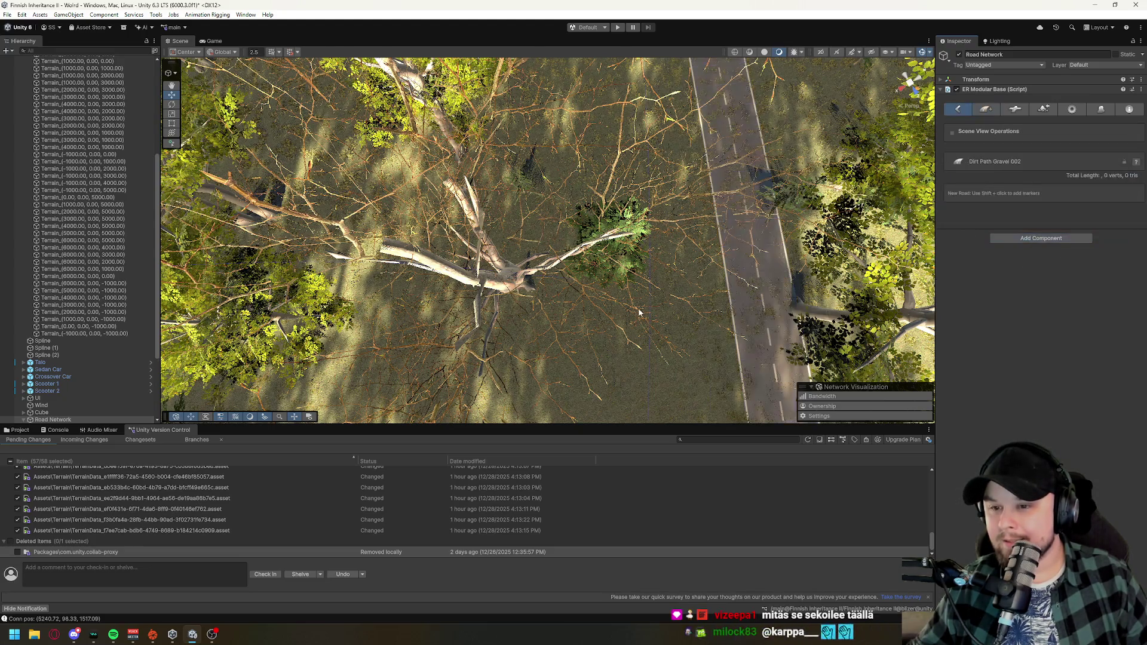
pyautogui.scroll(5, 690, 275)
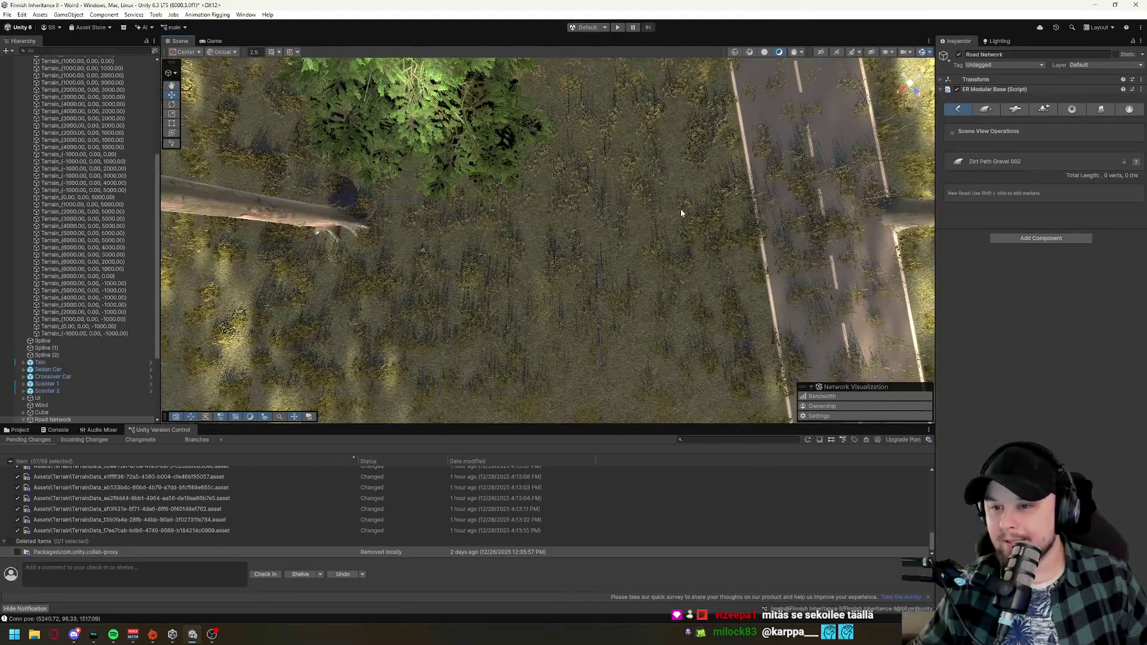
# - Place the path's first markers beside the asphalt road and drag its end marker into the forest
pyautogui.keyDown('shift'); pyautogui.click(680, 209); pyautogui.keyUp('shift')
pyautogui.keyDown('shift'); pyautogui.click(231, 248); pyautogui.keyUp('shift')
pyautogui.moveTo(744, 318)
pyautogui.mouseDown()
pyautogui.moveTo(661, 284)
pyautogui.moveTo(560, 208)
pyautogui.mouseUp()
pyautogui.click(512, 252)
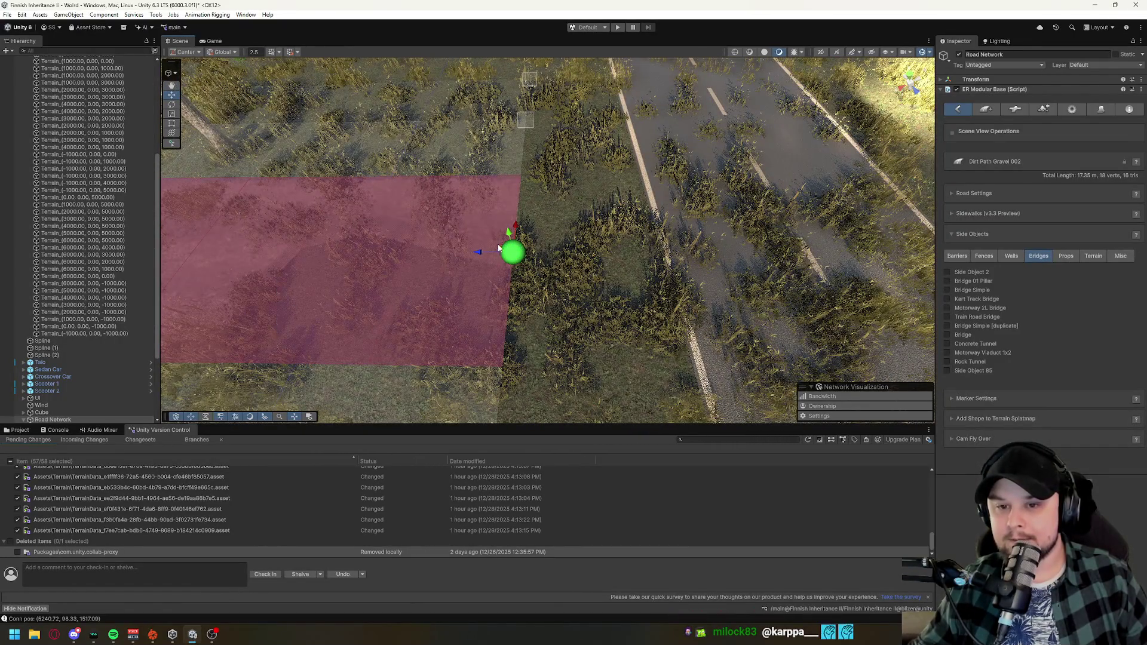
pyautogui.moveTo(481, 253)
pyautogui.mouseDown()
pyautogui.moveTo(623, 253)
pyautogui.moveTo(633, 187)
pyautogui.mouseUp()
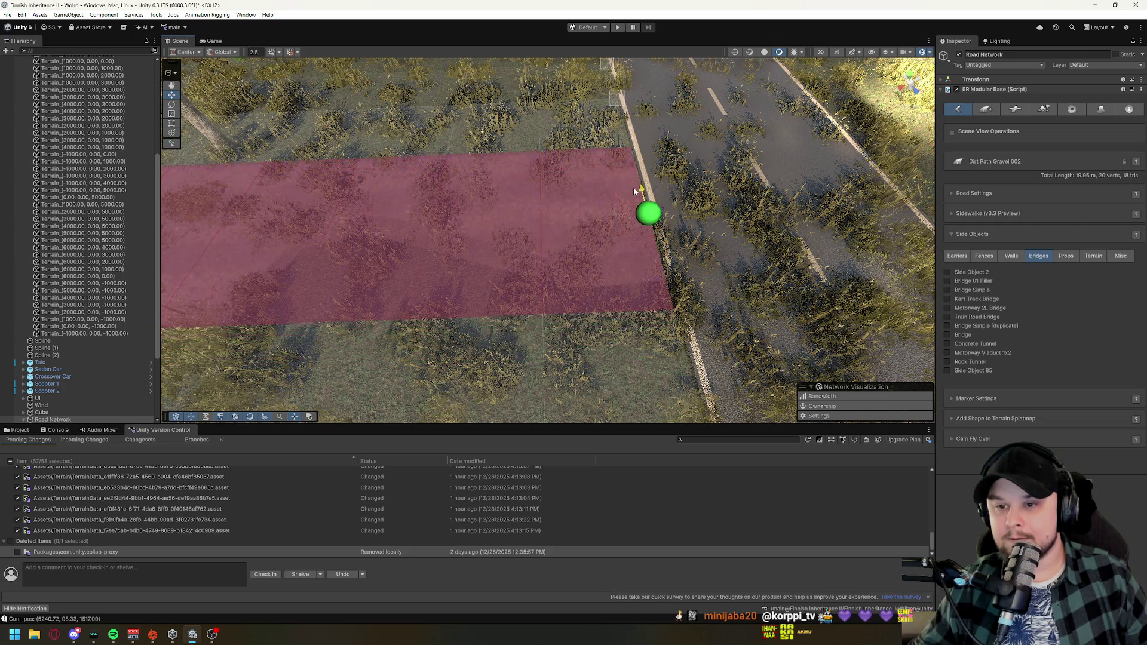
pyautogui.scroll(5, 634, 192)
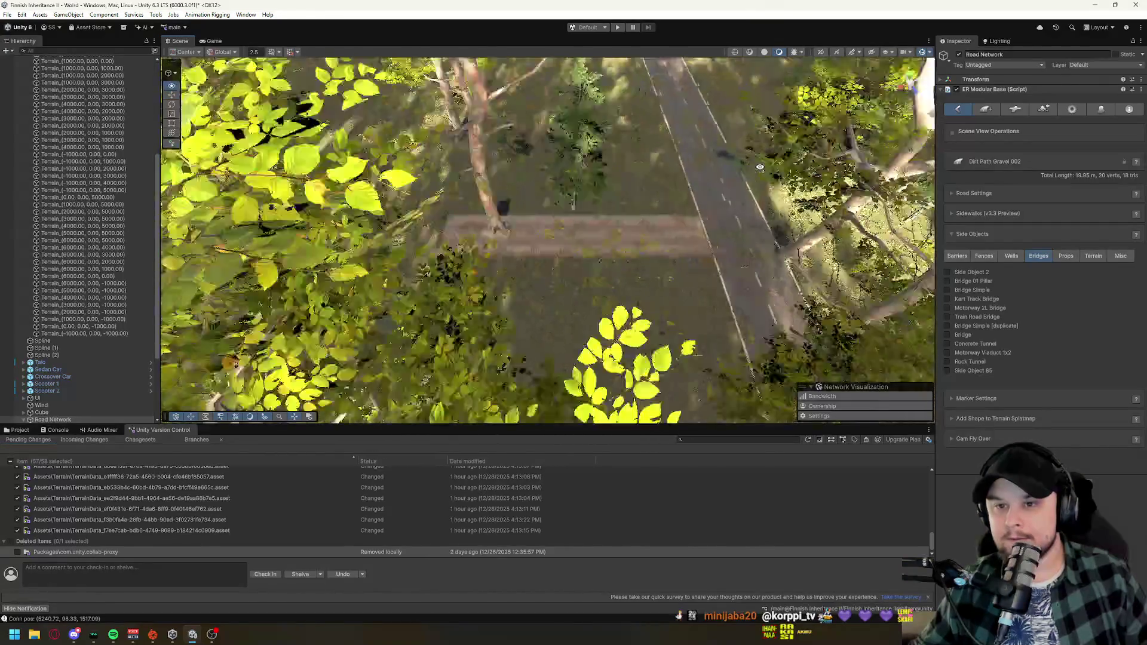
pyautogui.scroll(-5, 760, 166)
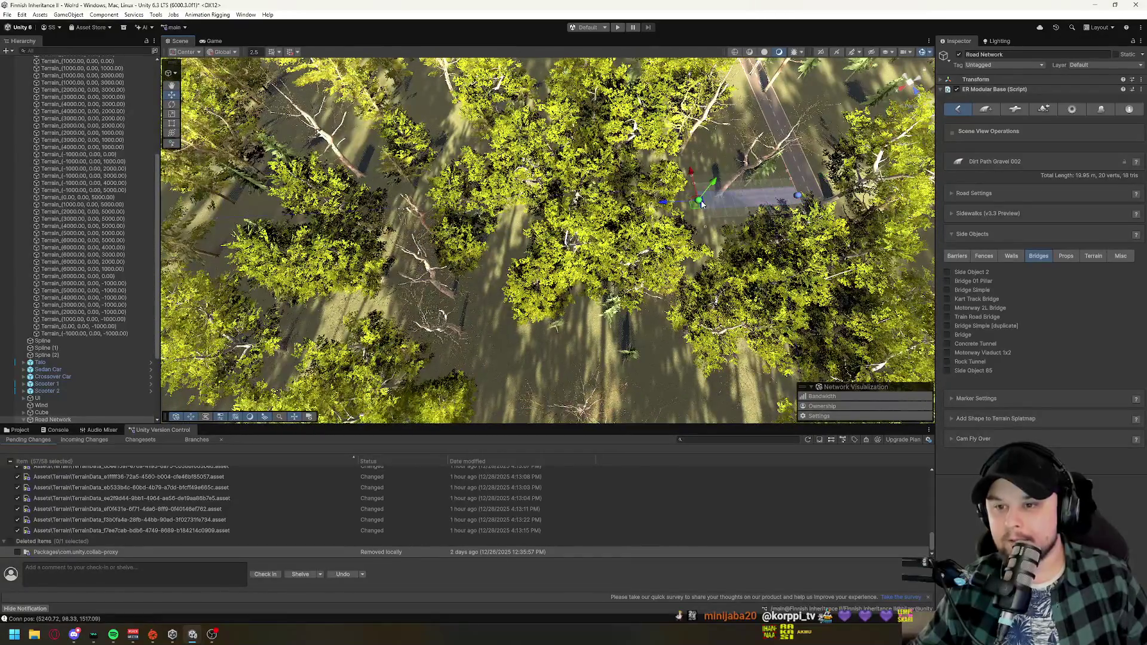
pyautogui.scroll(-6, 719, 278)
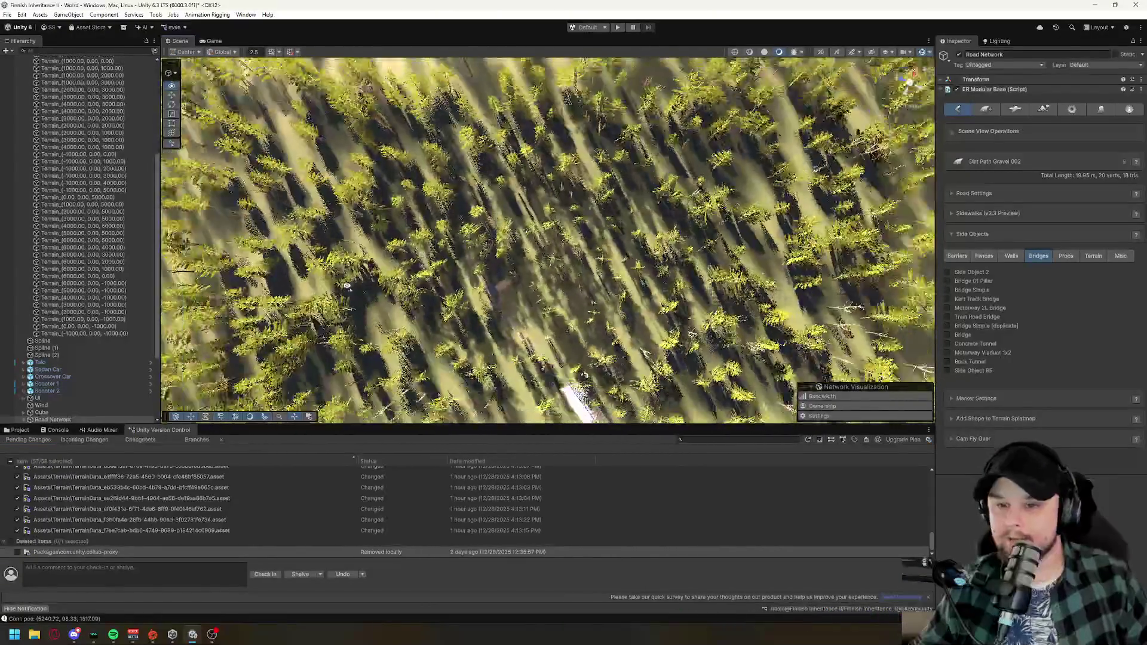
pyautogui.scroll(-5, 367, 257)
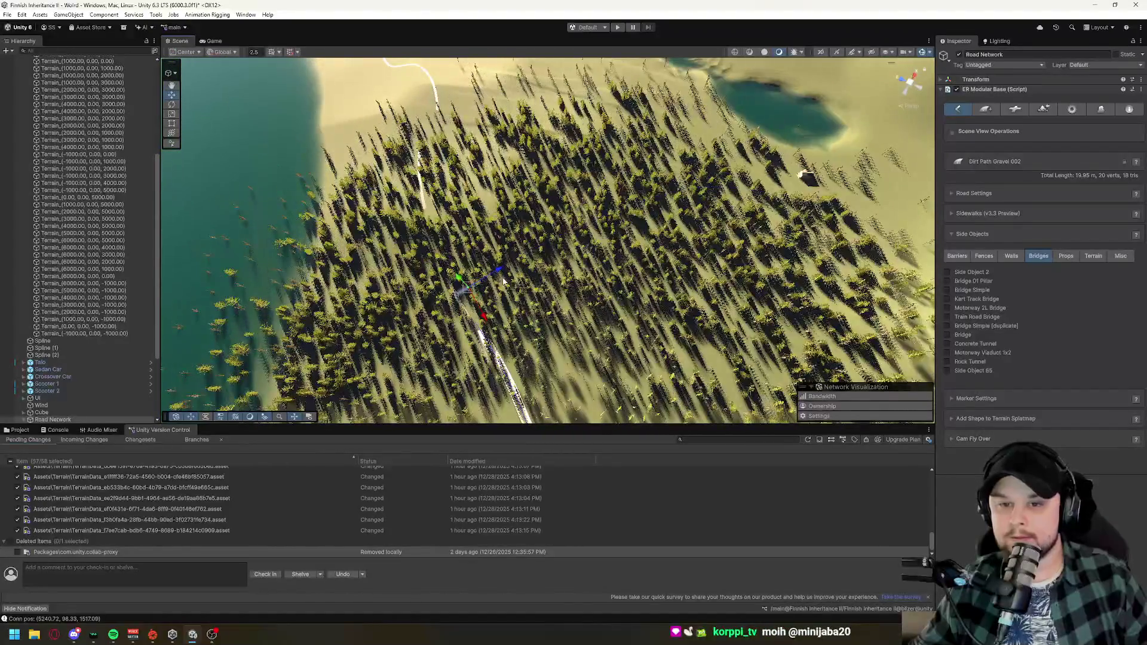
pyautogui.moveTo(500, 277)
pyautogui.mouseDown()
pyautogui.moveTo(651, 203)
pyautogui.moveTo(786, 184)
pyautogui.mouseUp()
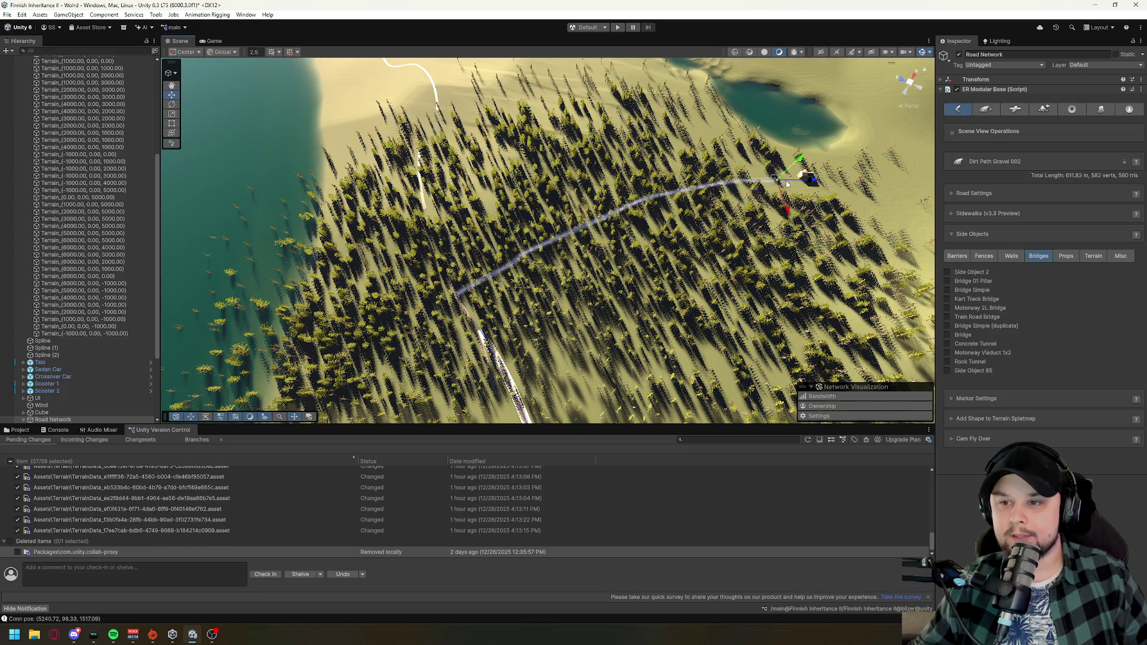
# - Add gravel path markers through the forest into the clearing by the parked cars and house
pyautogui.moveTo(527, 300)
pyautogui.mouseDown()
pyautogui.moveTo(622, 254)
pyautogui.moveTo(604, 241)
pyautogui.moveTo(618, 273)
pyautogui.moveTo(643, 283)
pyautogui.mouseUp()
pyautogui.press('w')
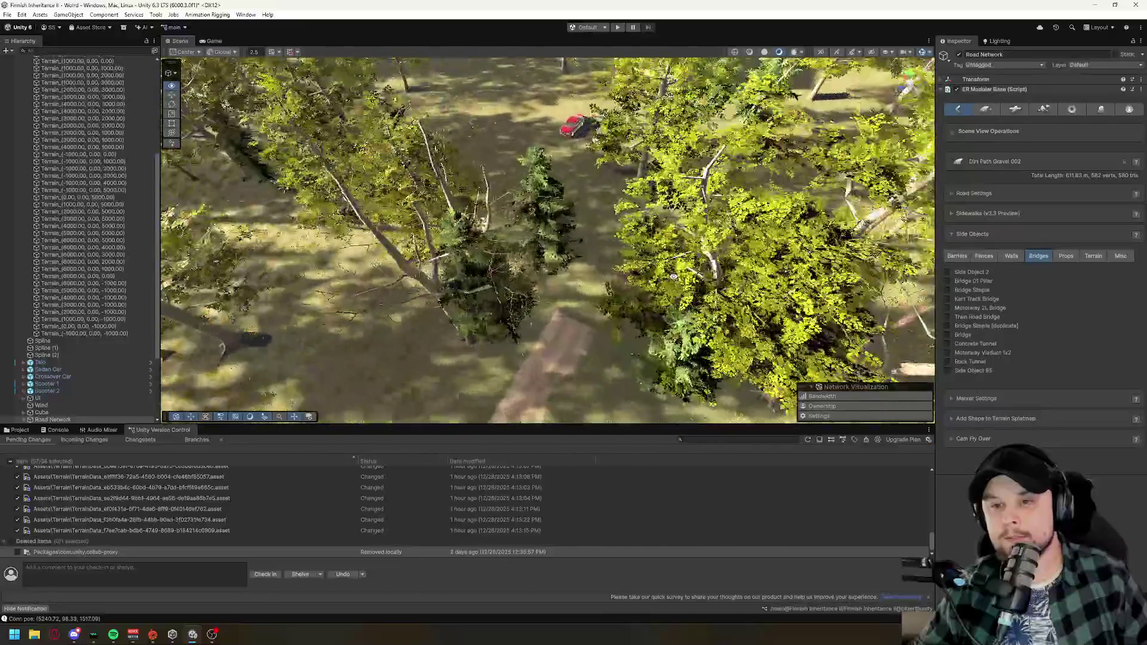
pyautogui.keyDown('shift'); pyautogui.click(605, 227); pyautogui.keyUp('shift')
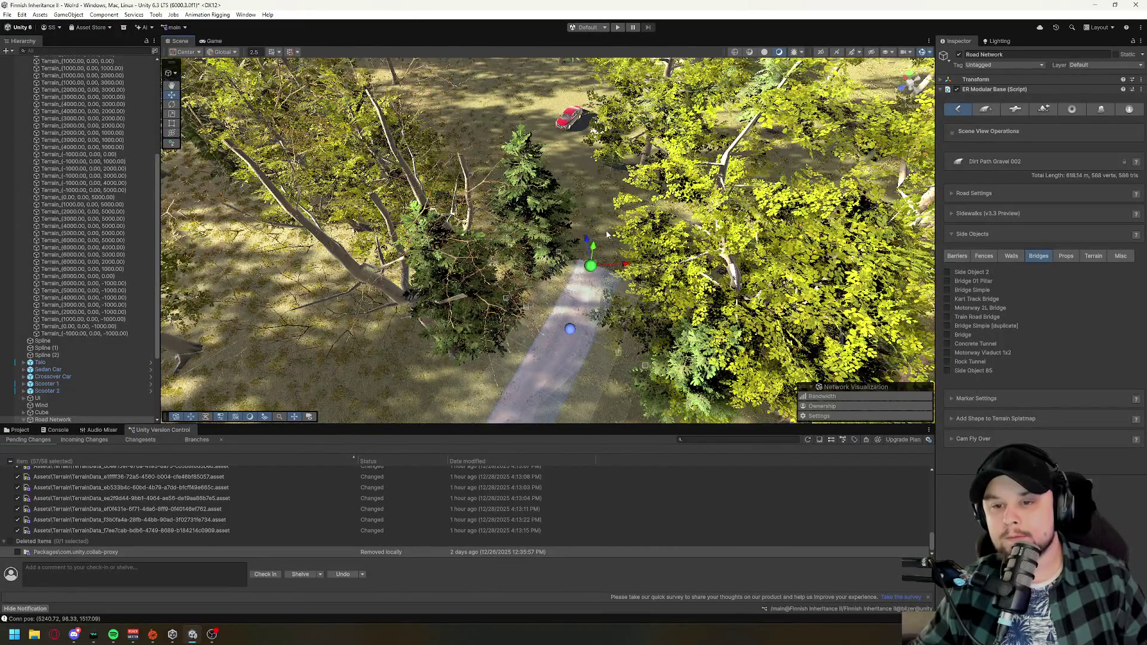
pyautogui.keyDown('shift'); pyautogui.click(602, 182); pyautogui.keyUp('shift')
pyautogui.moveTo(495, 333); pyautogui.dragTo(585, 291)
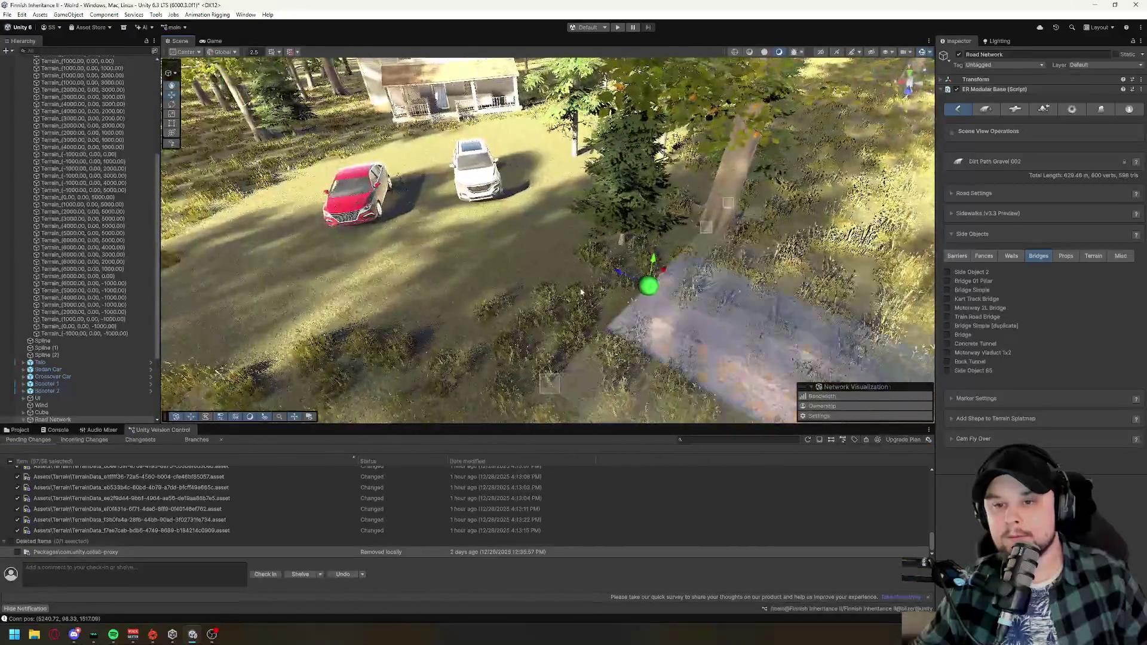
pyautogui.keyDown('shift'); pyautogui.click(554, 267); pyautogui.keyUp('shift')
pyautogui.moveTo(492, 347)
pyautogui.mouseDown()
pyautogui.moveTo(578, 365)
pyautogui.moveTo(577, 380)
pyautogui.moveTo(465, 411)
pyautogui.moveTo(357, 403)
pyautogui.mouseUp()
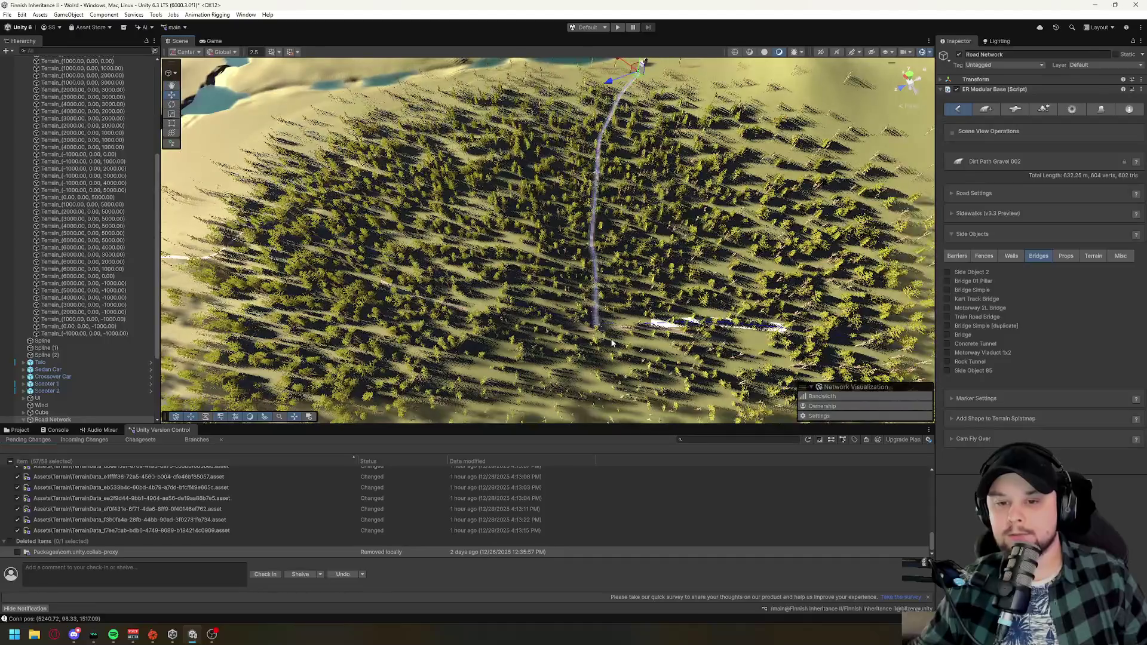
# - Select road_0001 and drag its end marker to bend the last segment to a new spot
pyautogui.scroll(-2, 76, 355)
pyautogui.scroll(-3, 76, 355)
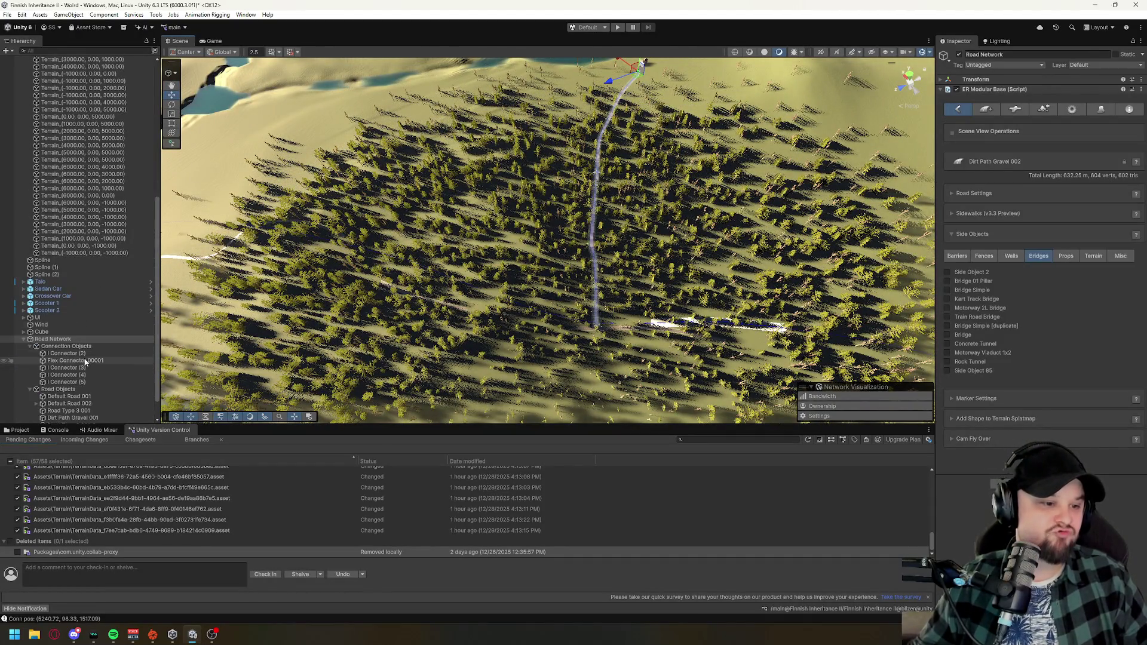
pyautogui.click(456, 310)
pyautogui.click(457, 325)
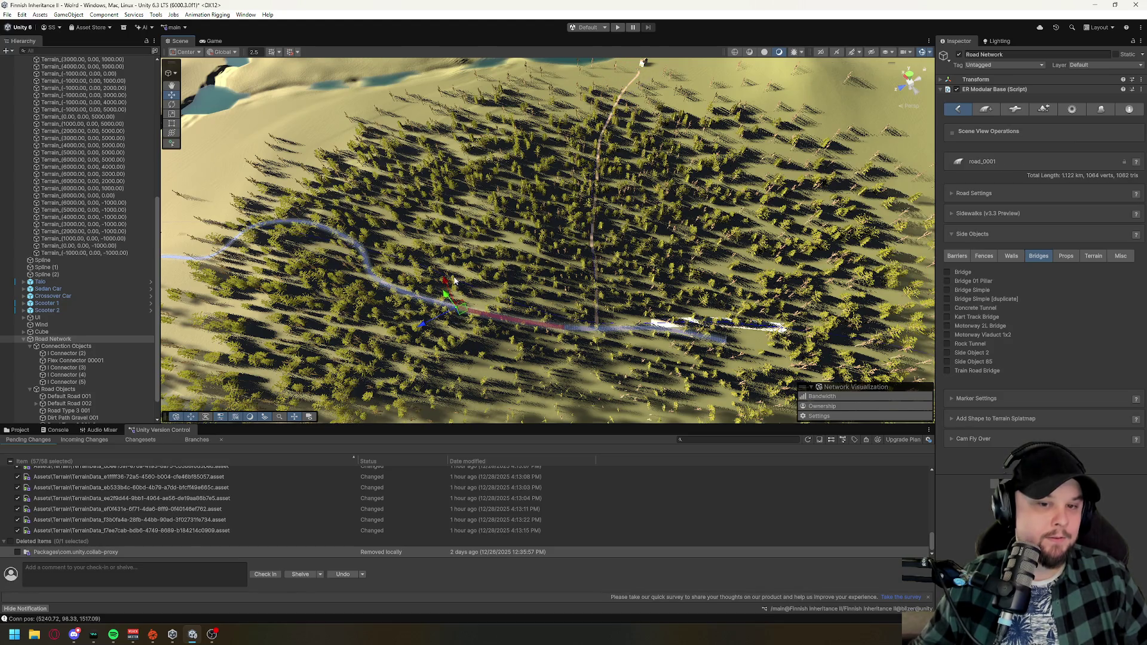
pyautogui.moveTo(455, 281)
pyautogui.mouseDown()
pyautogui.moveTo(447, 340)
pyautogui.moveTo(556, 345)
pyautogui.moveTo(548, 319)
pyautogui.mouseUp()
# - Orbit low over the river and forest to review the reshaped 1.15 km road
pyautogui.scroll(10, 552, 338)
pyautogui.scroll(-10, 547, 318)
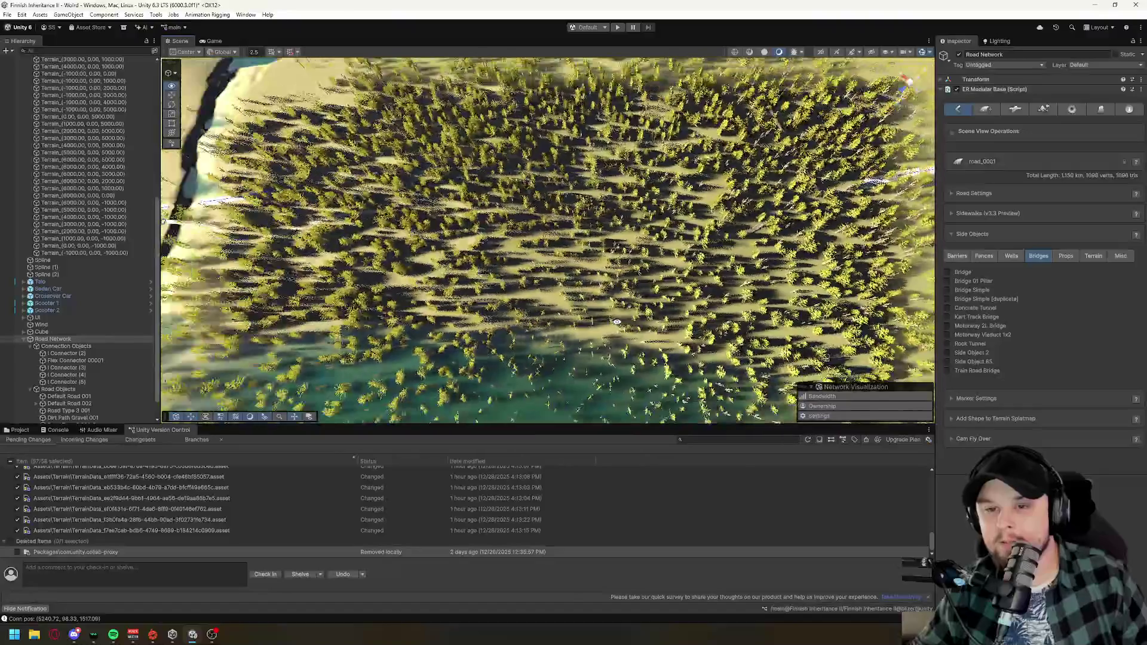
pyautogui.moveTo(617, 322)
pyautogui.mouseDown()
pyautogui.moveTo(524, 316)
pyautogui.moveTo(520, 301)
pyautogui.mouseUp()
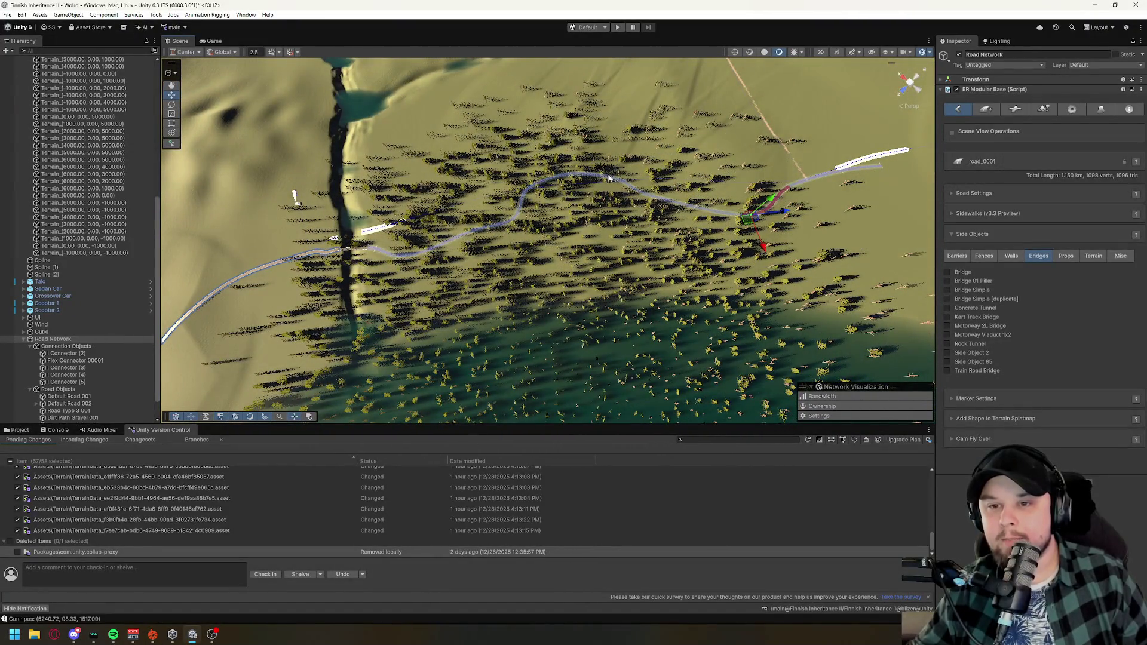
pyautogui.moveTo(408, 268); pyautogui.dragTo(420, 245)
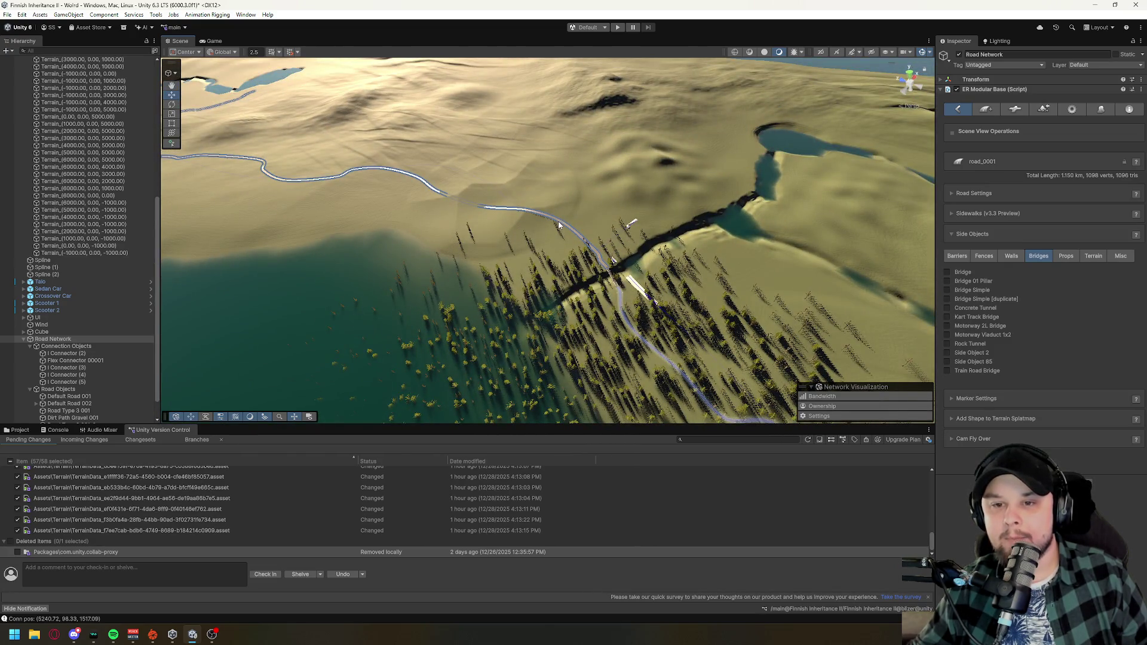
pyautogui.scroll(-5, 574, 239)
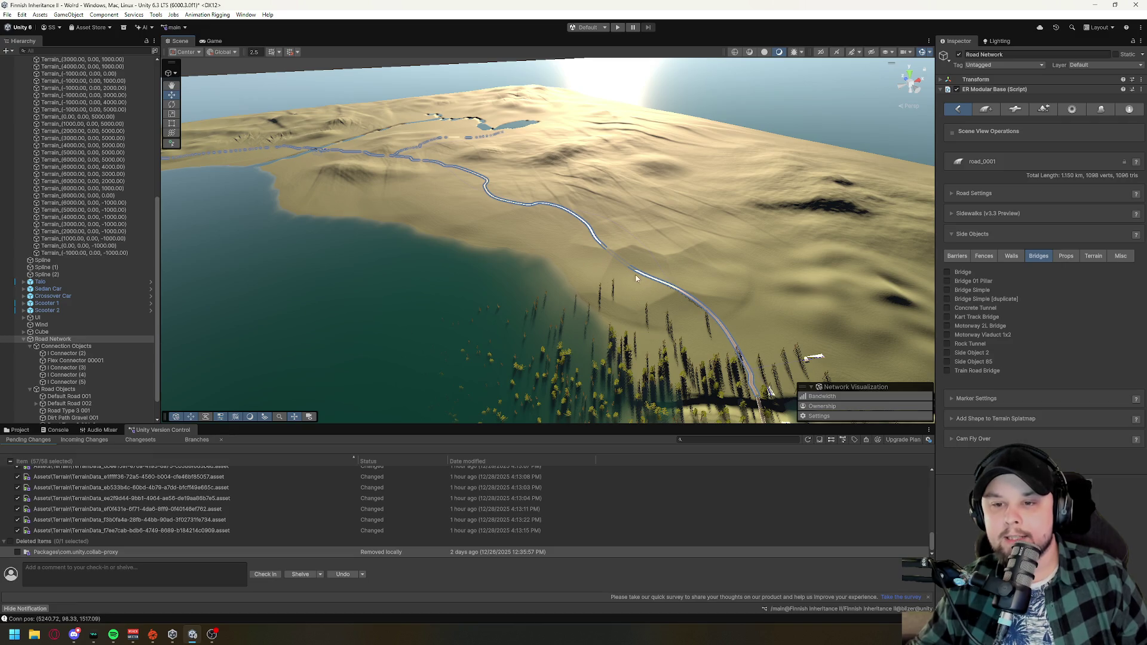
pyautogui.moveTo(517, 204)
pyautogui.mouseDown()
pyautogui.moveTo(840, 337)
pyautogui.moveTo(628, 278)
pyautogui.moveTo(790, 322)
pyautogui.mouseUp()
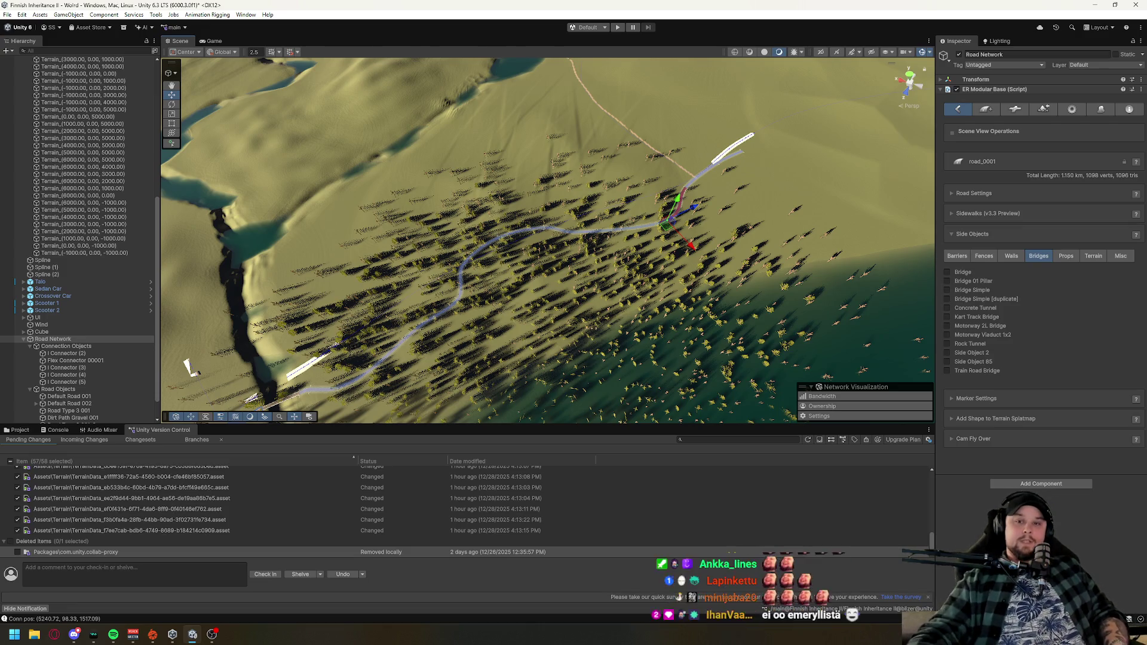
pyautogui.press('alt')
# - Orbit to a low horizon view and rotate over the forested terrain
pyautogui.moveTo(595, 283); pyautogui.dragTo(448, 261)
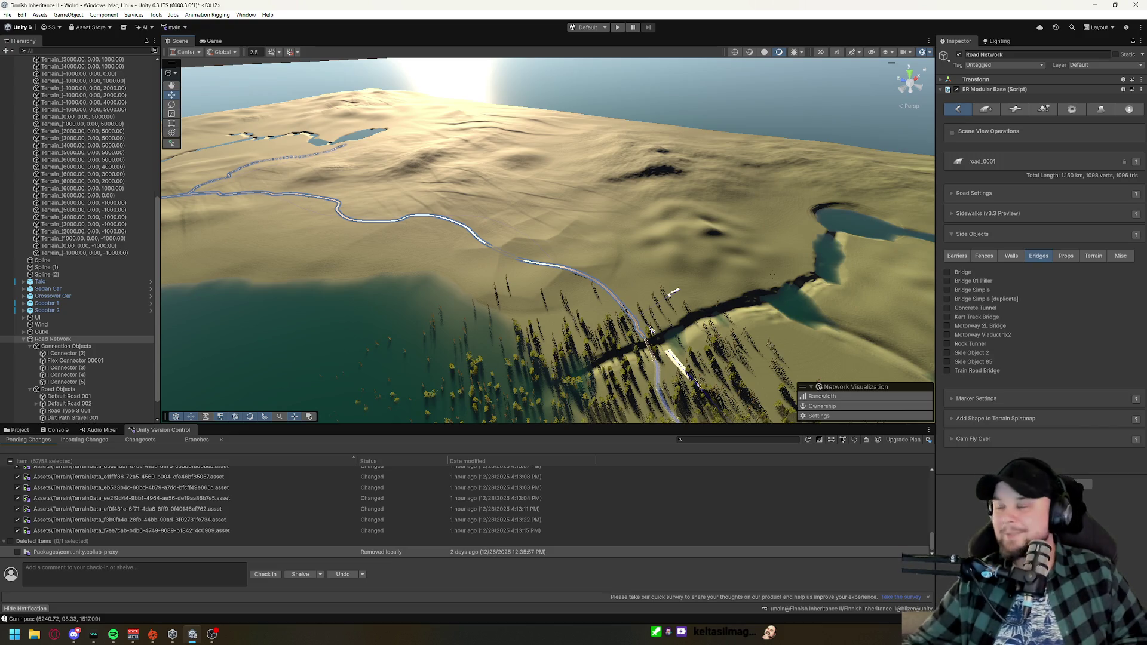
pyautogui.moveTo(896, 299)
pyautogui.mouseDown()
pyautogui.moveTo(913, 312)
pyautogui.moveTo(822, 226)
pyautogui.moveTo(769, 286)
pyautogui.moveTo(586, 345)
pyautogui.mouseUp()
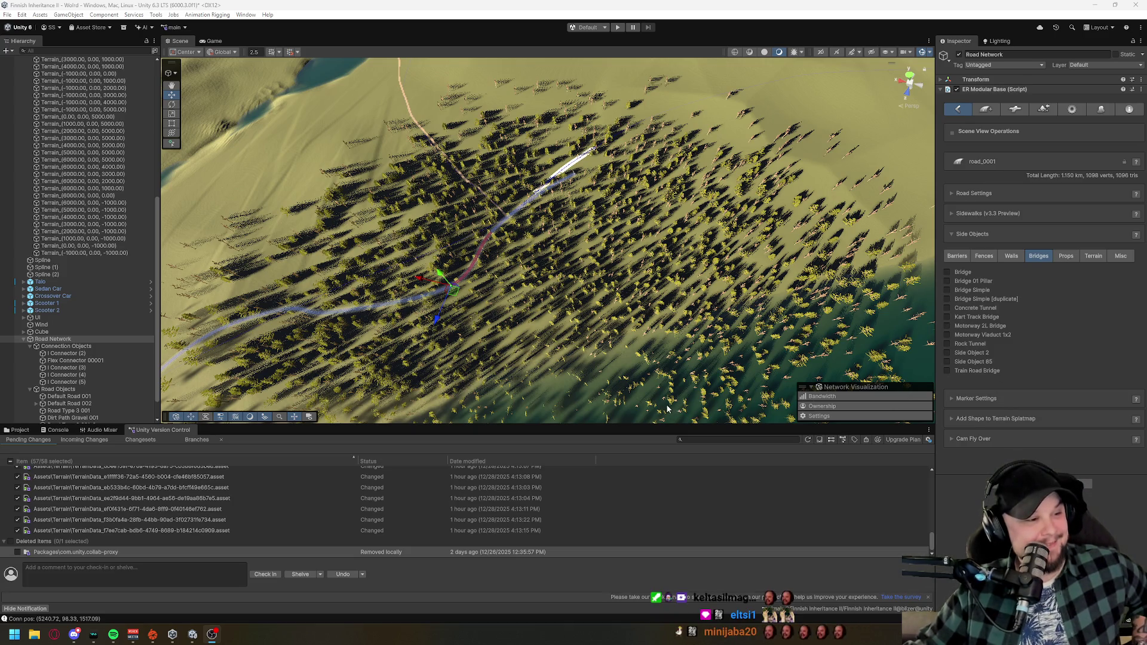
# - Tilt and zoom onto road_0001's end in the forest and select its last marker
pyautogui.moveTo(474, 322); pyautogui.dragTo(595, 213)
pyautogui.scroll(10, 595, 213)
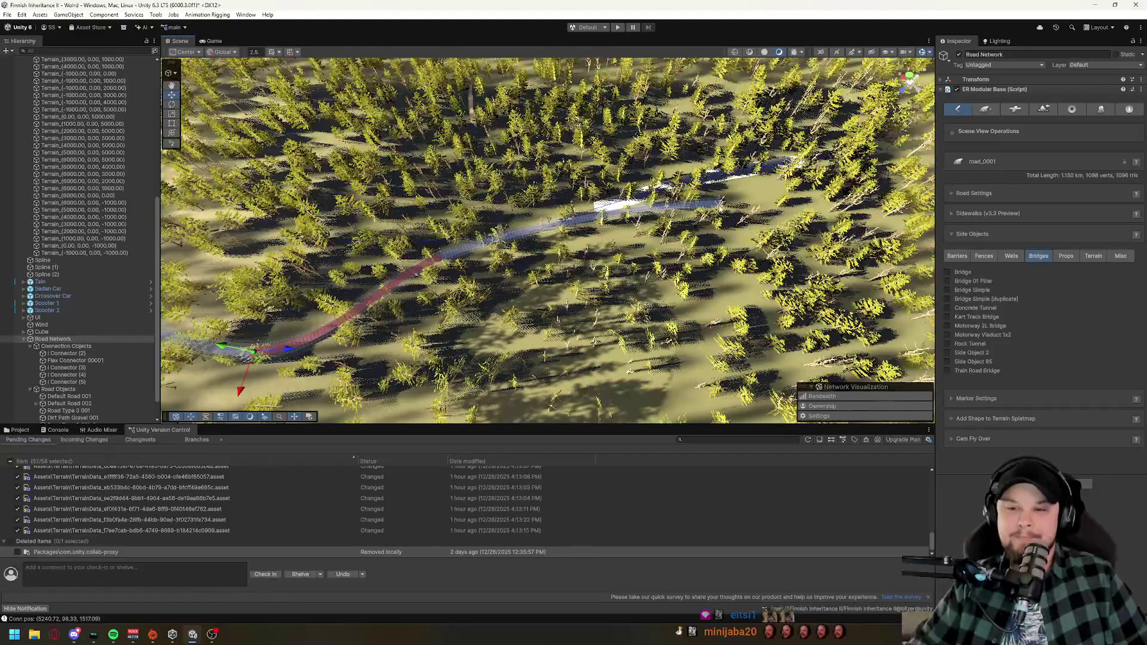
pyautogui.moveTo(702, 220); pyautogui.dragTo(582, 255)
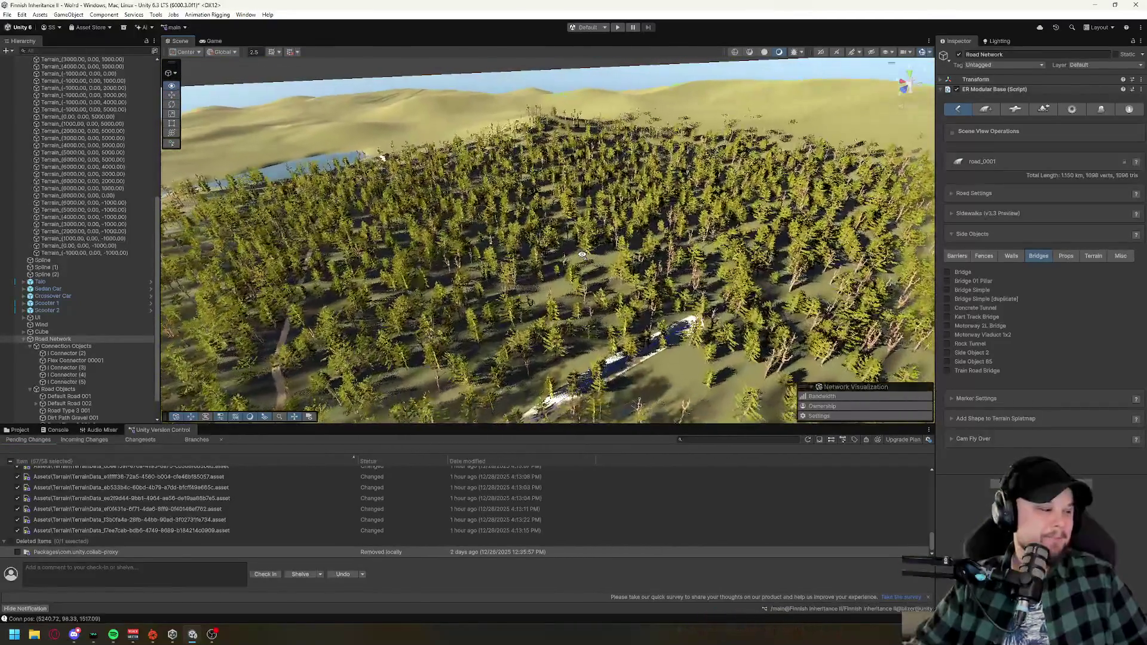
pyautogui.scroll(8, 551, 329)
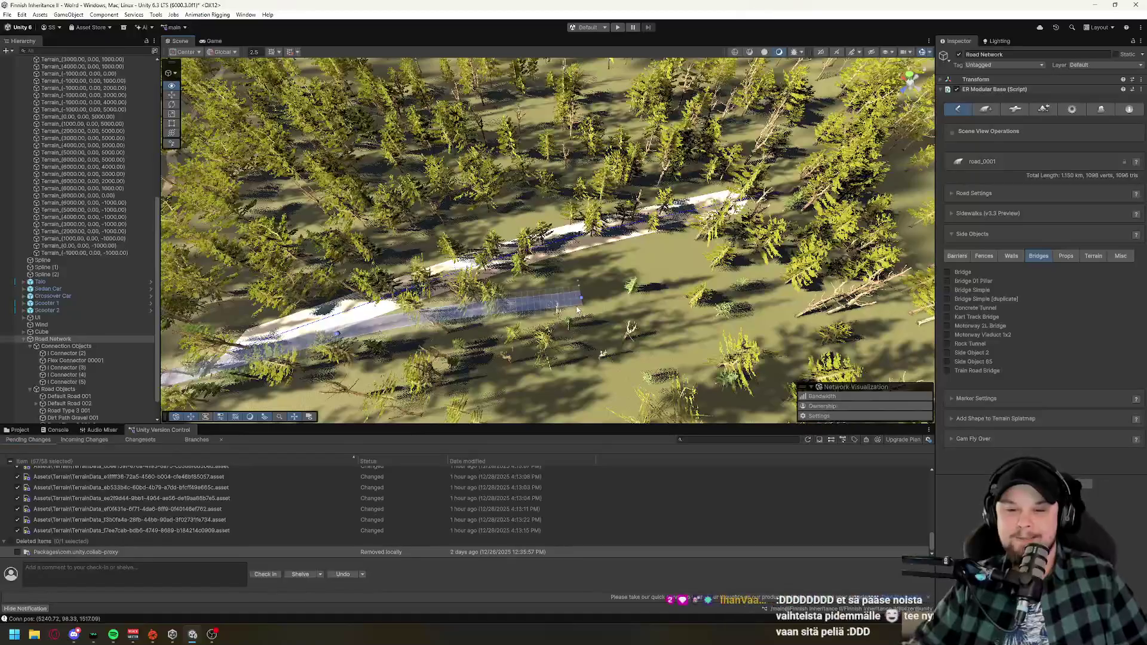
pyautogui.moveTo(551, 329); pyautogui.dragTo(582, 345)
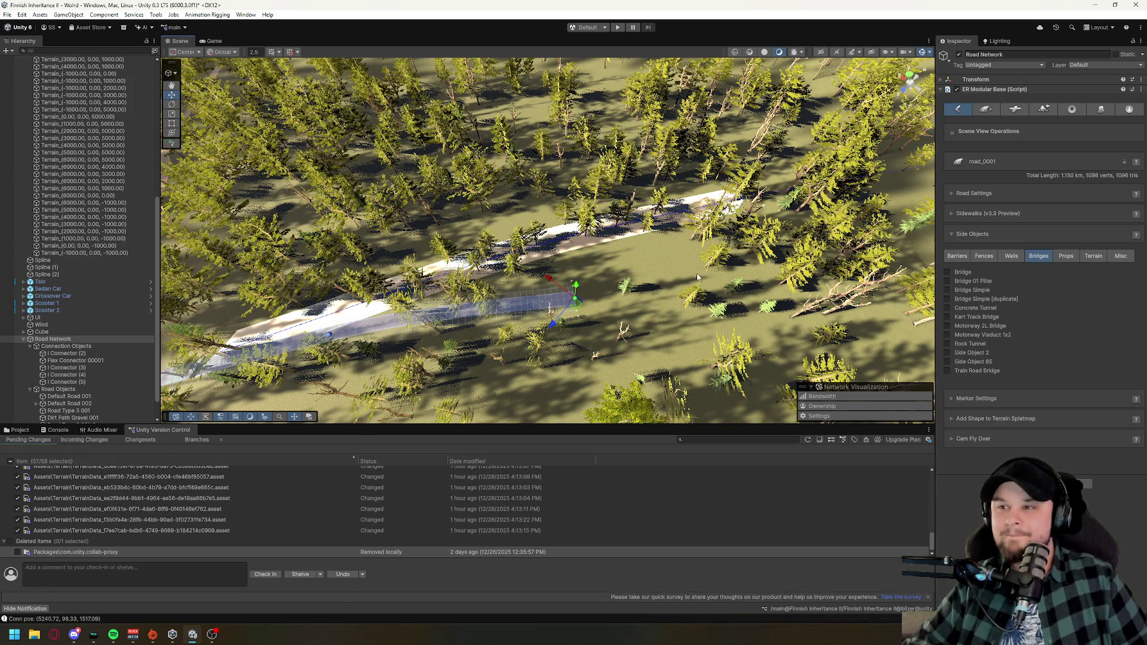
# - Return to editing road_0001 and add four markers across the open hills past the lake
pyautogui.click(986, 110)
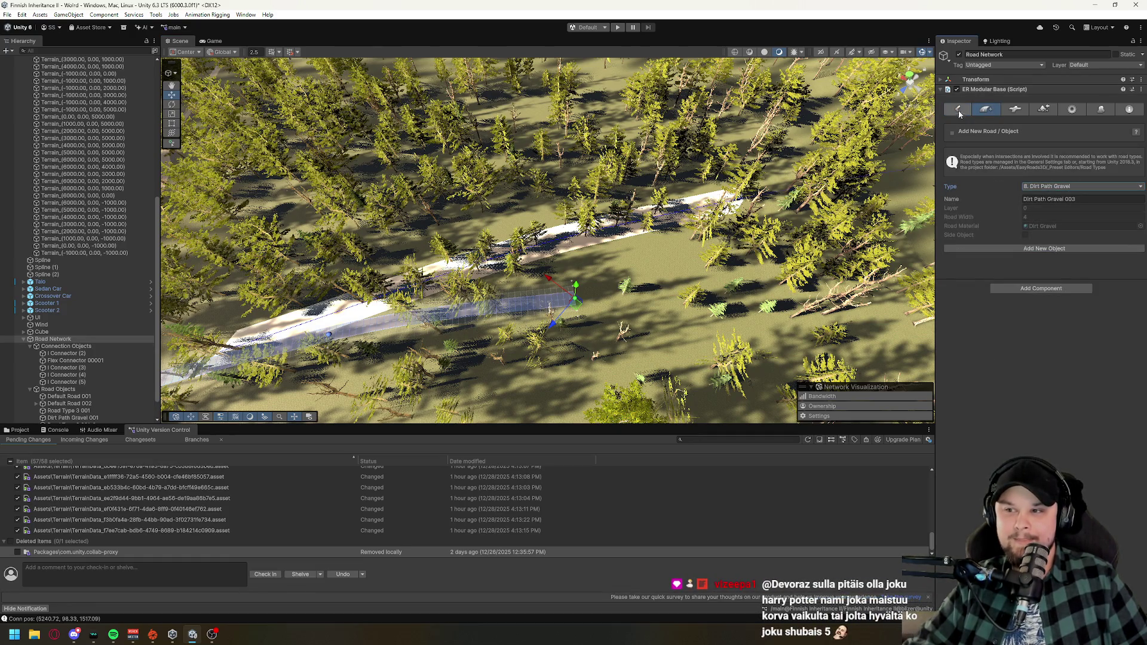
pyautogui.click(652, 304)
pyautogui.keyDown('shift'); pyautogui.click(653, 304); pyautogui.keyUp('shift')
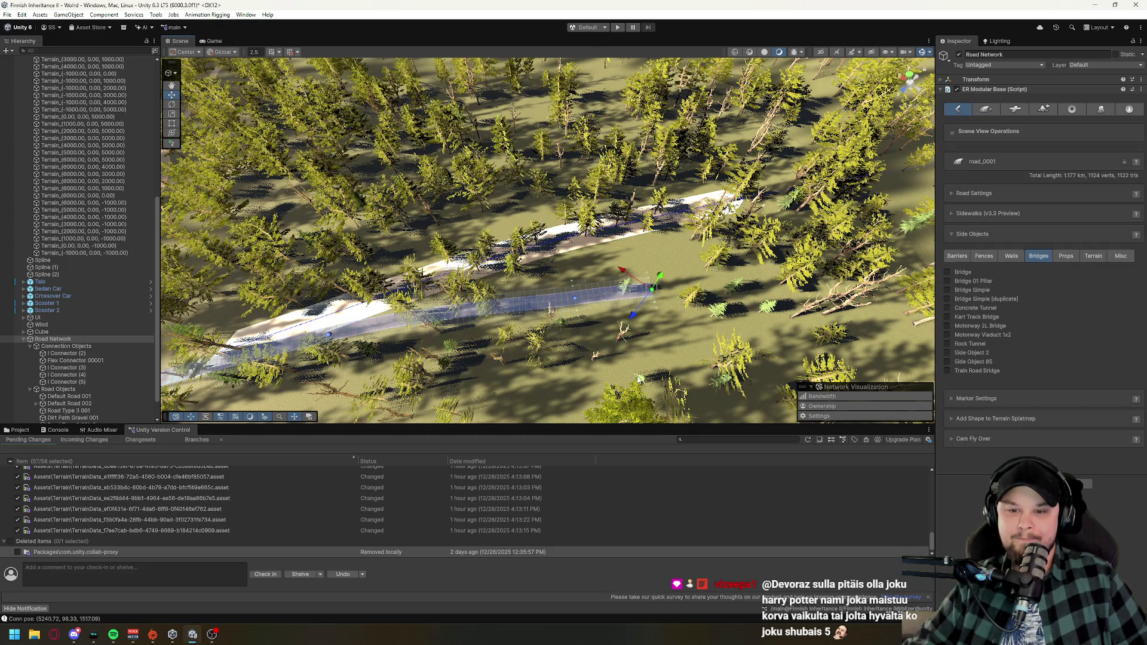
pyautogui.moveTo(601, 325); pyautogui.dragTo(574, 352)
pyautogui.scroll(-10, 574, 352)
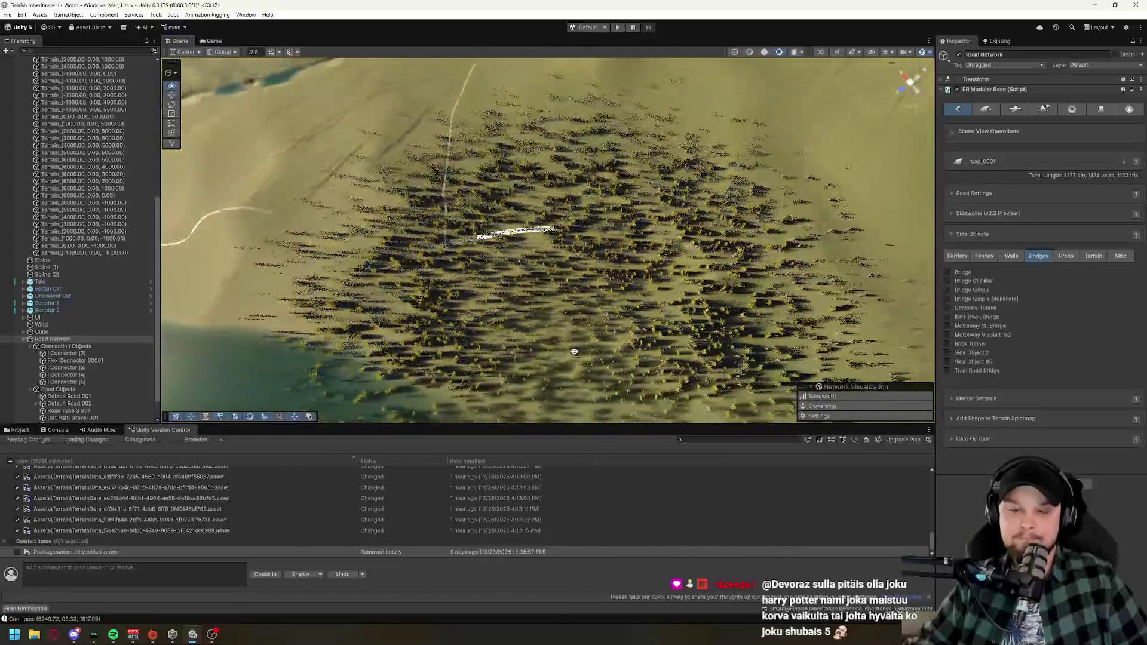
pyautogui.scroll(-5, 574, 352)
pyautogui.moveTo(574, 352); pyautogui.dragTo(521, 316)
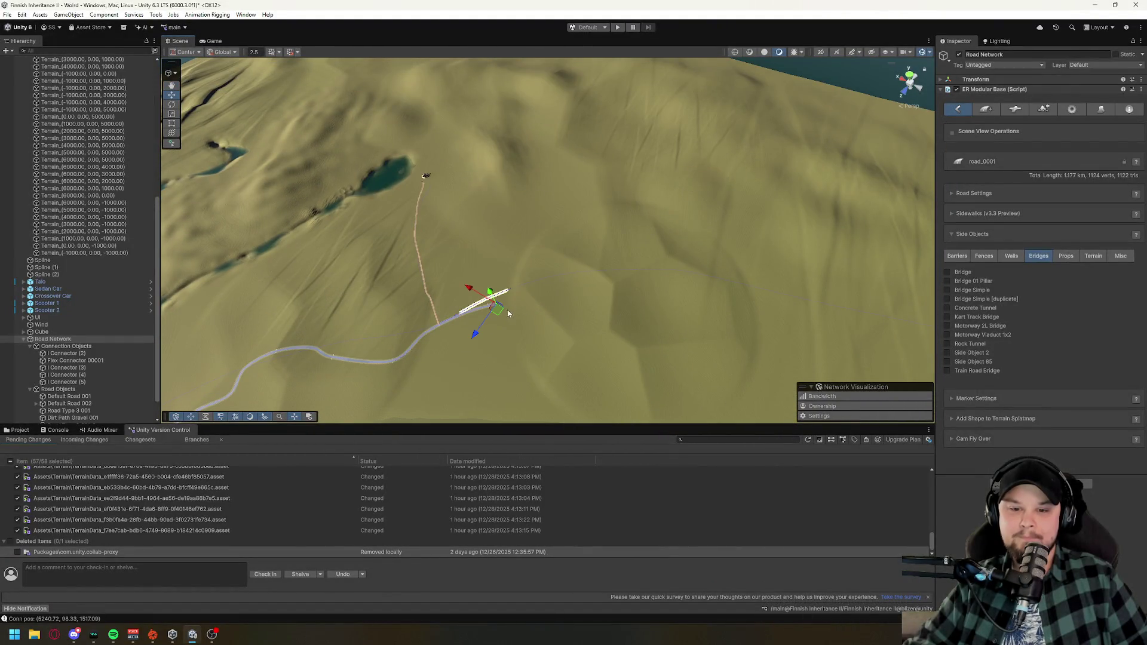
pyautogui.keyDown('shift'); pyautogui.click(537, 330); pyautogui.keyUp('shift')
pyautogui.keyDown('shift'); pyautogui.click(562, 327); pyautogui.keyUp('shift')
pyautogui.keyDown('shift'); pyautogui.click(579, 313); pyautogui.keyUp('shift')
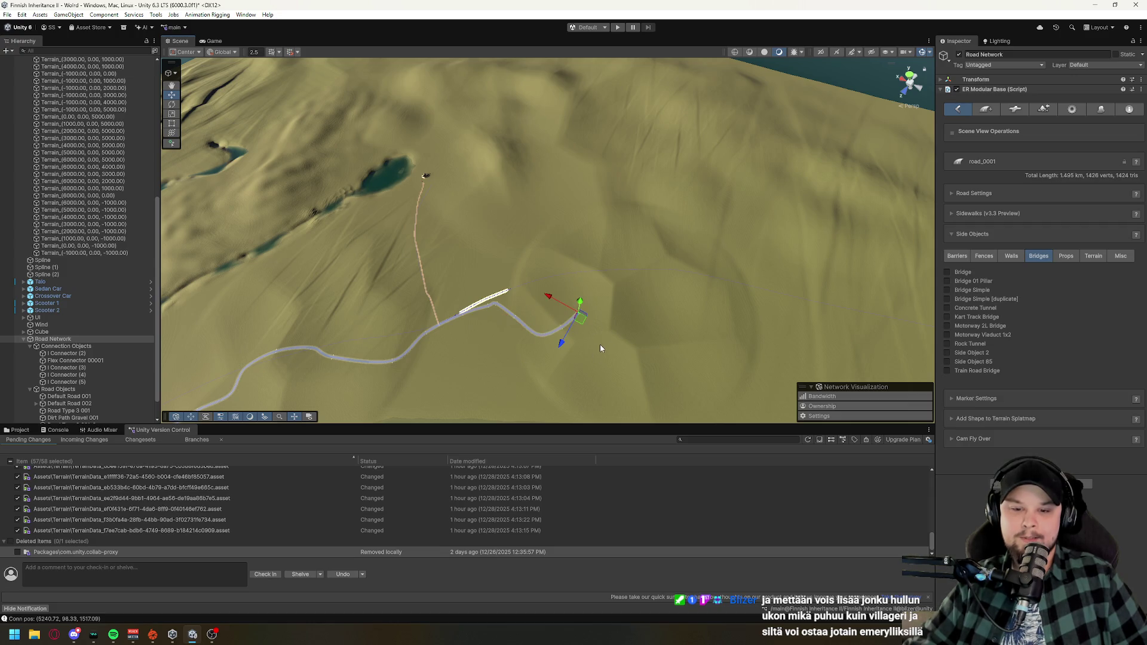
pyautogui.moveTo(599, 344); pyautogui.dragTo(450, 248)
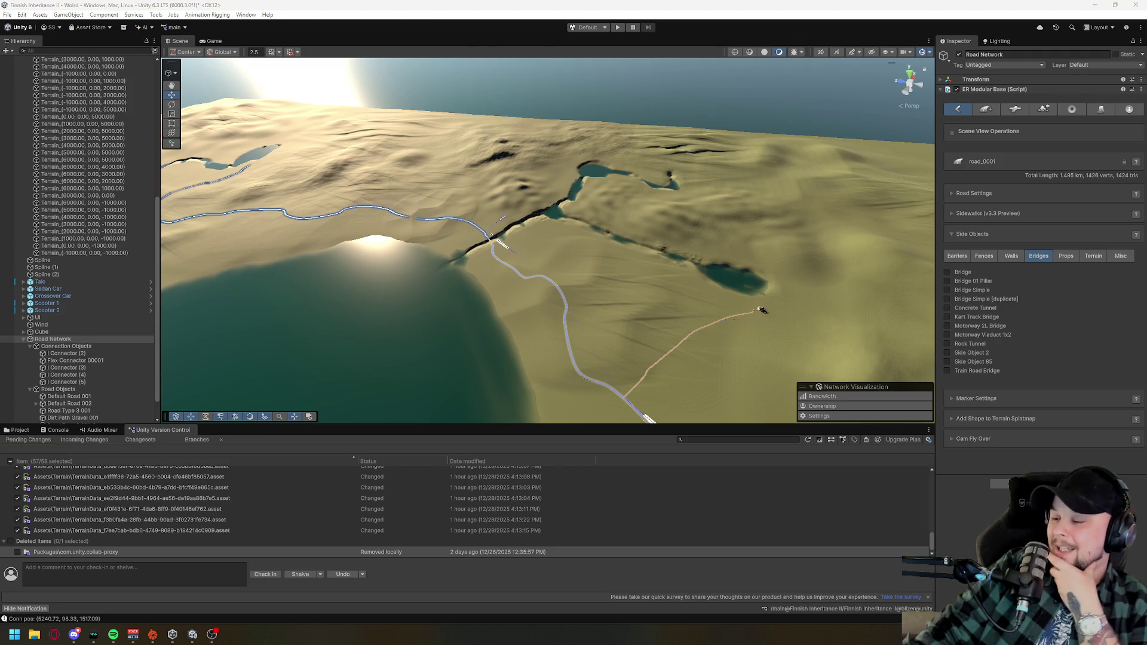
pyautogui.click(53, 634)
pyautogui.hotkey('alt', 'Tab')
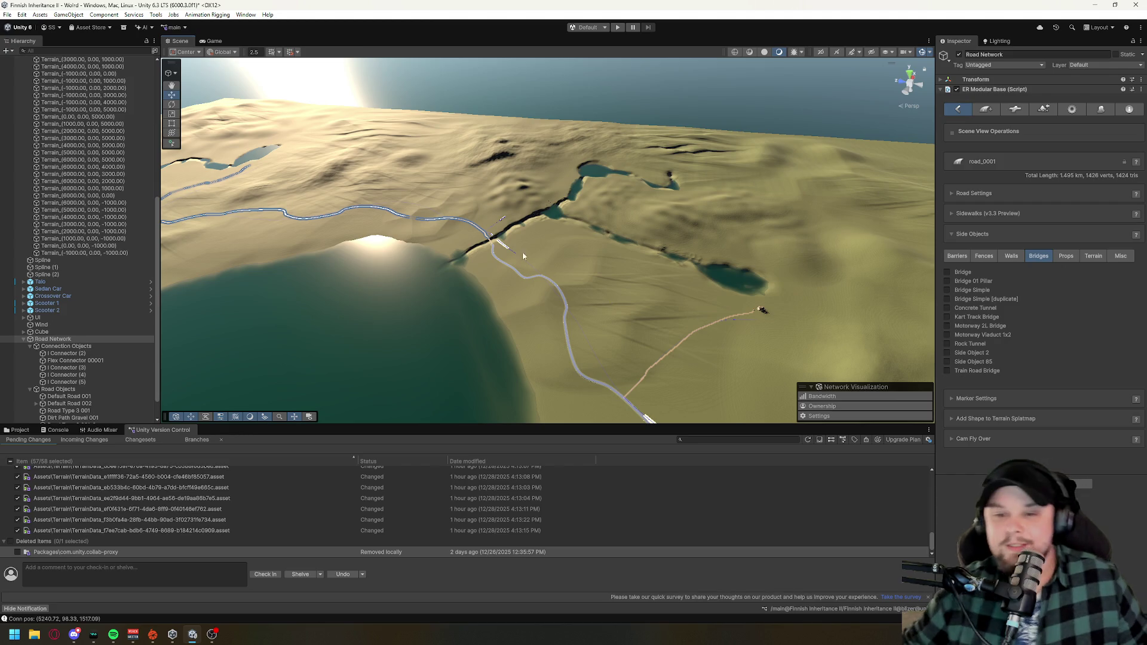
# - Frame road_0001's end and add markers along the coast up to the river's edge
pyautogui.press('f')
pyautogui.moveTo(672, 232); pyautogui.dragTo(783, 195)
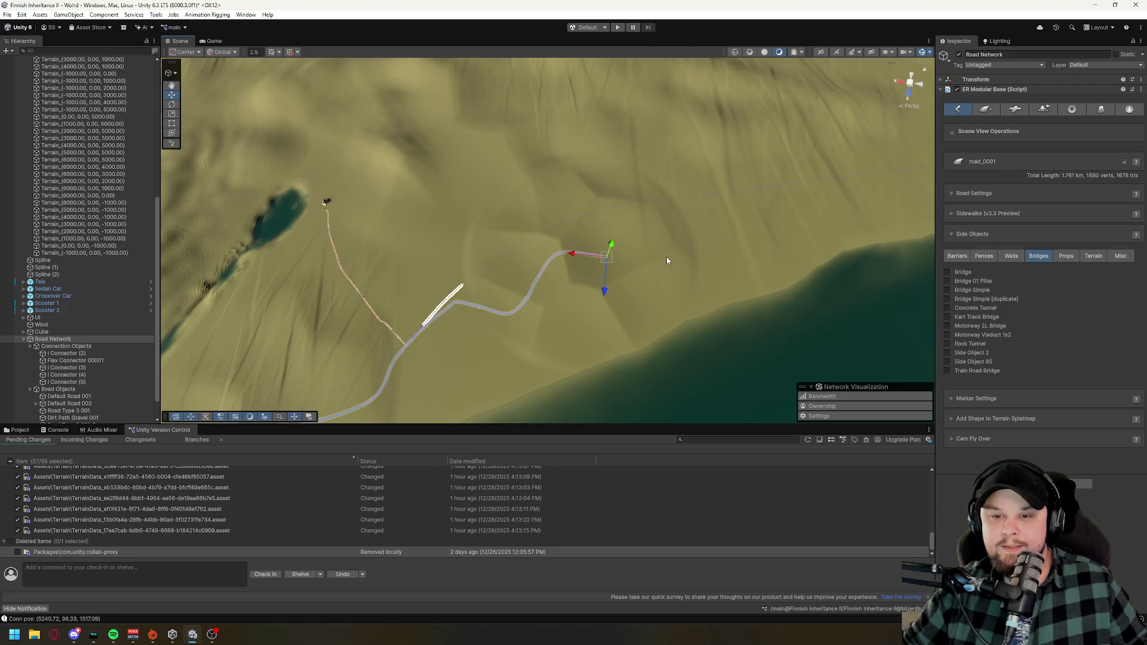
pyautogui.keyDown('shift'); pyautogui.click(842, 204); pyautogui.keyUp('shift')
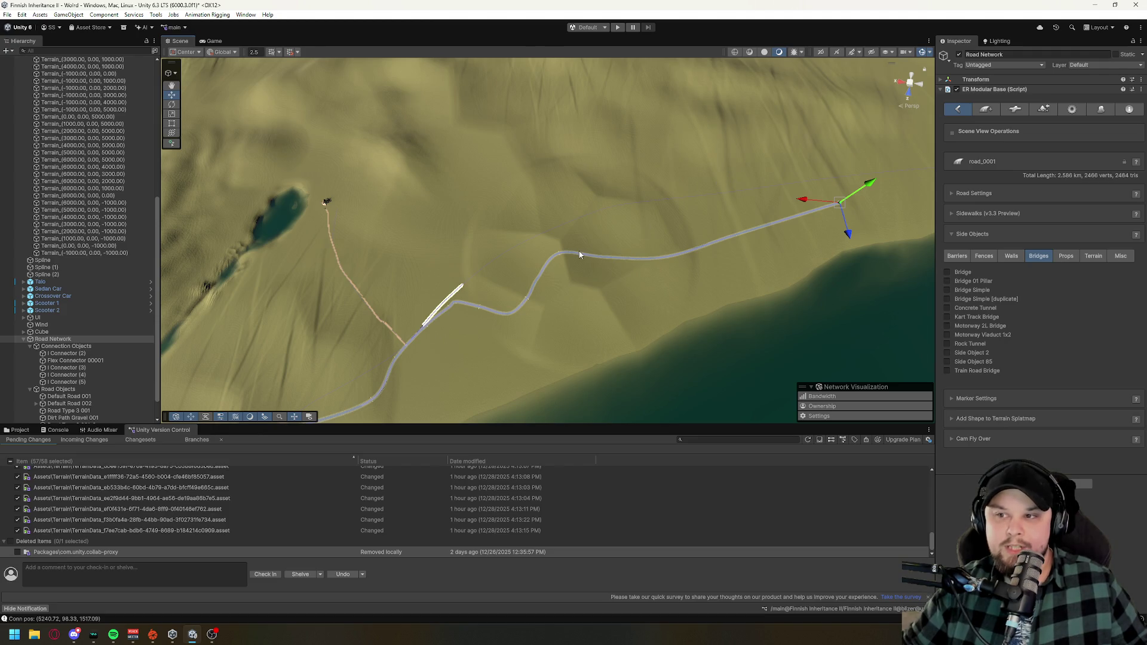
pyautogui.moveTo(672, 295)
pyautogui.mouseDown()
pyautogui.moveTo(590, 267)
pyautogui.moveTo(602, 245)
pyautogui.mouseUp()
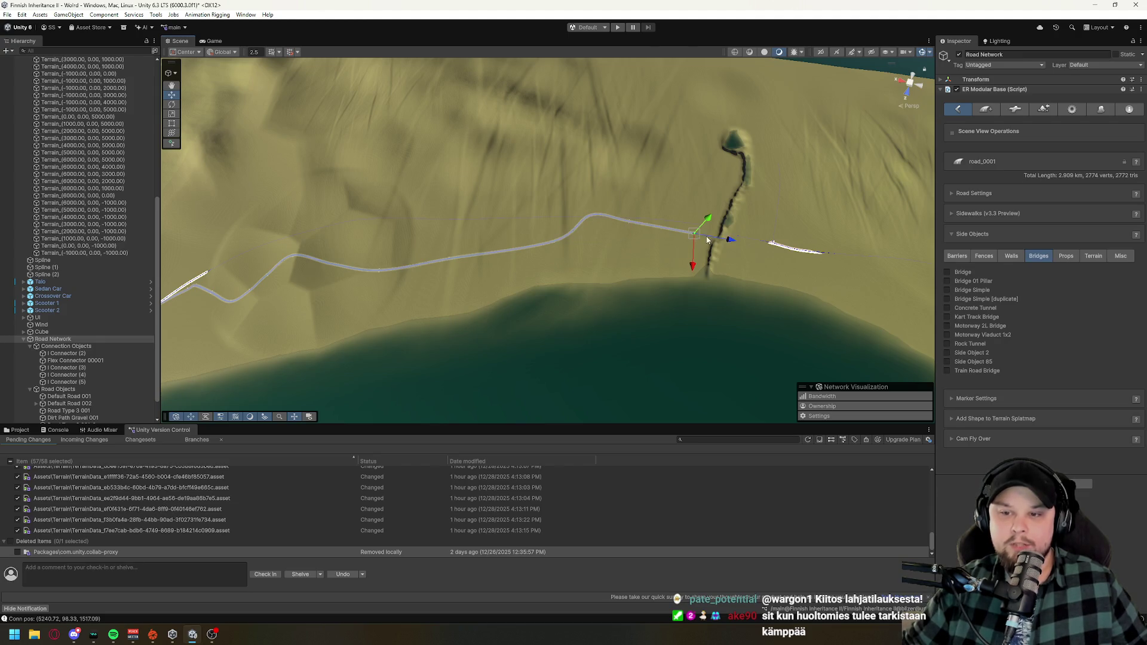
pyautogui.moveTo(603, 244)
pyautogui.mouseDown()
pyautogui.moveTo(747, 169)
pyautogui.moveTo(718, 206)
pyautogui.mouseUp()
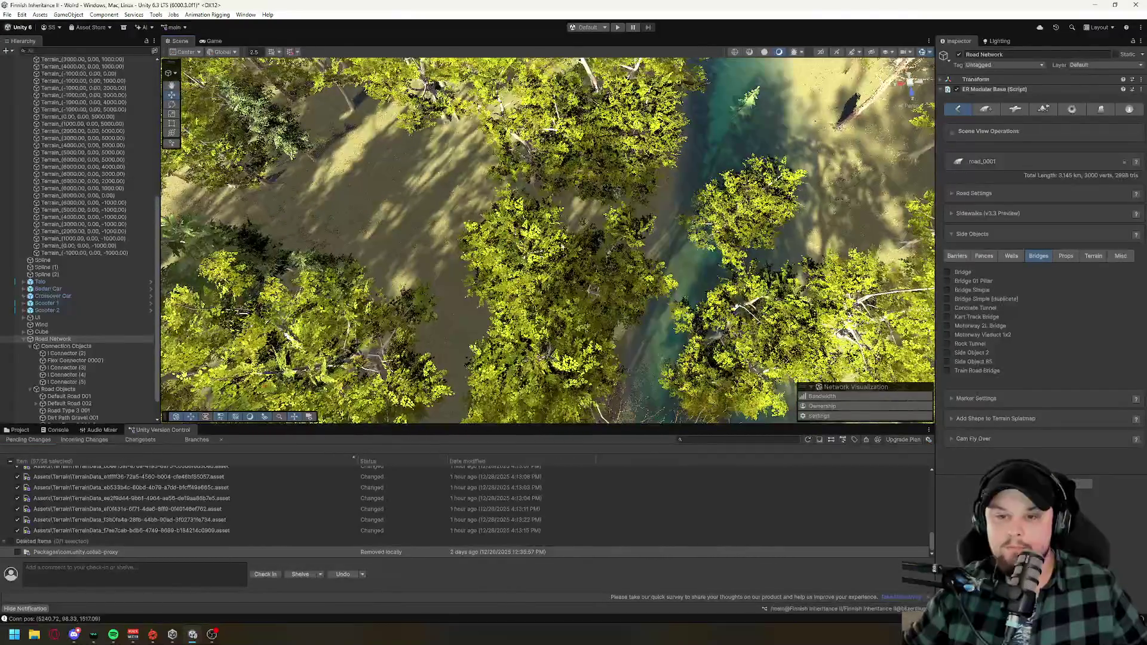
pyautogui.keyDown('shift'); pyautogui.click(568, 245); pyautogui.keyUp('shift')
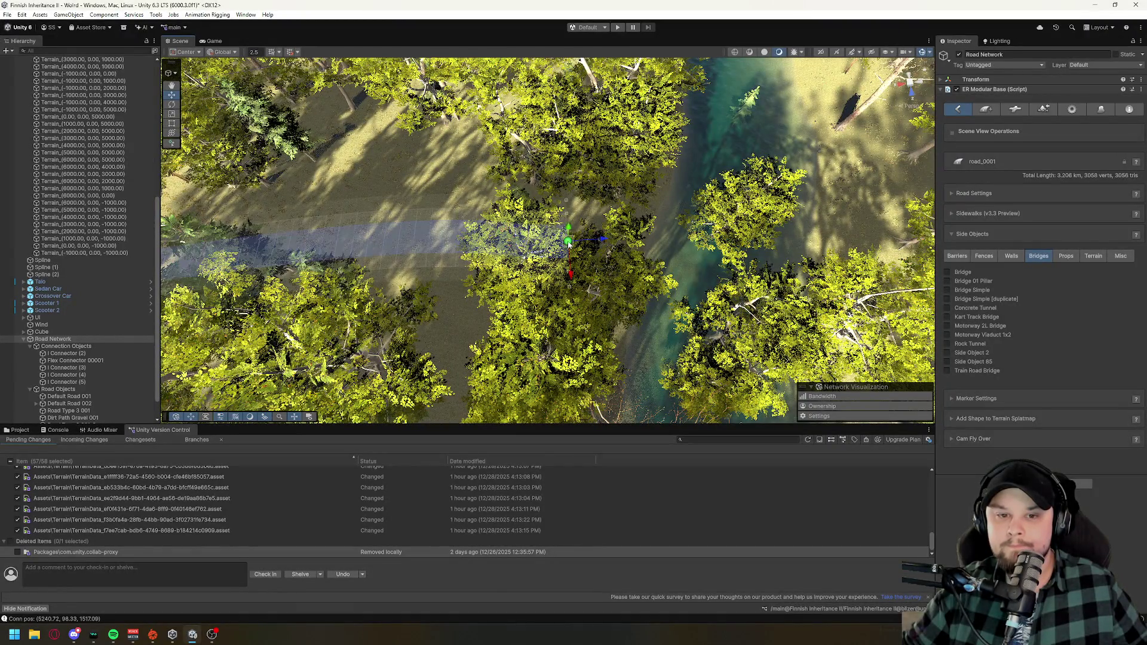
pyautogui.moveTo(569, 245)
pyautogui.mouseDown()
pyautogui.moveTo(572, 256)
pyautogui.moveTo(546, 227)
pyautogui.moveTo(546, 200)
pyautogui.moveTo(525, 218)
pyautogui.moveTo(529, 111)
pyautogui.moveTo(777, 215)
pyautogui.mouseUp()
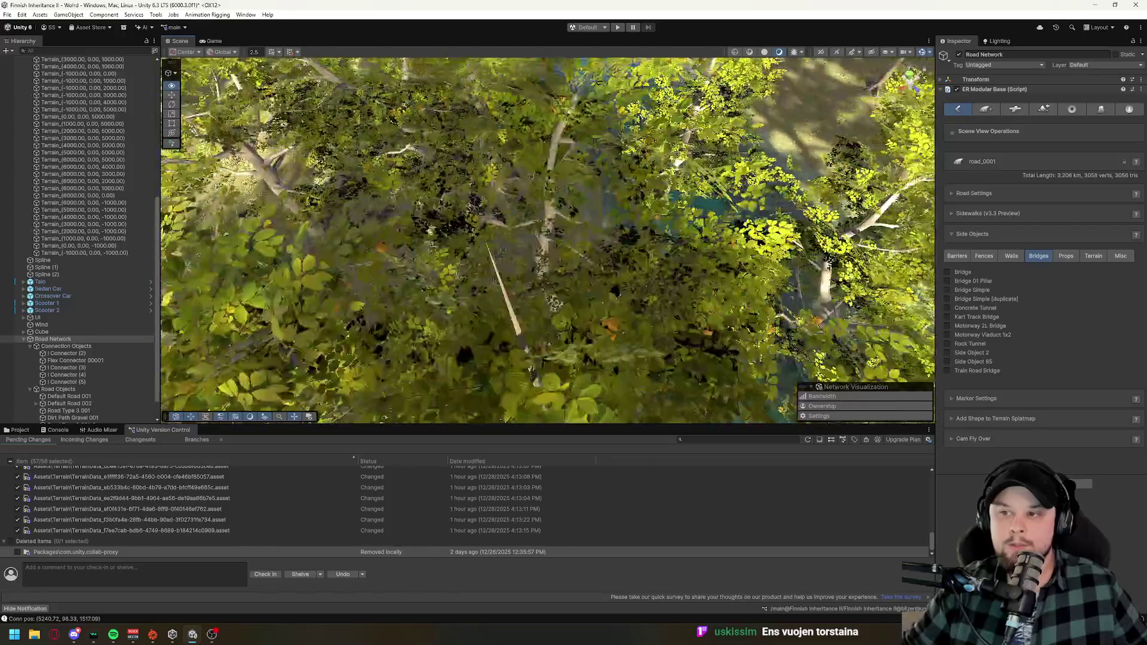
# - Set the new road type to 1. Default Road and undo a stray road piece
pyautogui.click(984, 110)
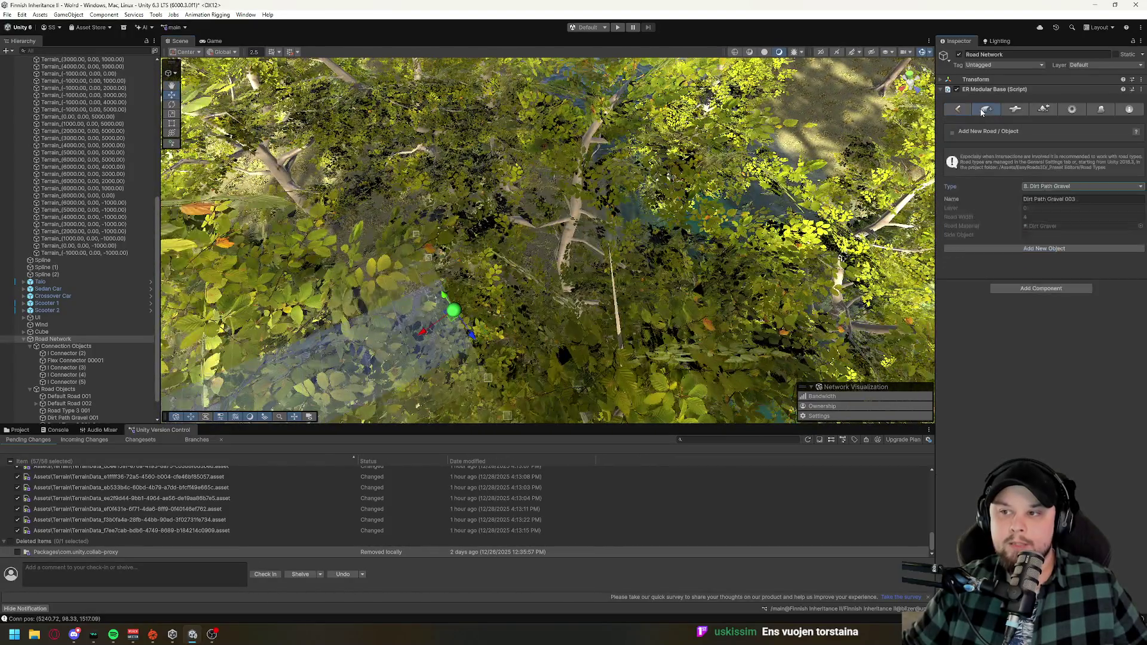
pyautogui.click(1059, 185)
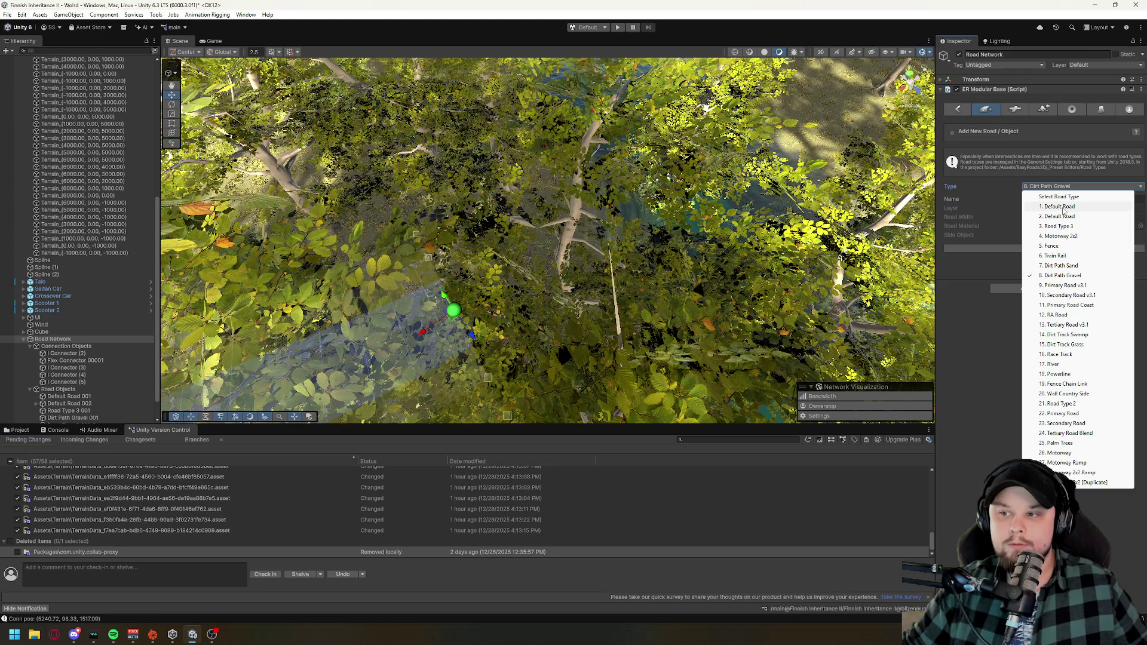
pyautogui.click(1060, 207)
pyautogui.moveTo(441, 235); pyautogui.dragTo(566, 145)
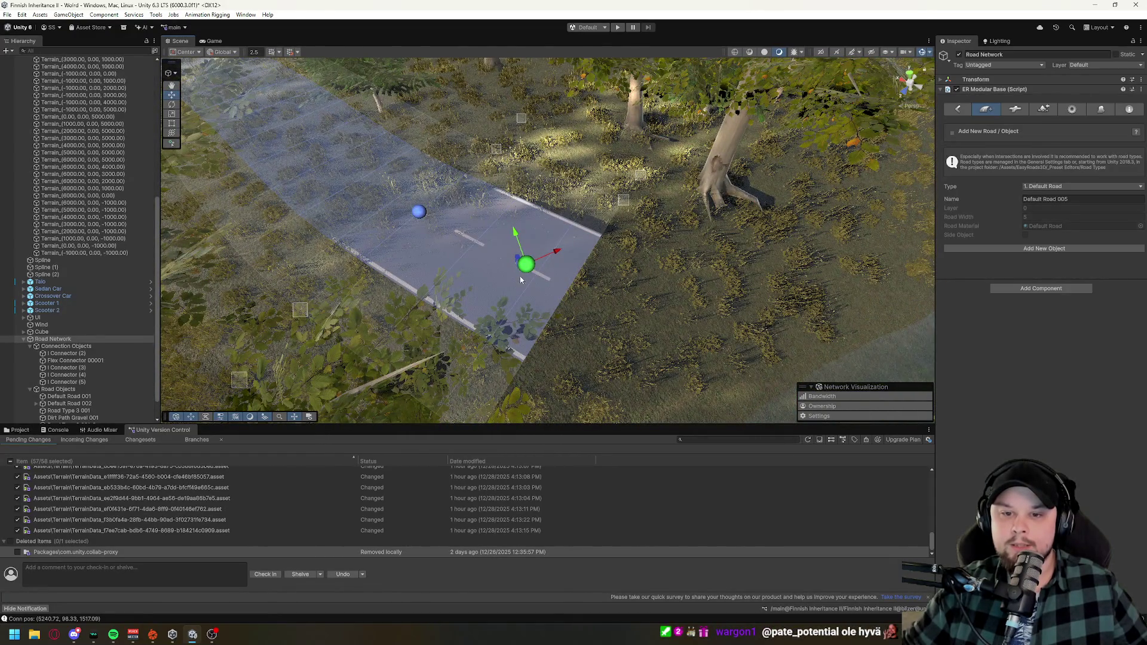
pyautogui.hotkey('ctrl', 'z')
pyautogui.hotkey('ctrl', 'z')
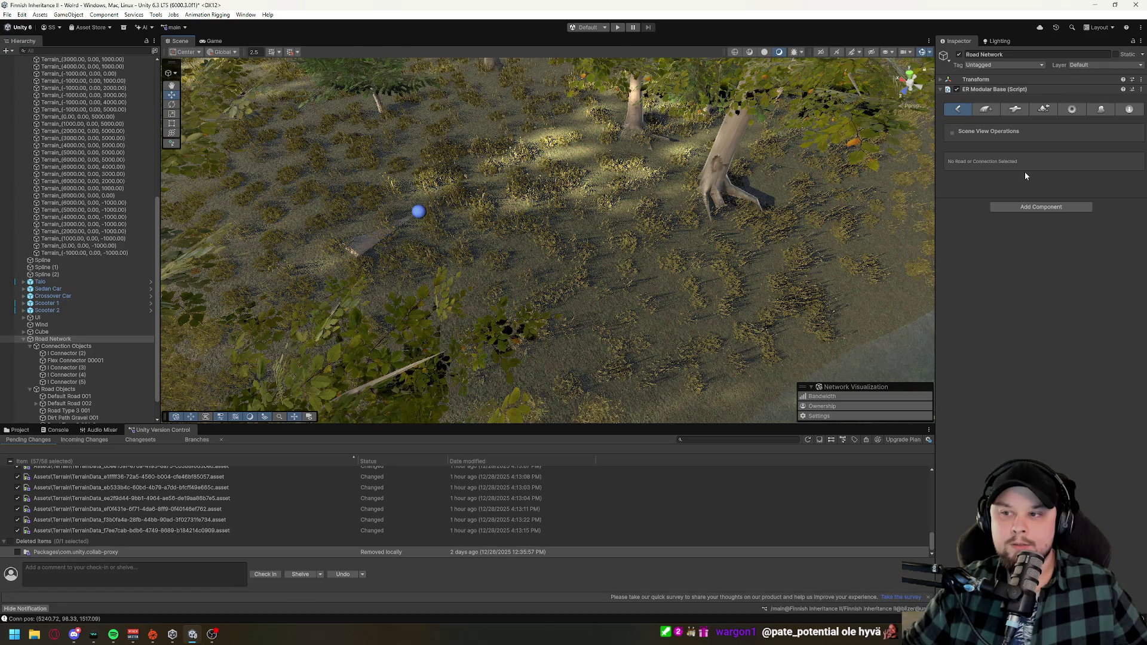
# - Create Default Road 005 and fly the view down over the river
pyautogui.click(986, 110)
pyautogui.click(1044, 248)
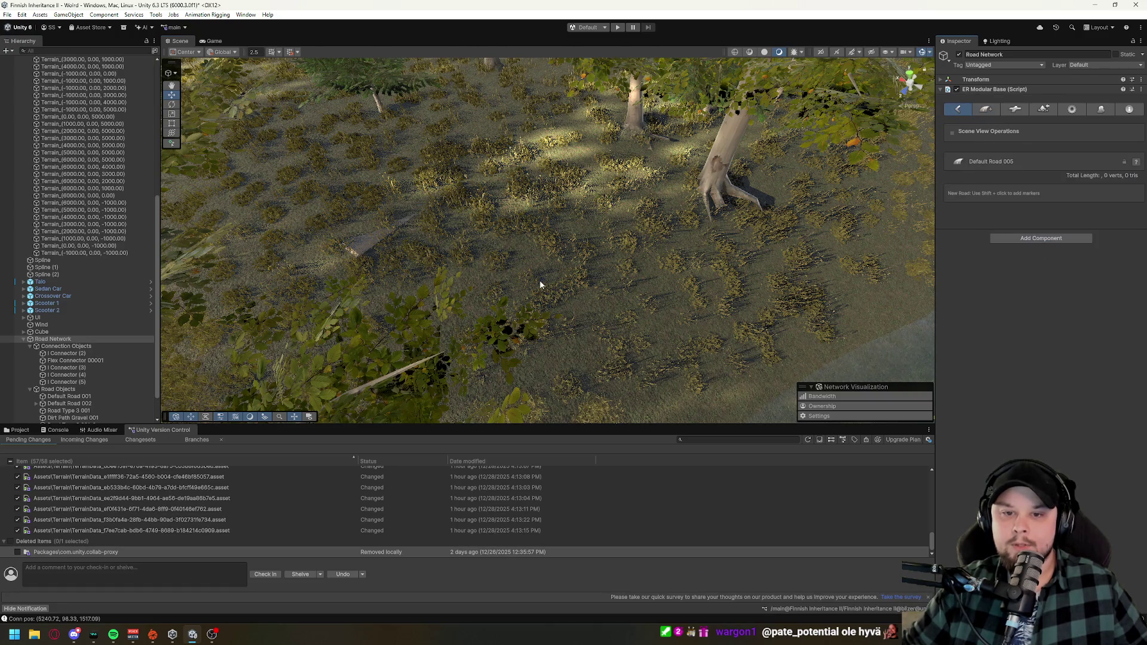
pyautogui.moveTo(456, 264)
pyautogui.mouseDown()
pyautogui.moveTo(746, 295)
pyautogui.moveTo(558, 241)
pyautogui.mouseUp()
pyautogui.moveTo(464, 192); pyautogui.dragTo(475, 102)
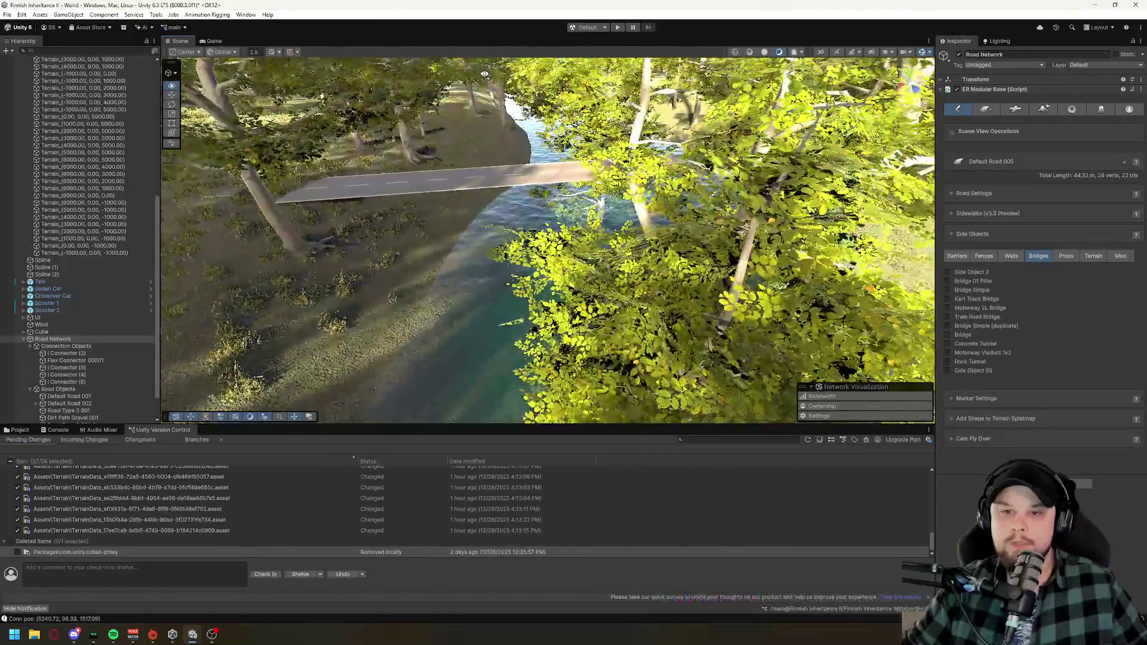
# - Add Bridge Simple and Bridge 01 Pillar side objects, both active on every marker
pyautogui.click(948, 290)
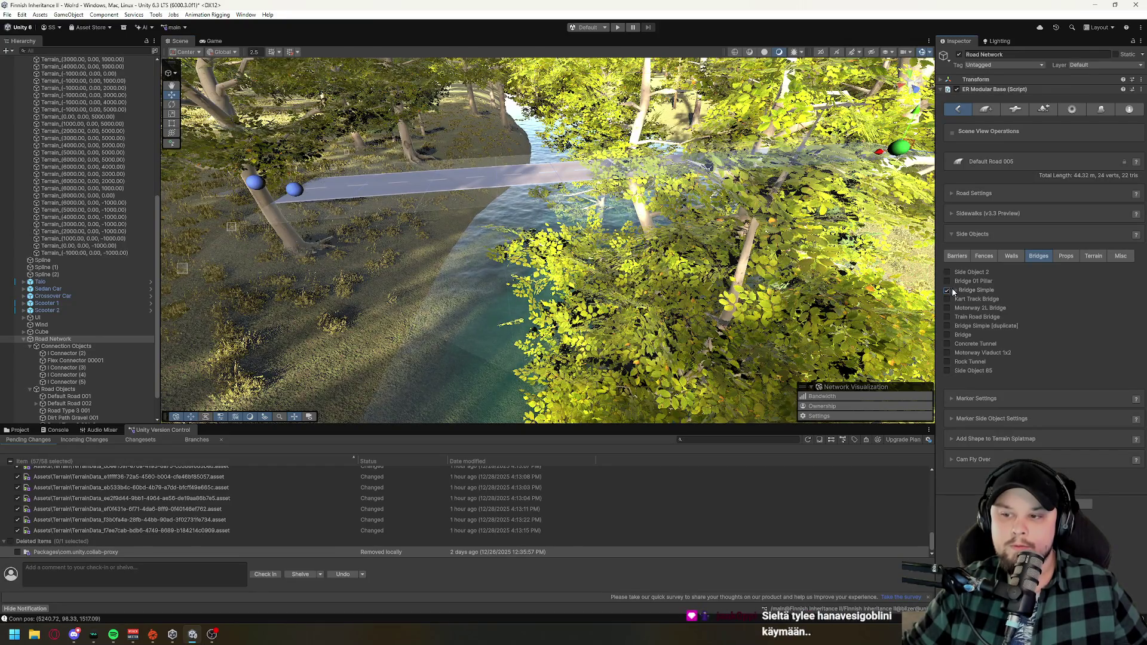
pyautogui.click(955, 291)
pyautogui.click(1036, 302)
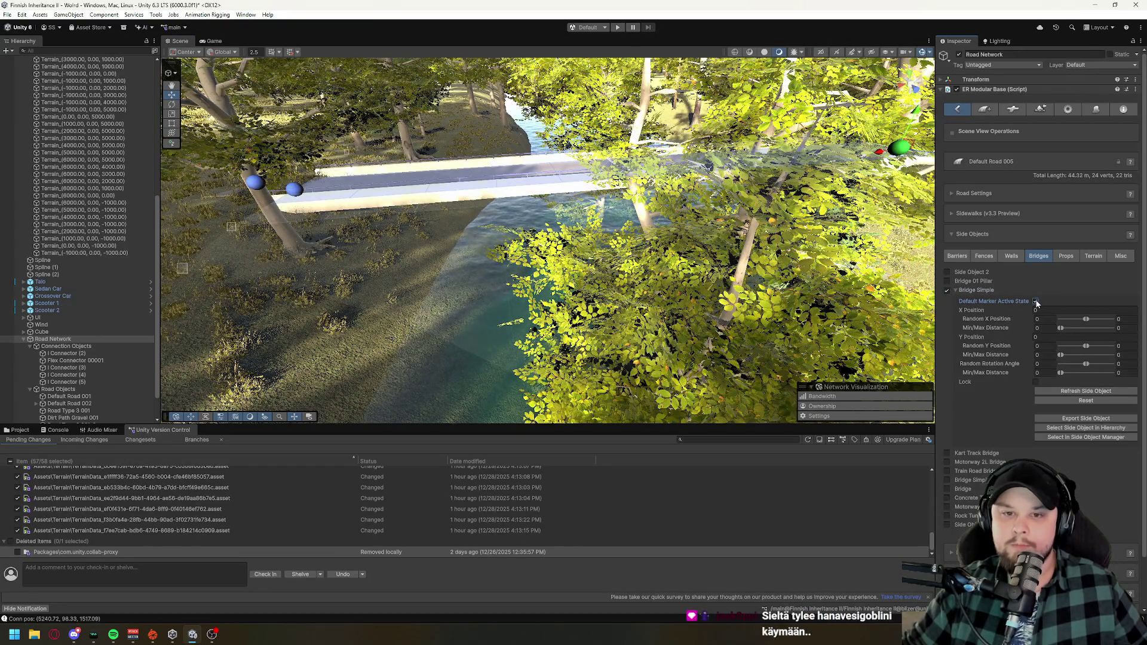
pyautogui.click(947, 280)
pyautogui.click(972, 282)
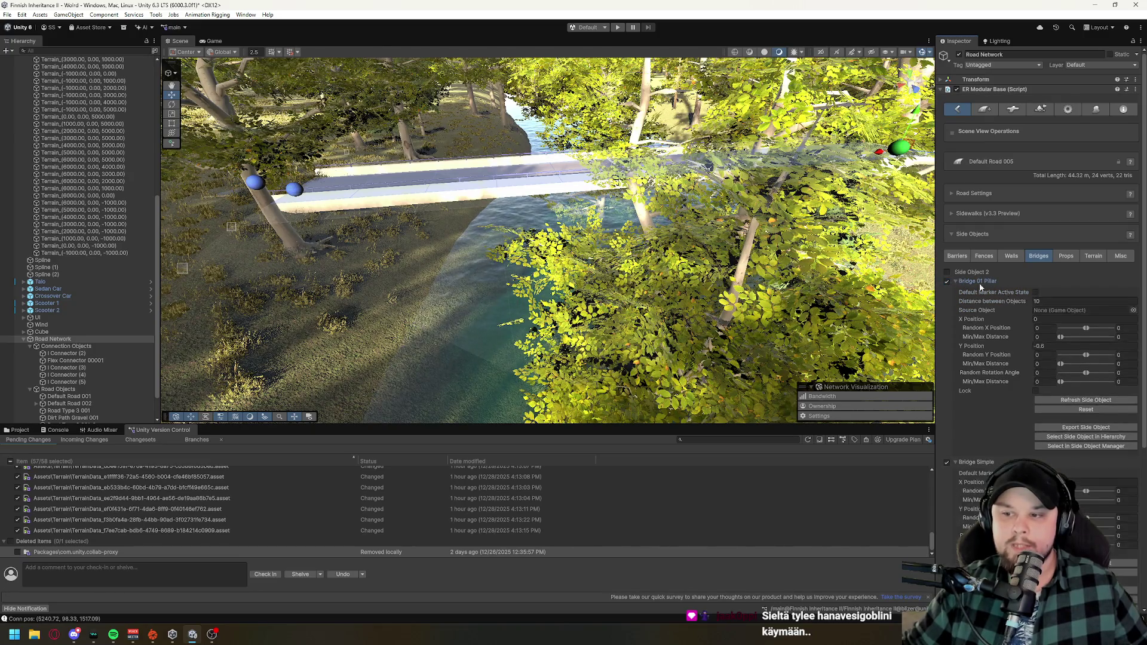
pyautogui.click(1036, 292)
# - Join road_0001's end point near the tree to the bridge road
pyautogui.moveTo(642, 276)
pyautogui.mouseDown()
pyautogui.moveTo(573, 299)
pyautogui.moveTo(476, 267)
pyautogui.moveTo(593, 243)
pyautogui.mouseUp()
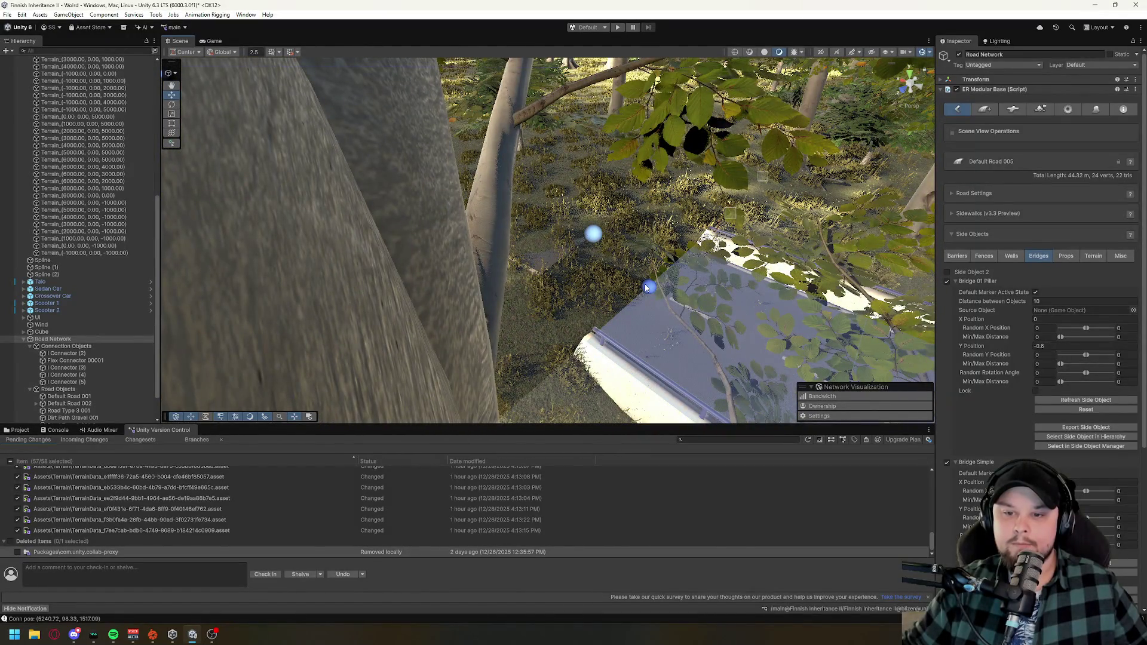
pyautogui.click(593, 233)
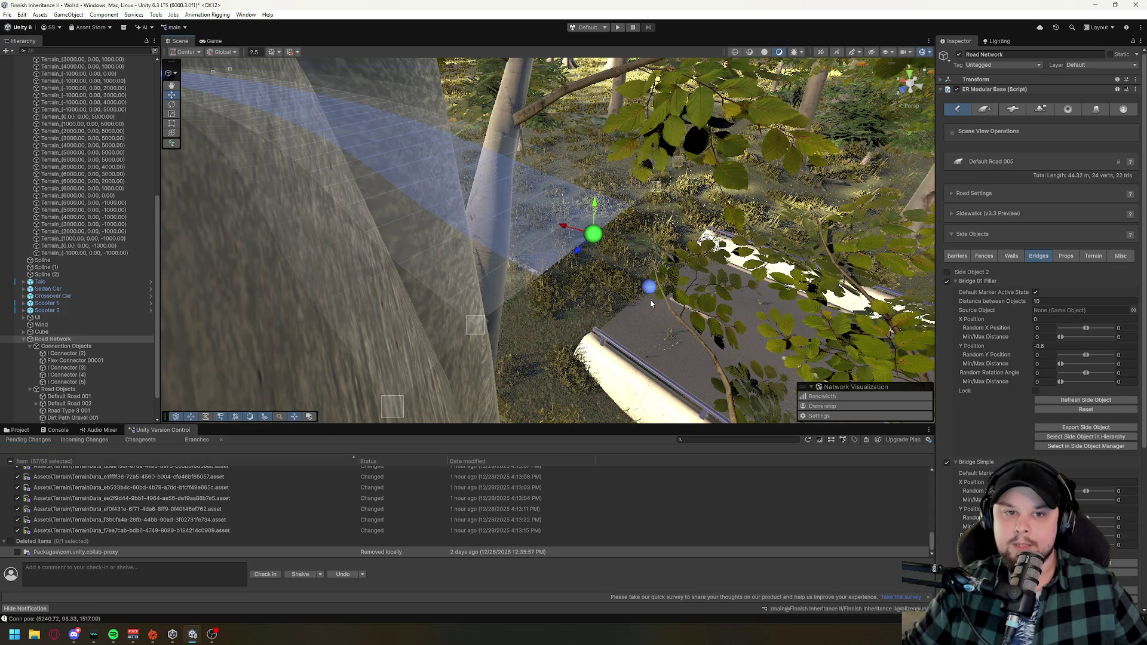
pyautogui.keyDown('shift'); pyautogui.click(449, 255); pyautogui.keyUp('shift')
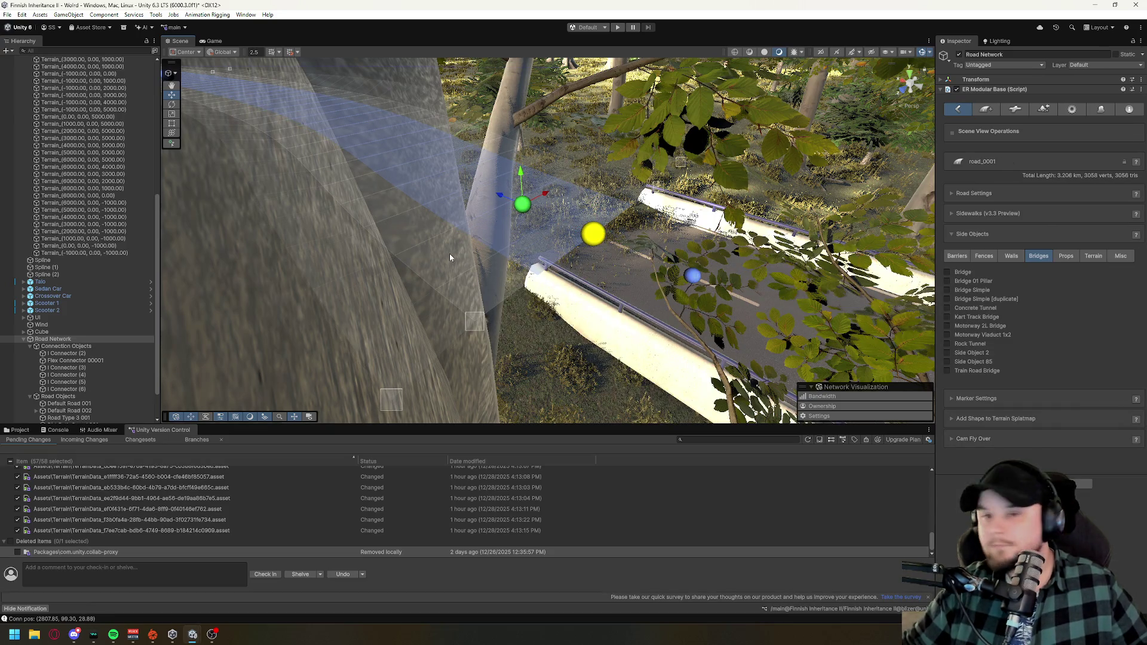
pyautogui.moveTo(449, 253)
pyautogui.mouseDown()
pyautogui.moveTo(618, 311)
pyautogui.moveTo(533, 231)
pyautogui.mouseUp()
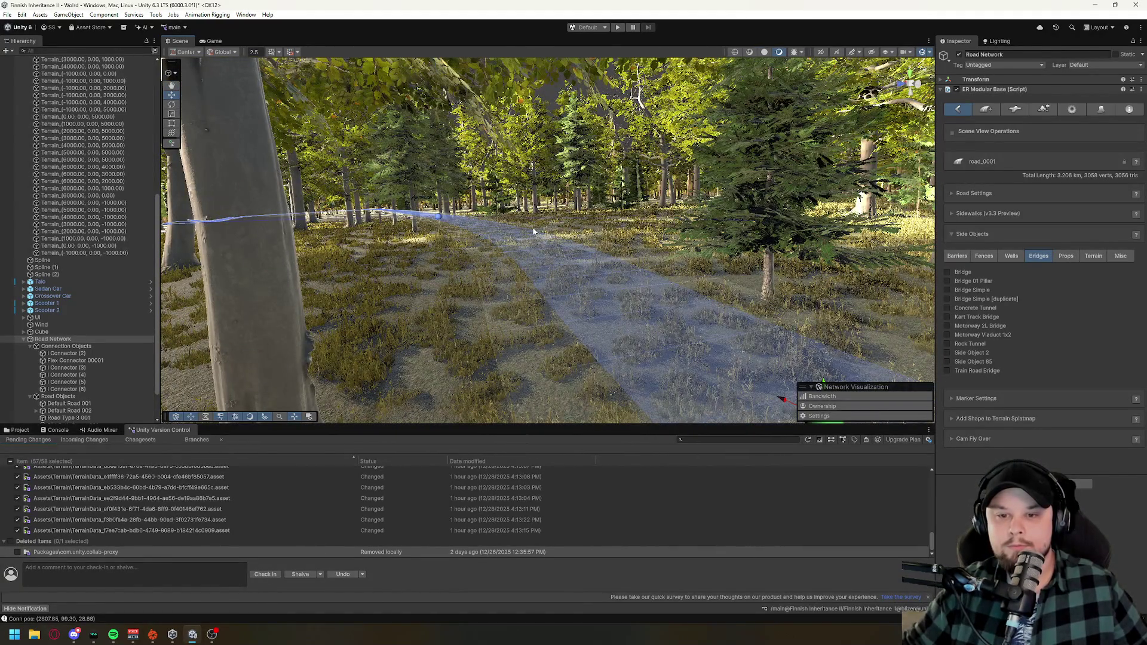
pyautogui.moveTo(533, 231)
pyautogui.mouseDown()
pyautogui.moveTo(573, 303)
pyautogui.moveTo(550, 292)
pyautogui.moveTo(721, 338)
pyautogui.moveTo(836, 227)
pyautogui.mouseUp()
# - Create a new Default Road object in the EasyRoads3D Road Network
pyautogui.click(985, 110)
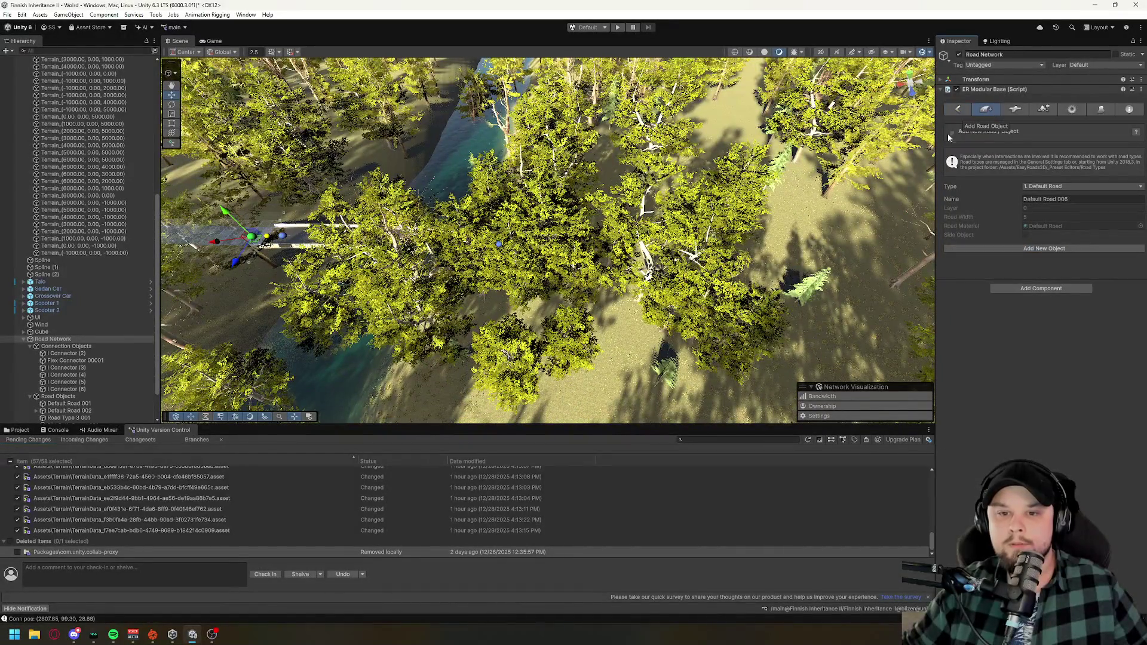
pyautogui.moveTo(564, 293); pyautogui.dragTo(669, 290)
pyautogui.click(1078, 248)
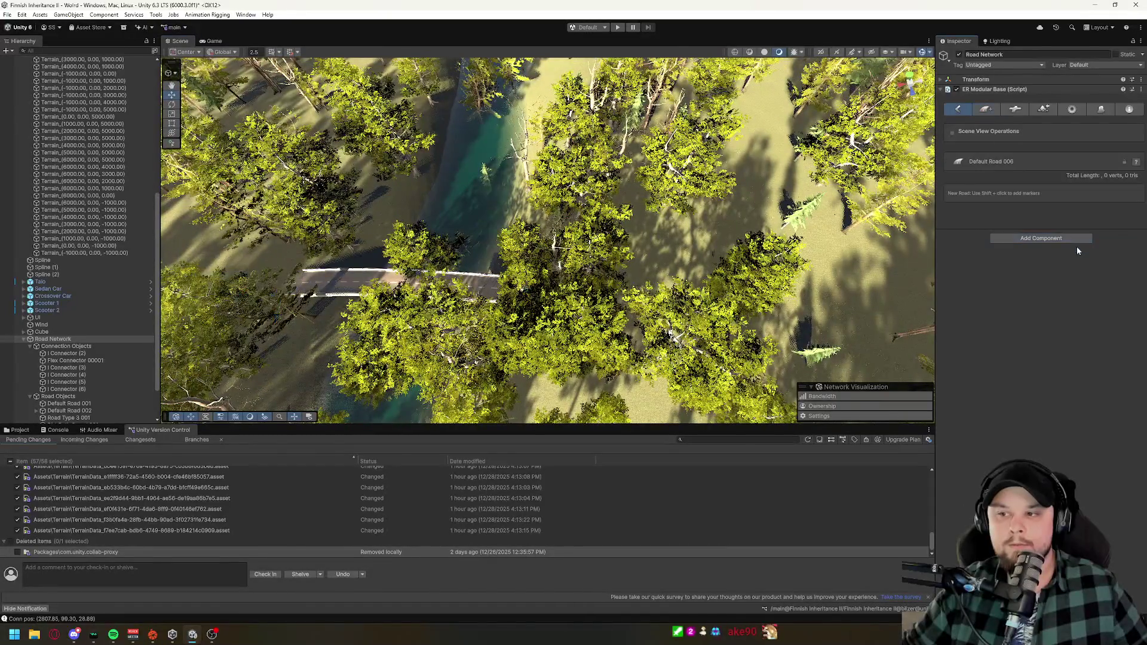
pyautogui.scroll(-10, 565, 338)
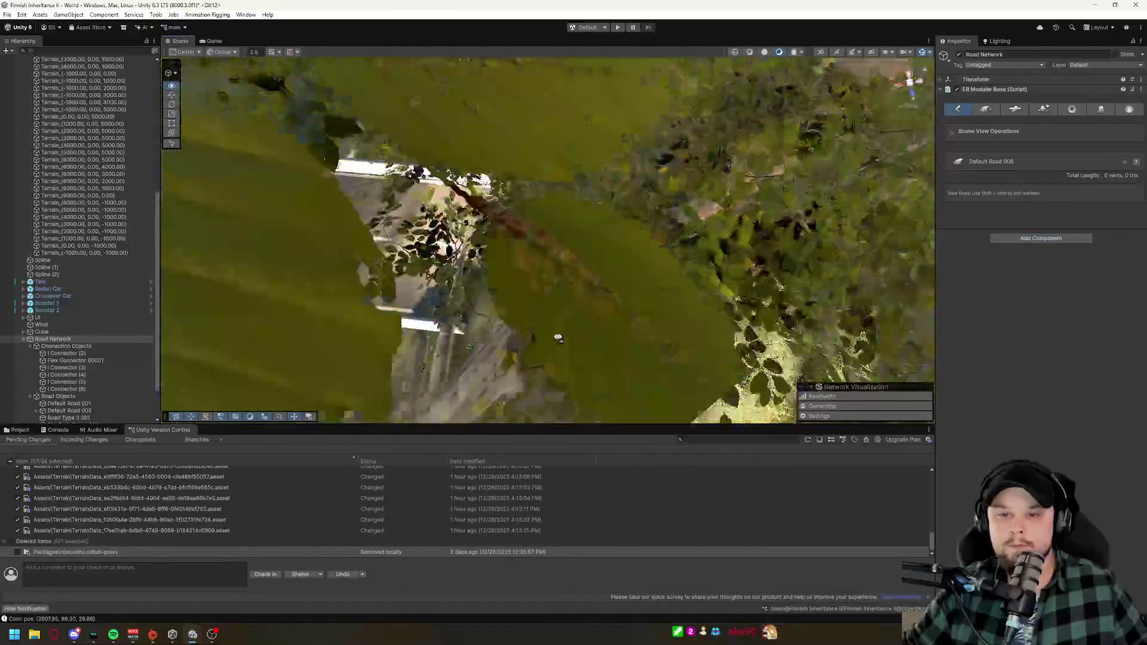
pyautogui.scroll(5, 565, 338)
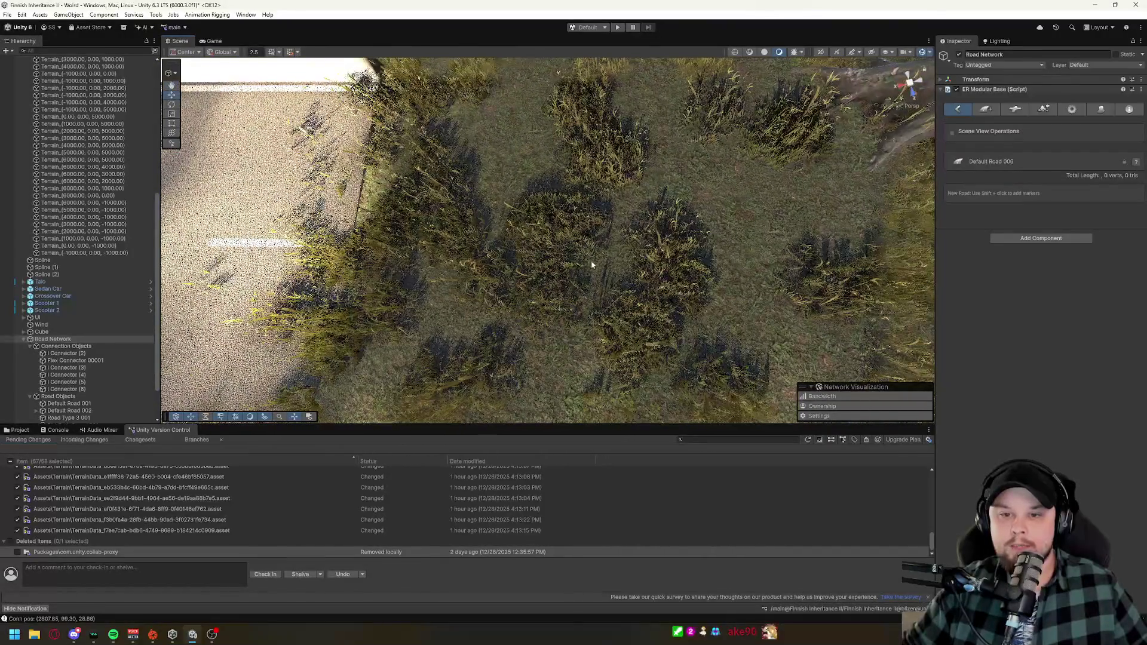
pyautogui.moveTo(598, 304); pyautogui.dragTo(644, 289)
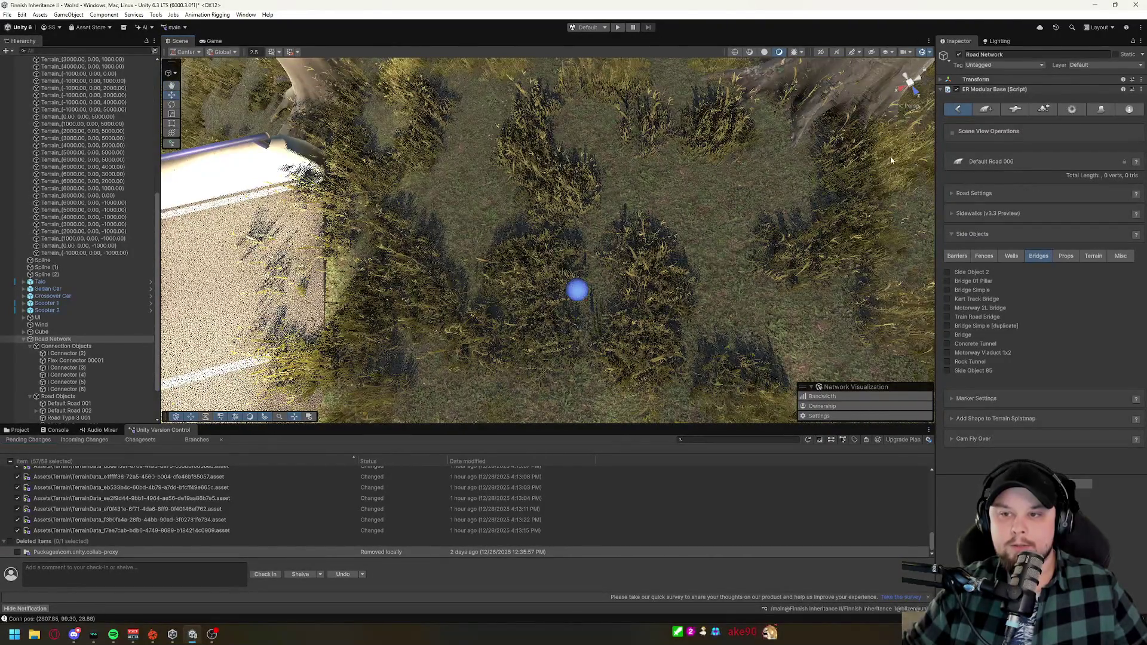
# - Place the new road's first point beside the bridge and a second one past it
pyautogui.keyDown('shift'); pyautogui.click(890, 160); pyautogui.keyUp('shift')
pyautogui.scroll(5, 639, 296)
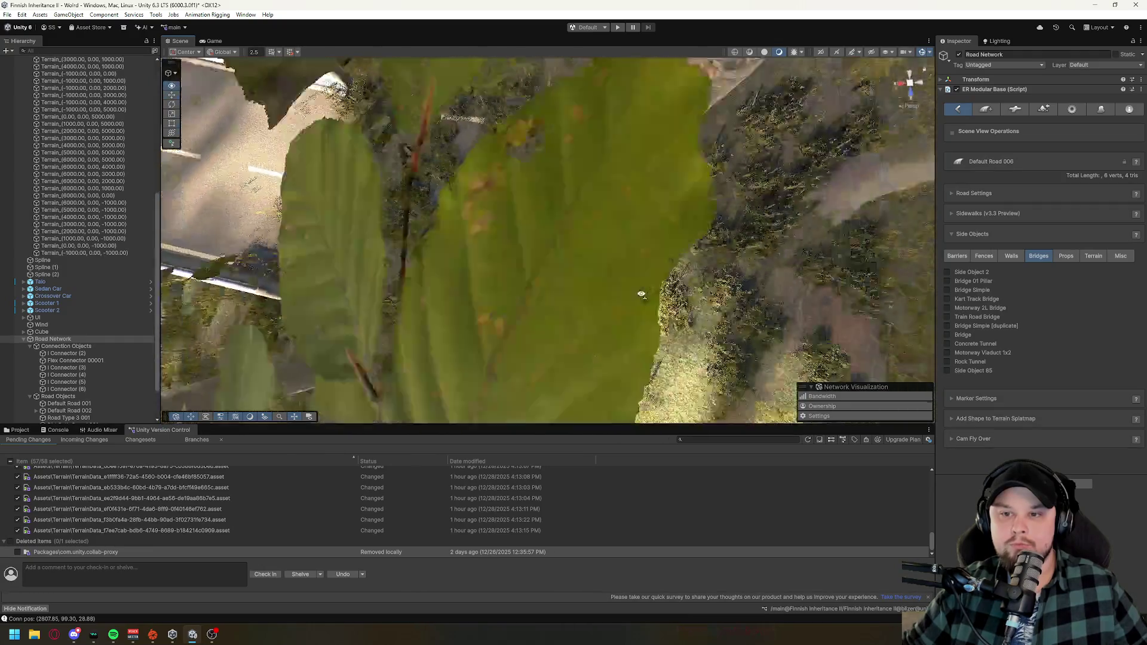
pyautogui.scroll(-10, 639, 296)
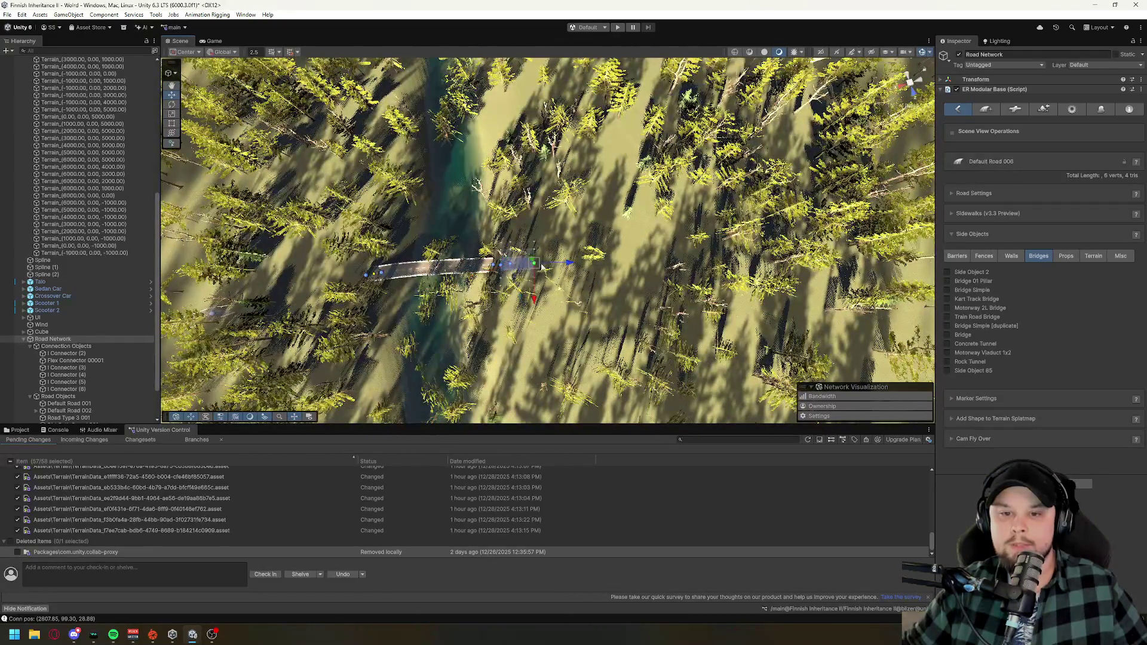
pyautogui.keyDown('shift'); pyautogui.click(585, 270); pyautogui.keyUp('shift')
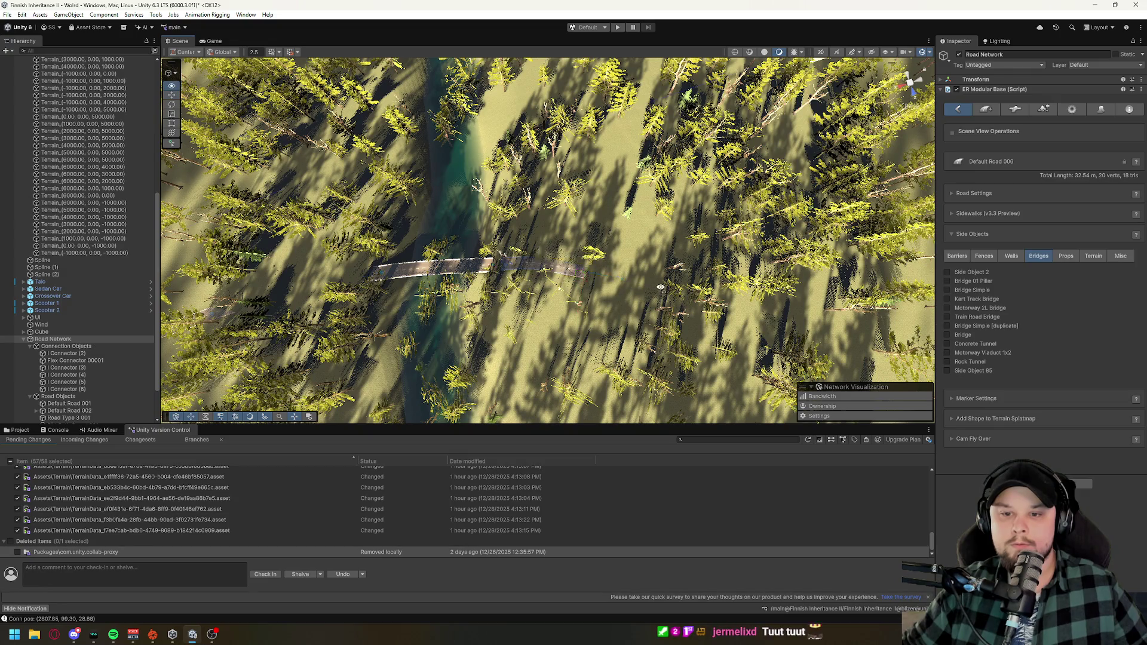
# - Fly over the forest to the road's end and extend it with two long sections
pyautogui.moveTo(653, 296); pyautogui.dragTo(641, 345)
pyautogui.scroll(15, 654, 321)
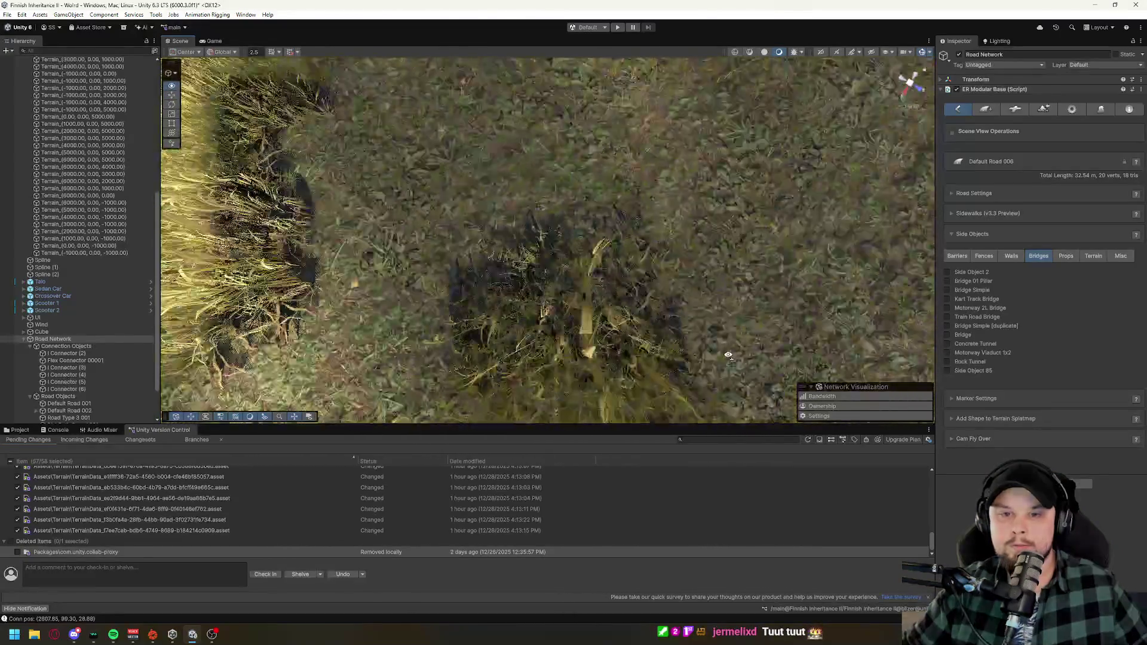
pyautogui.moveTo(728, 355); pyautogui.dragTo(696, 230)
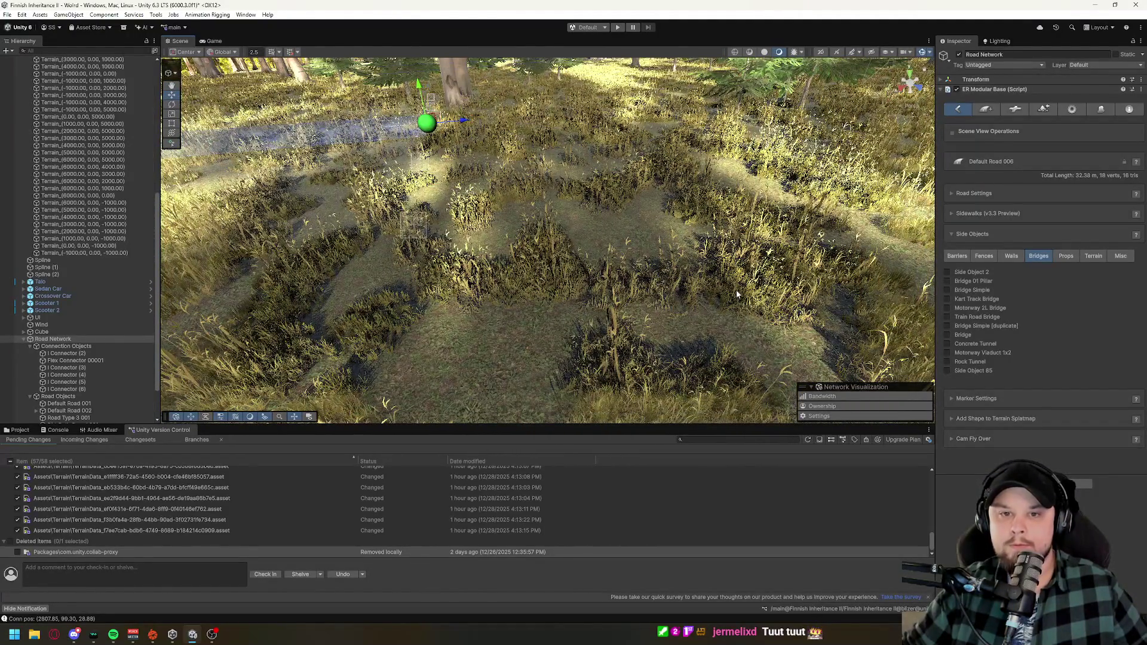
pyautogui.moveTo(737, 294); pyautogui.dragTo(614, 302)
pyautogui.scroll(-10, 615, 302)
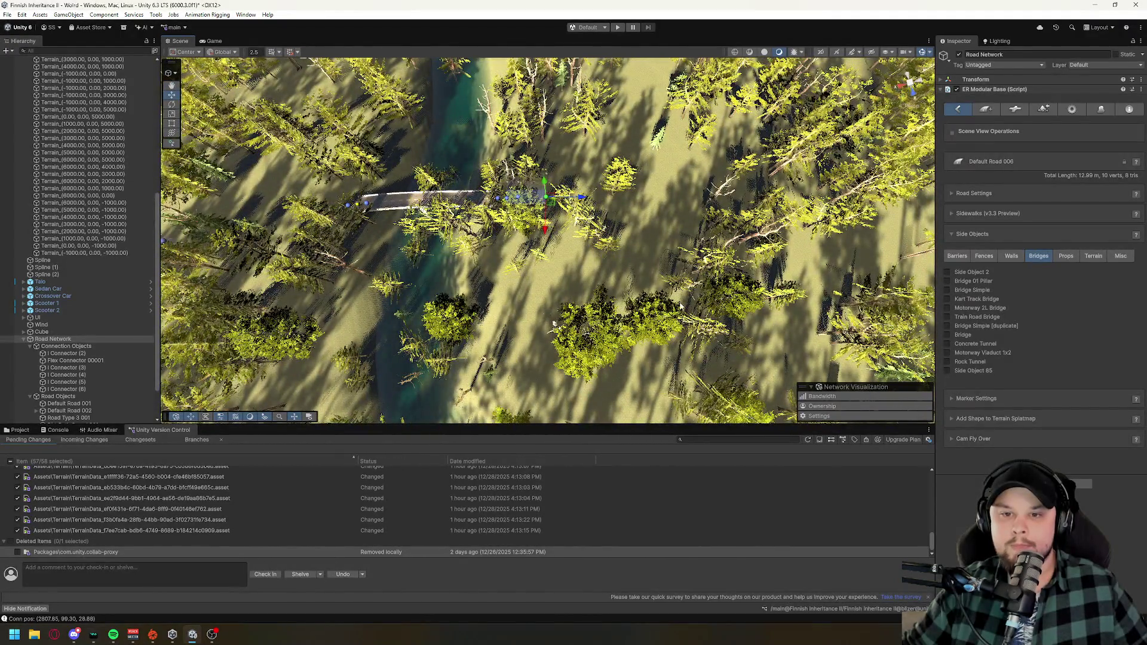
pyautogui.moveTo(681, 305)
pyautogui.mouseDown()
pyautogui.moveTo(444, 251)
pyautogui.moveTo(442, 145)
pyautogui.mouseUp()
pyautogui.press('w')
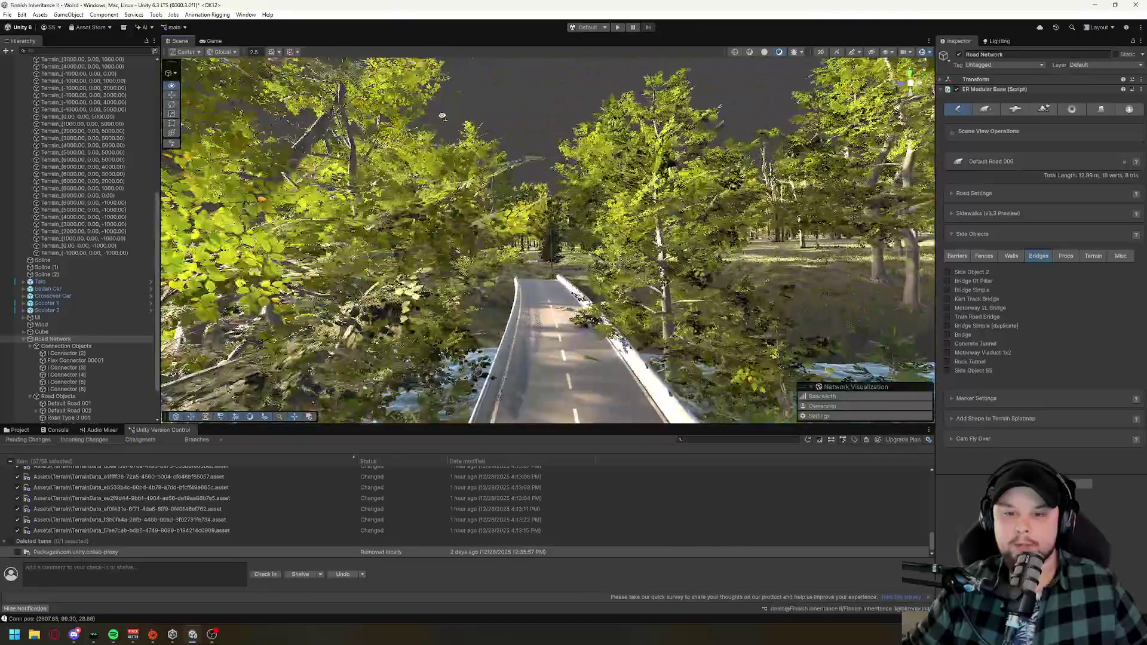
pyautogui.press('w')
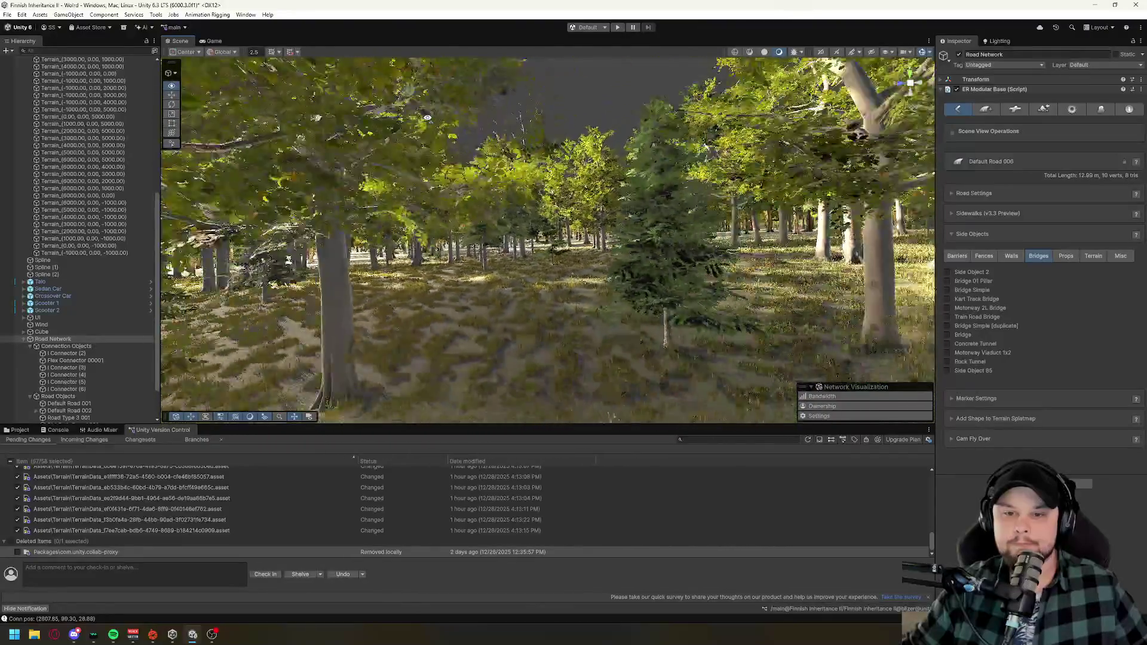
pyautogui.press('f')
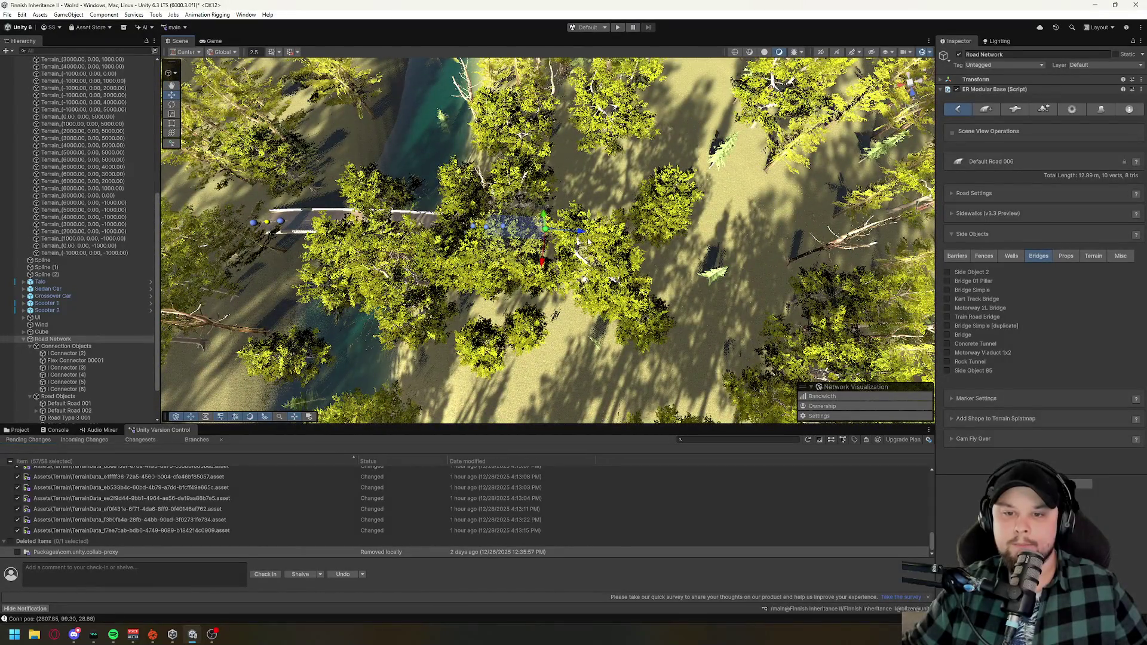
pyautogui.press('w')
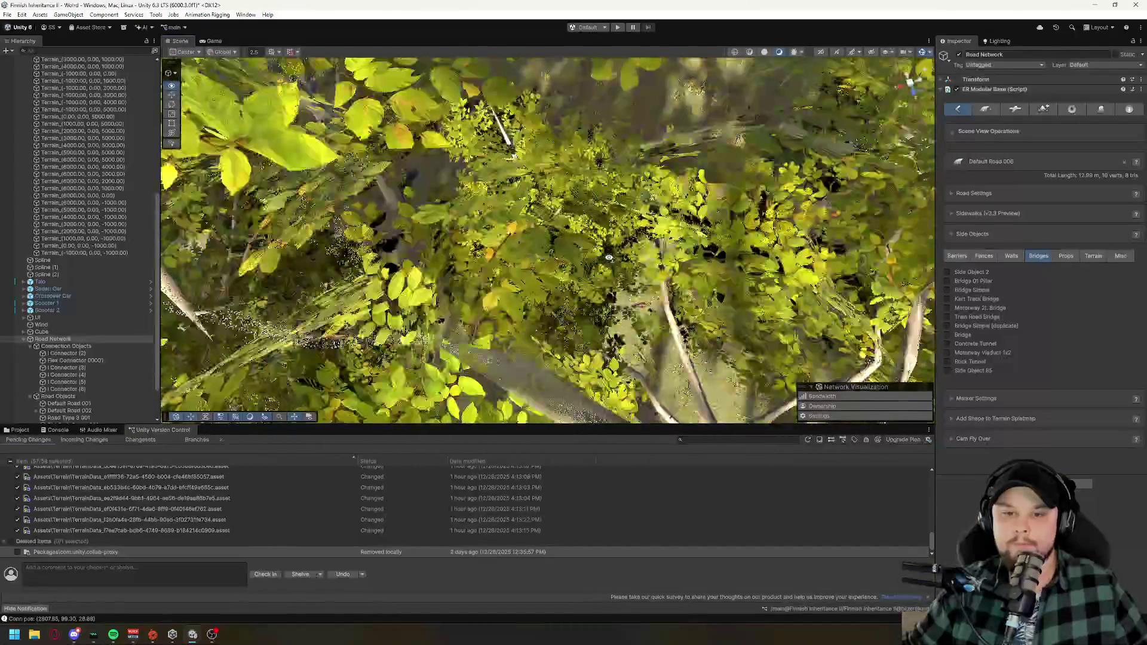
pyautogui.press('w')
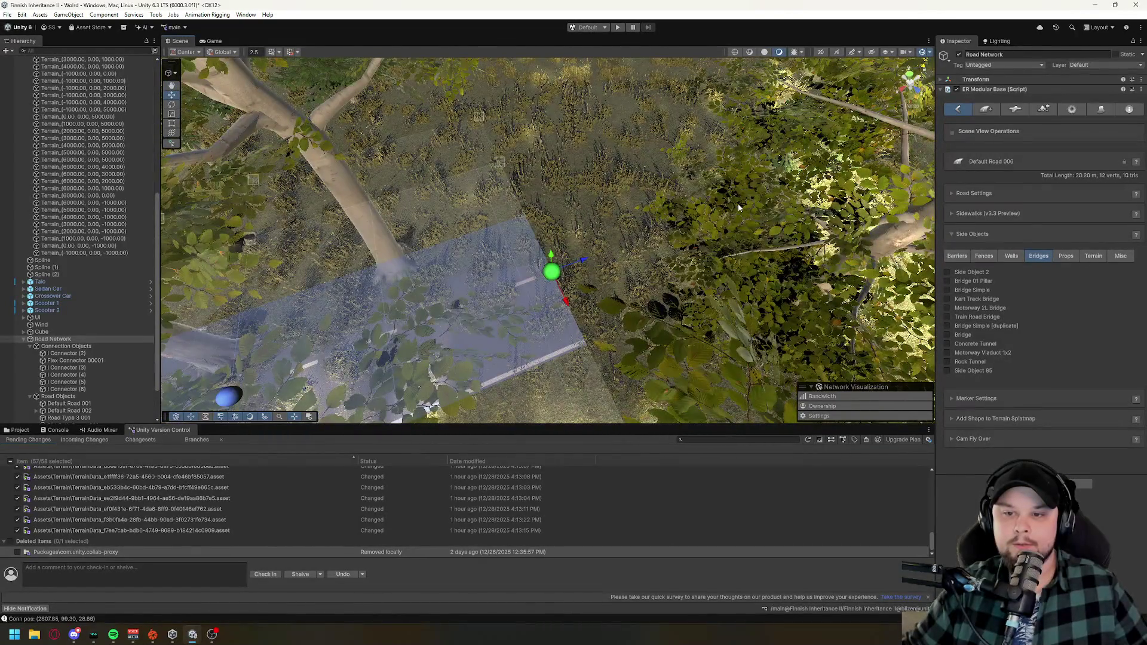
pyautogui.press('s')
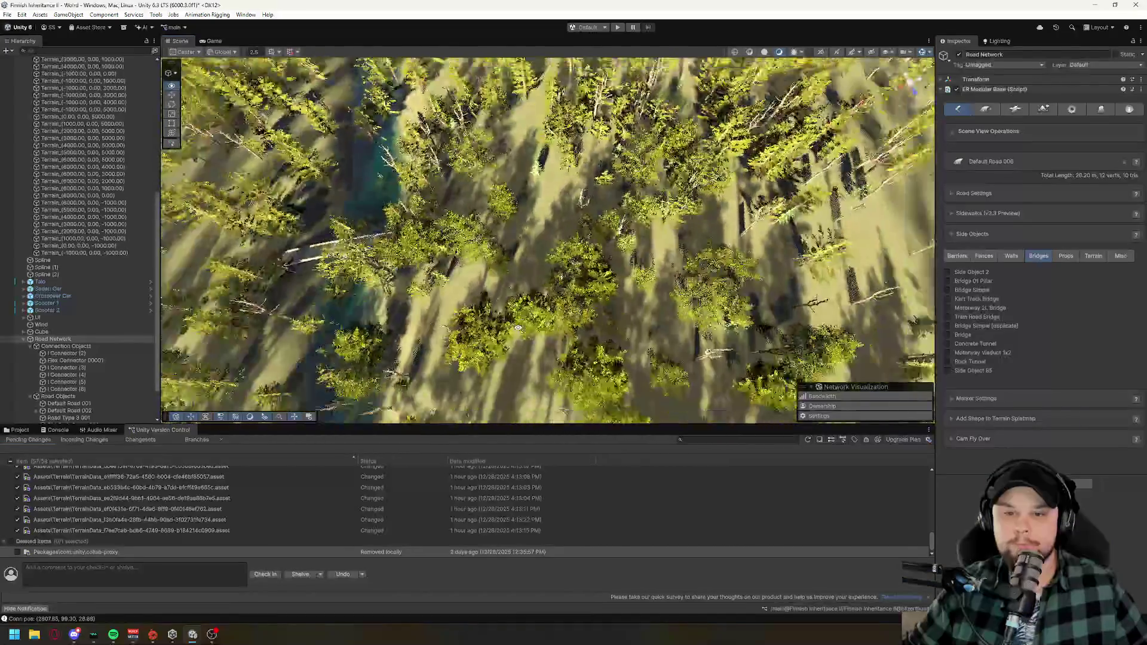
pyautogui.press('s')
pyautogui.keyDown('shift'); pyautogui.click(568, 205); pyautogui.keyUp('shift')
pyautogui.keyDown('shift'); pyautogui.click(667, 185); pyautogui.keyUp('shift')
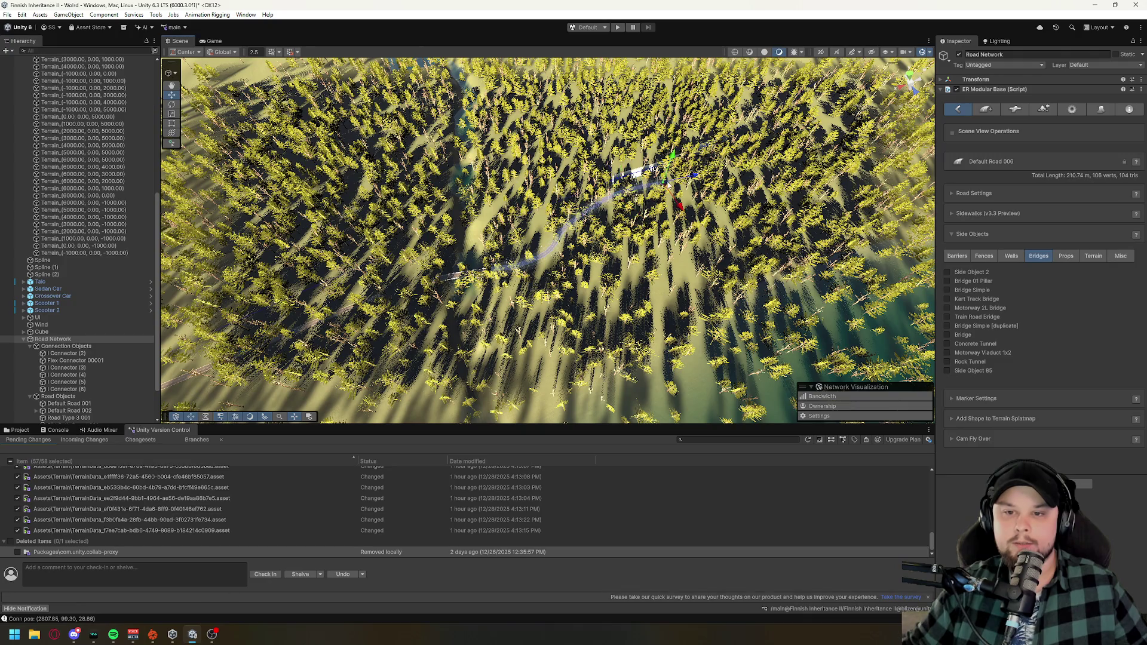
# - Add three more points across the forest, bringing Default Road 006 to 920.20 m
pyautogui.moveTo(628, 300)
pyautogui.mouseDown()
pyautogui.moveTo(502, 376)
pyautogui.moveTo(622, 359)
pyautogui.moveTo(536, 361)
pyautogui.moveTo(546, 314)
pyautogui.mouseUp()
pyautogui.keyDown('shift'); pyautogui.click(566, 266); pyautogui.keyUp('shift')
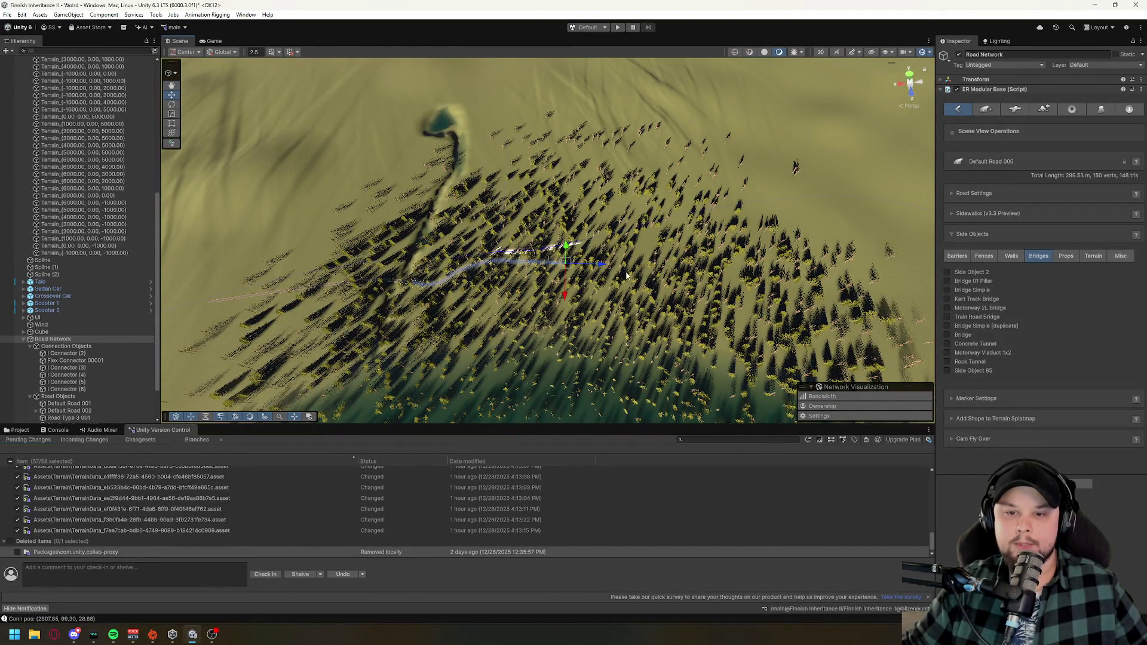
pyautogui.keyDown('shift'); pyautogui.click(621, 237); pyautogui.keyUp('shift')
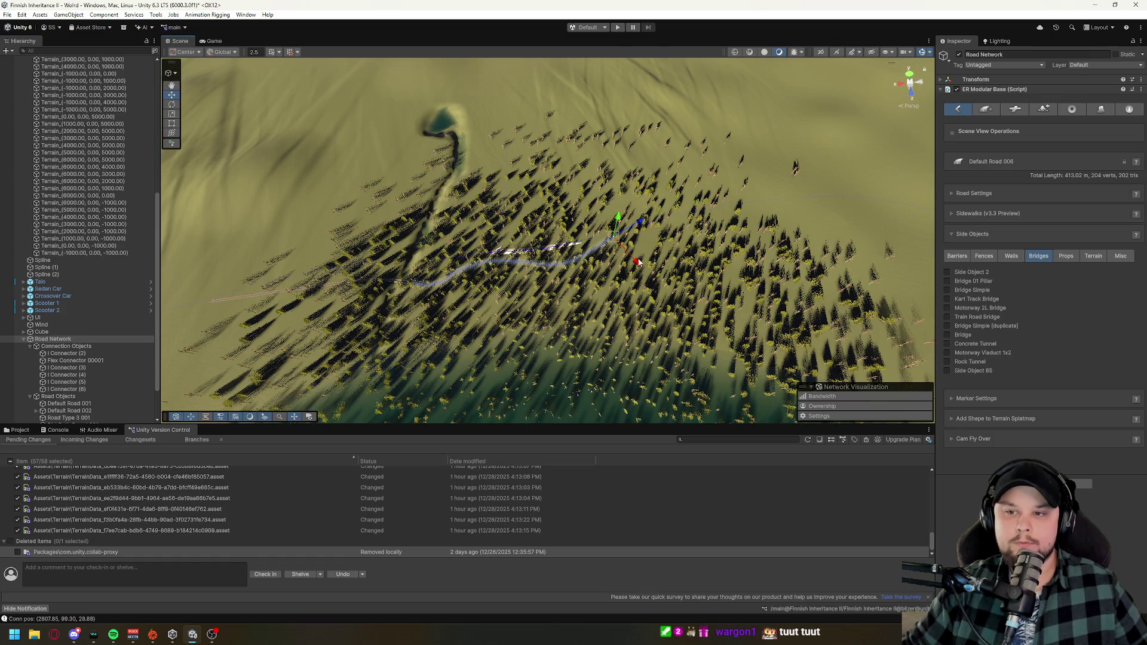
pyautogui.keyDown('shift'); pyautogui.click(618, 273); pyautogui.keyUp('shift')
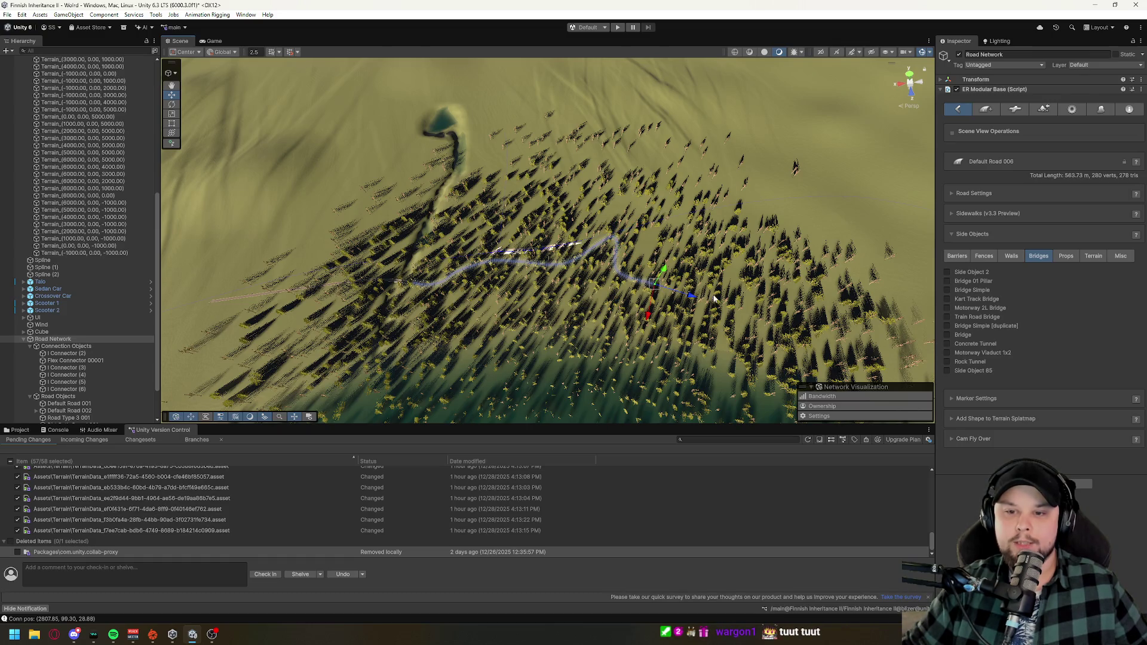
pyautogui.moveTo(625, 329); pyautogui.dragTo(795, 294)
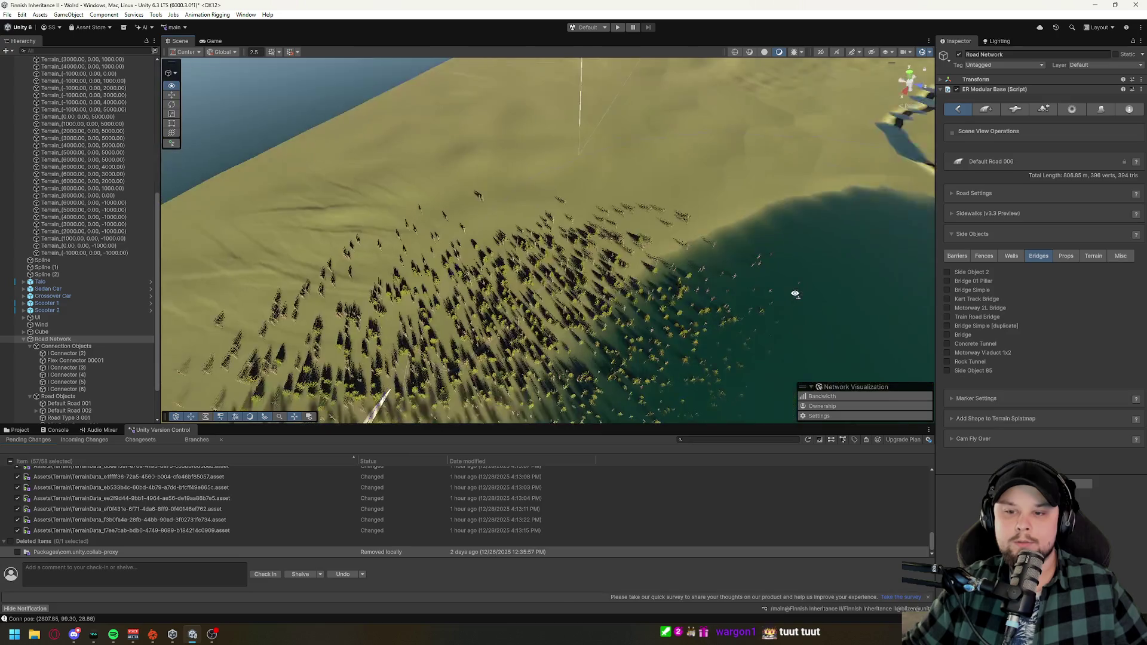
pyautogui.moveTo(517, 317)
pyautogui.mouseDown()
pyautogui.moveTo(371, 348)
pyautogui.moveTo(400, 381)
pyautogui.moveTo(377, 320)
pyautogui.moveTo(301, 236)
pyautogui.mouseUp()
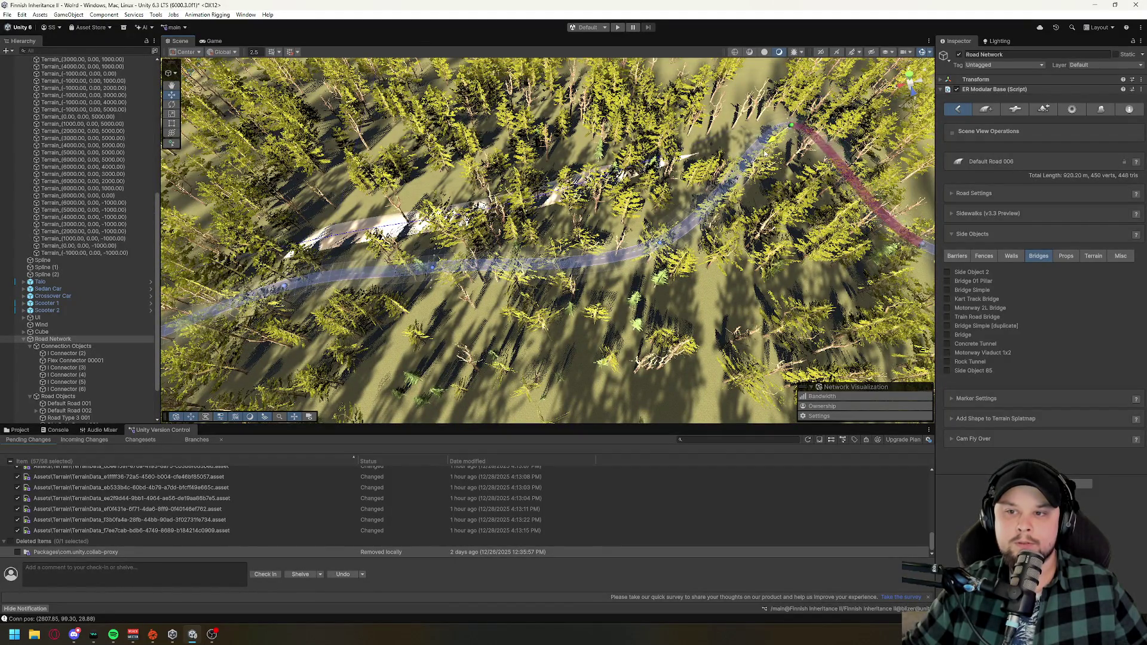
# - Add a new 8. Dirt Path Gravel road and place its first point in the forest
pyautogui.click(745, 167)
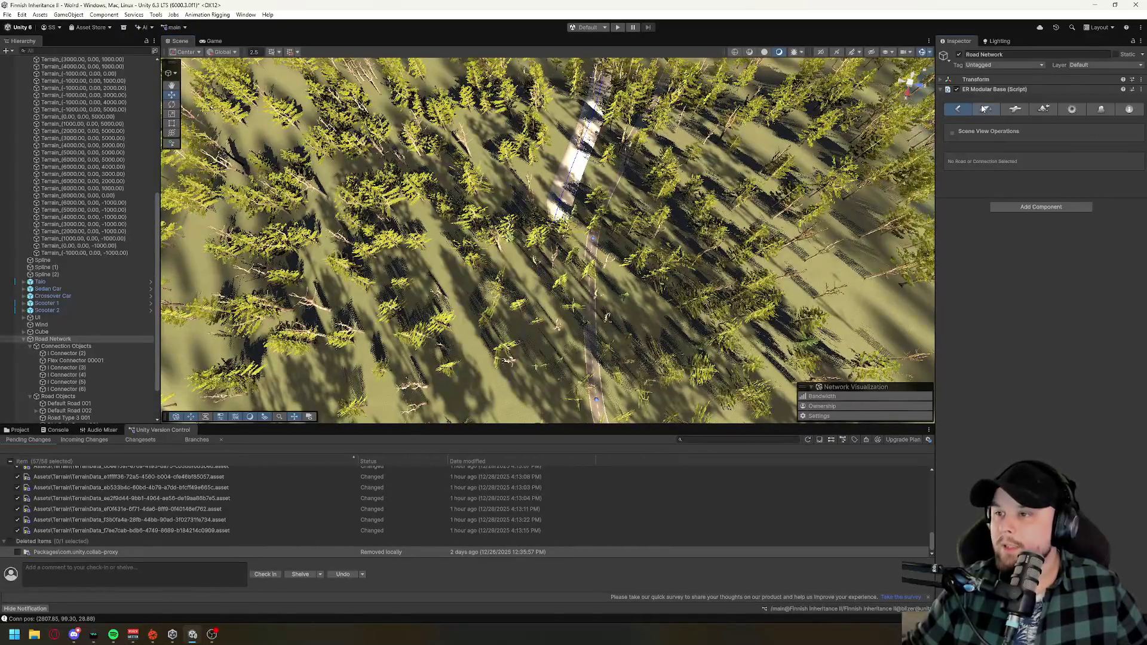
pyautogui.click(984, 109)
pyautogui.click(1063, 185)
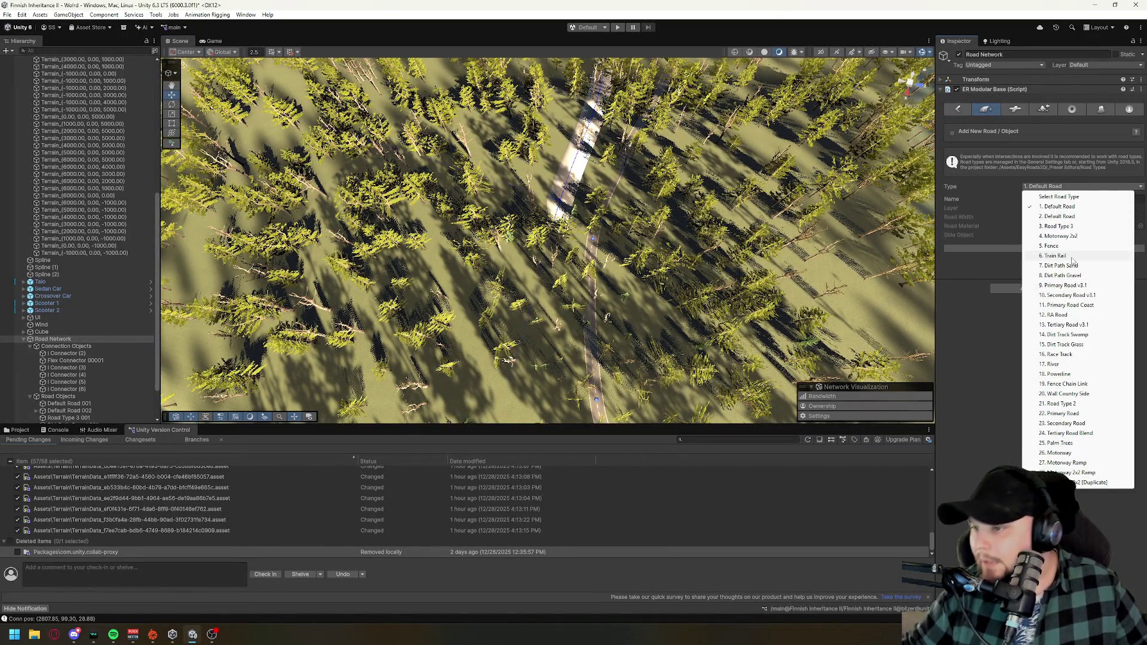
pyautogui.click(1065, 276)
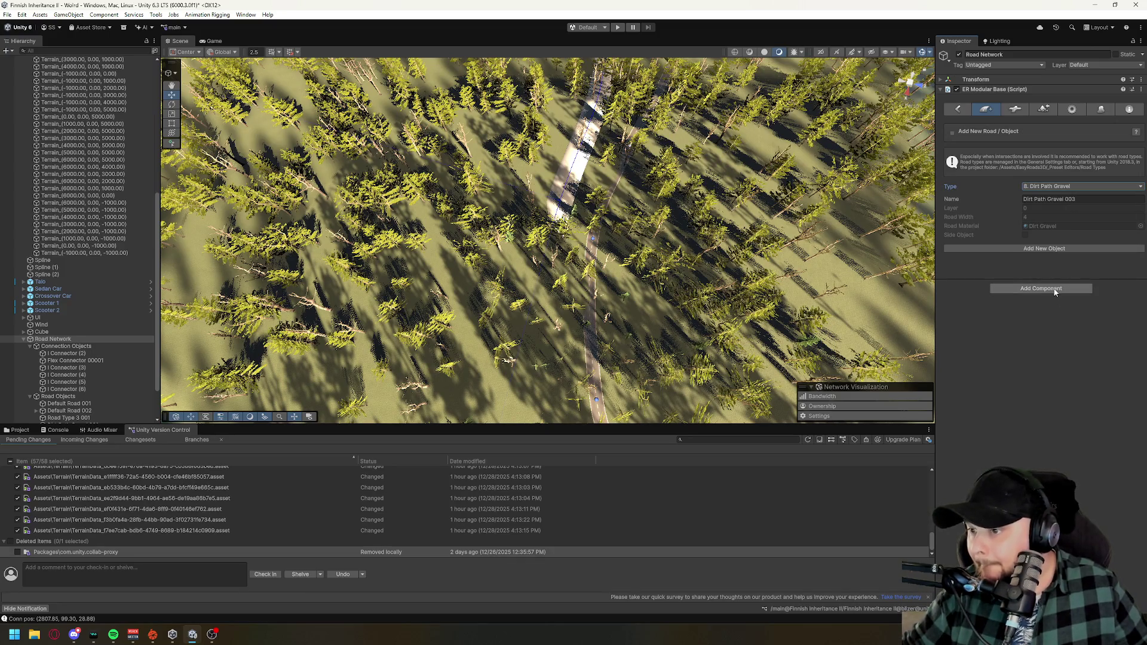
pyautogui.click(1039, 248)
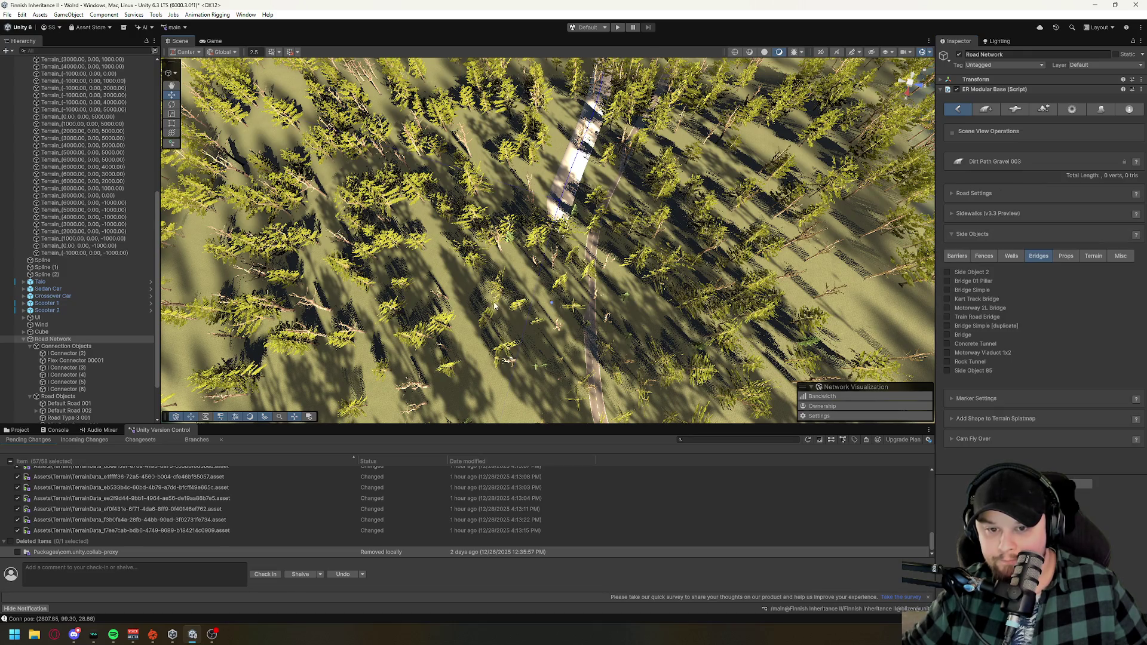
pyautogui.click(512, 305)
# - Drag the Dirt Path Gravel 003 end point outward to lengthen the path to 30.74 m
pyautogui.scroll(10, 654, 290)
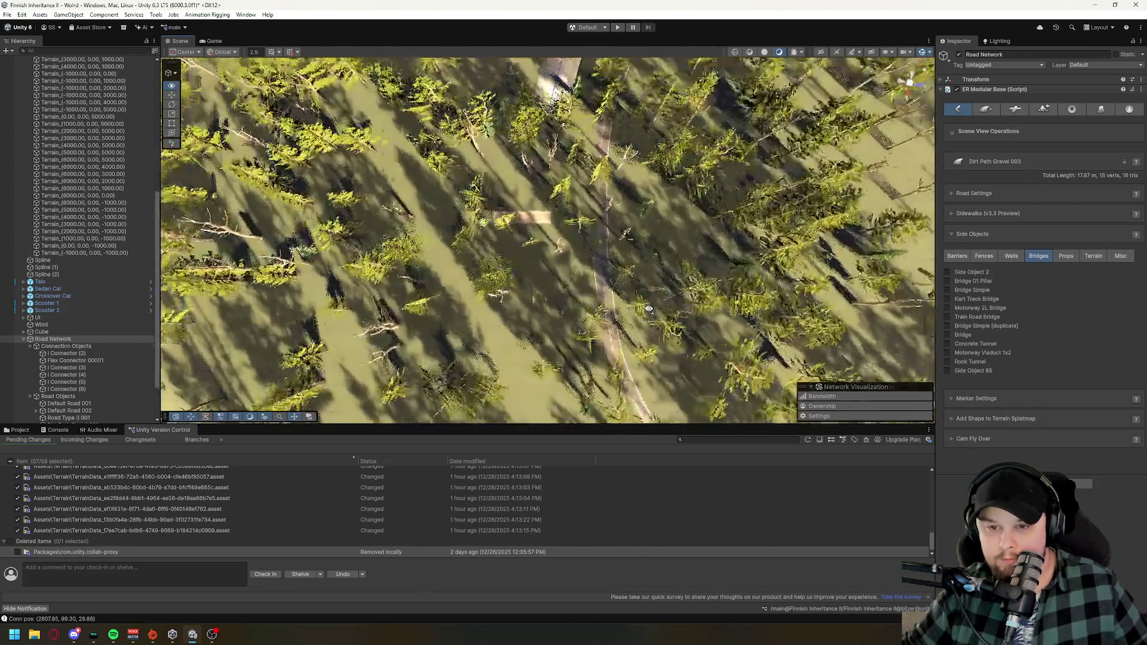
pyautogui.scroll(-5, 654, 290)
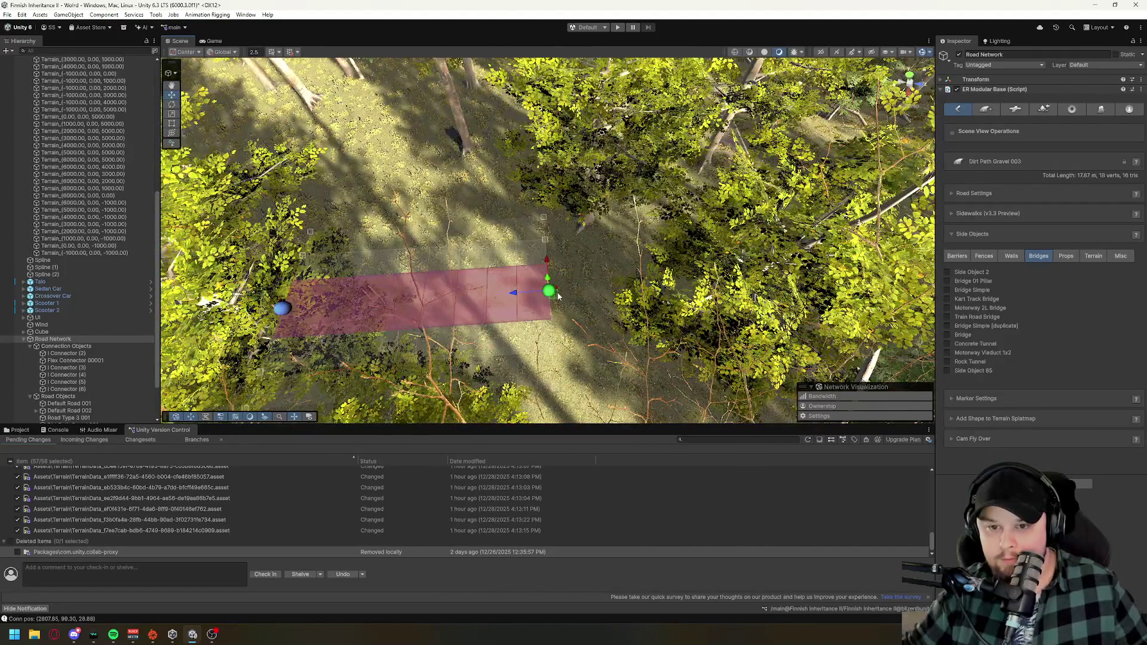
pyautogui.moveTo(522, 295)
pyautogui.mouseDown()
pyautogui.moveTo(675, 294)
pyautogui.moveTo(726, 276)
pyautogui.mouseUp()
pyautogui.scroll(5, 725, 276)
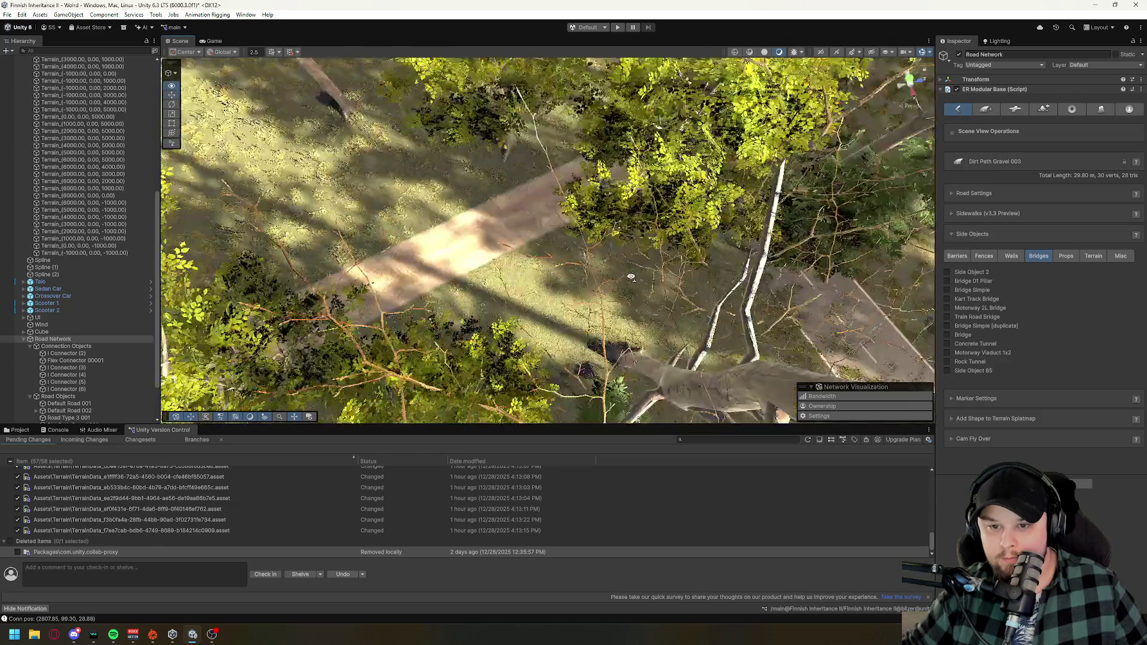
pyautogui.scroll(-8, 627, 273)
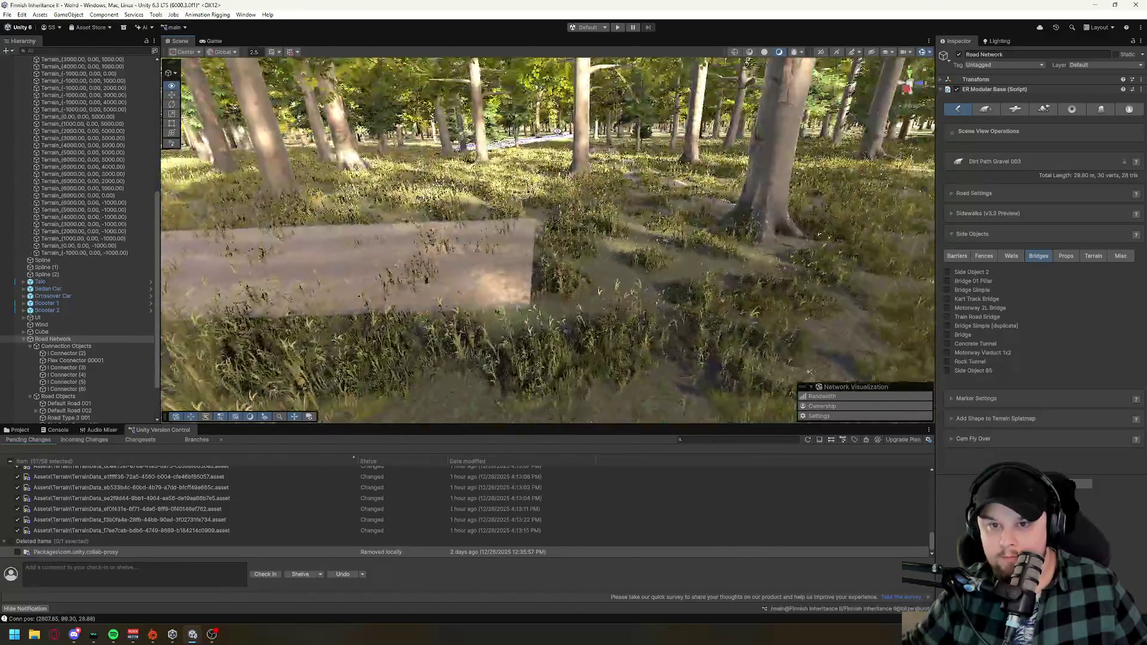
pyautogui.moveTo(690, 188)
pyautogui.mouseDown()
pyautogui.moveTo(679, 218)
pyautogui.moveTo(583, 223)
pyautogui.mouseUp()
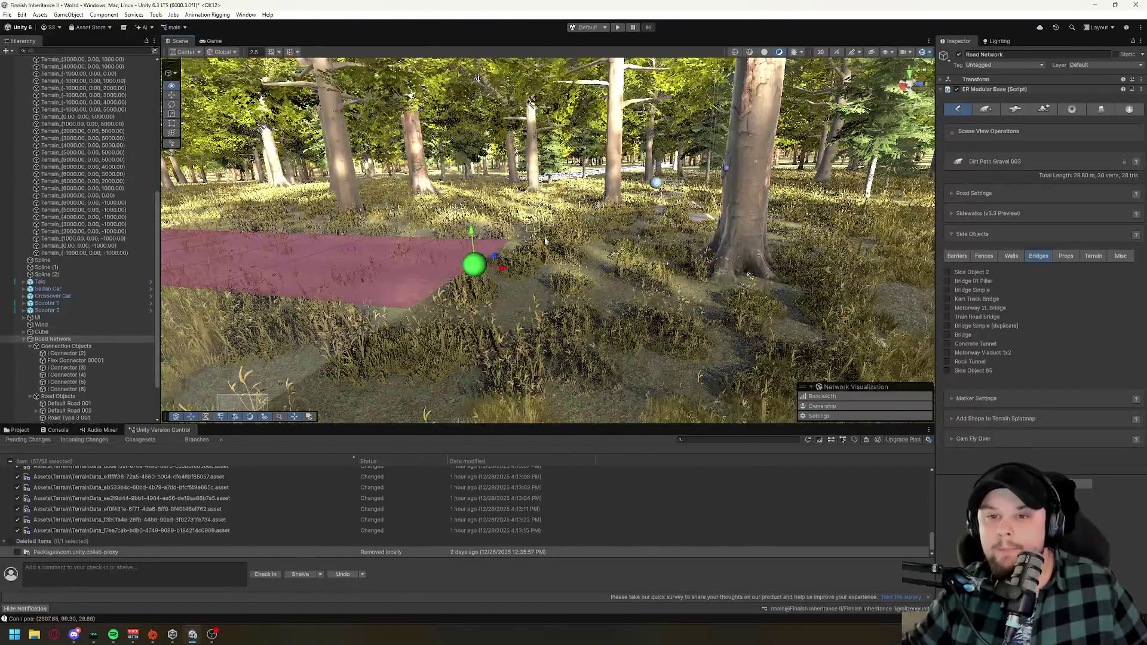
pyautogui.moveTo(445, 264); pyautogui.dragTo(516, 266)
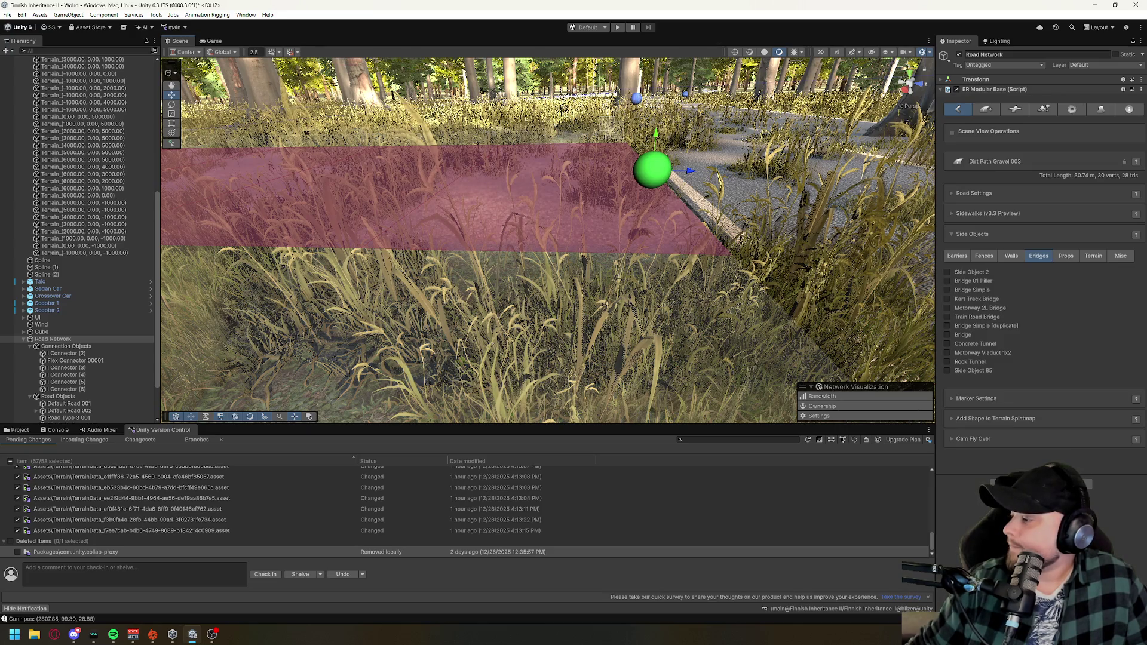
pyautogui.moveTo(571, 185)
pyautogui.mouseDown()
pyautogui.moveTo(618, 228)
pyautogui.moveTo(572, 242)
pyautogui.mouseUp()
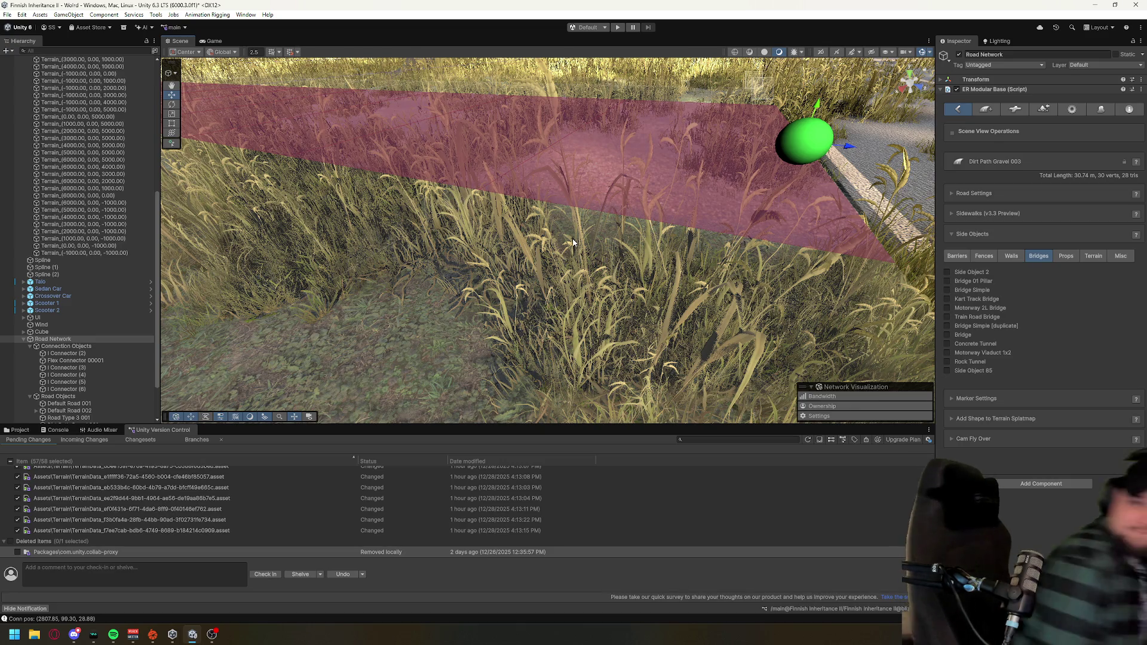
pyautogui.moveTo(572, 242)
pyautogui.mouseDown()
pyautogui.moveTo(512, 129)
pyautogui.moveTo(619, 232)
pyautogui.mouseUp()
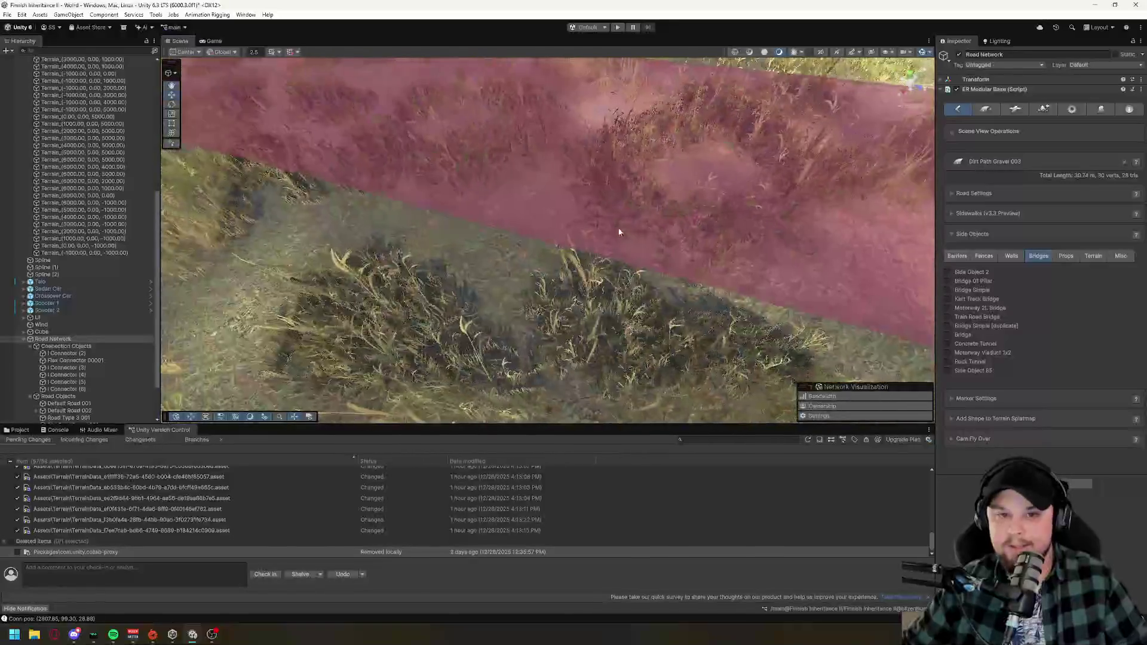
pyautogui.scroll(-10, 619, 232)
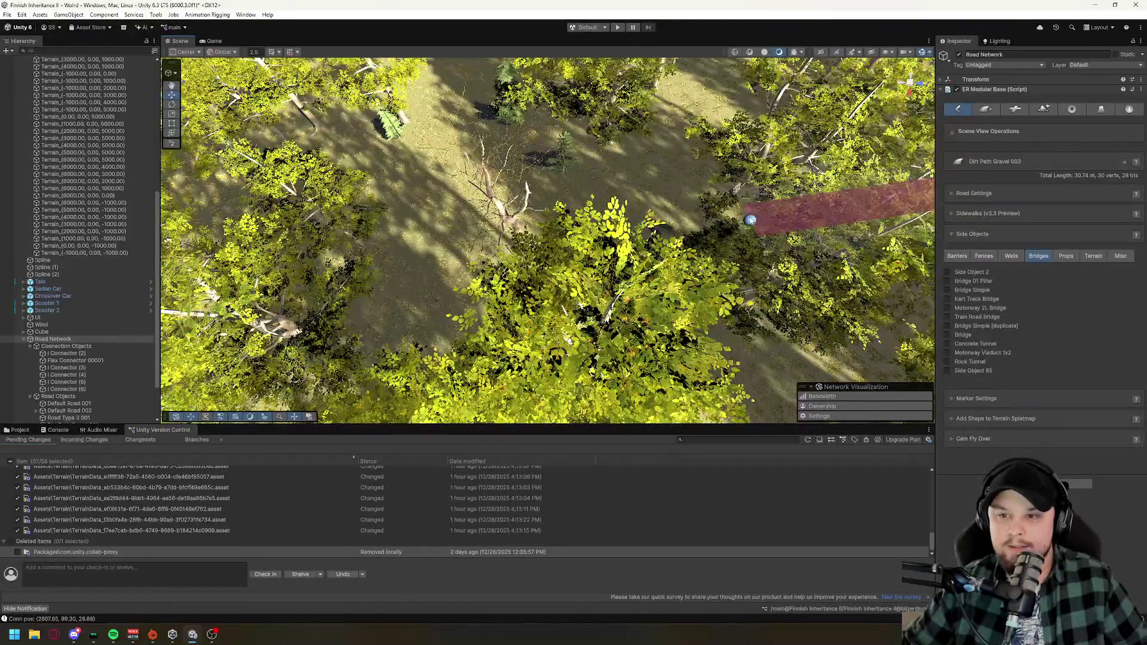
# - Add new points and a curved section to the gravel path, undoing one overshoot
pyautogui.click(750, 219)
pyautogui.keyDown('shift'); pyautogui.click(589, 228); pyautogui.keyUp('shift')
pyautogui.moveTo(589, 229)
pyautogui.mouseDown()
pyautogui.moveTo(521, 58)
pyautogui.moveTo(329, 217)
pyautogui.moveTo(706, 344)
pyautogui.mouseUp()
pyautogui.moveTo(593, 302)
pyautogui.mouseDown()
pyautogui.moveTo(669, 256)
pyautogui.moveTo(692, 225)
pyautogui.mouseUp()
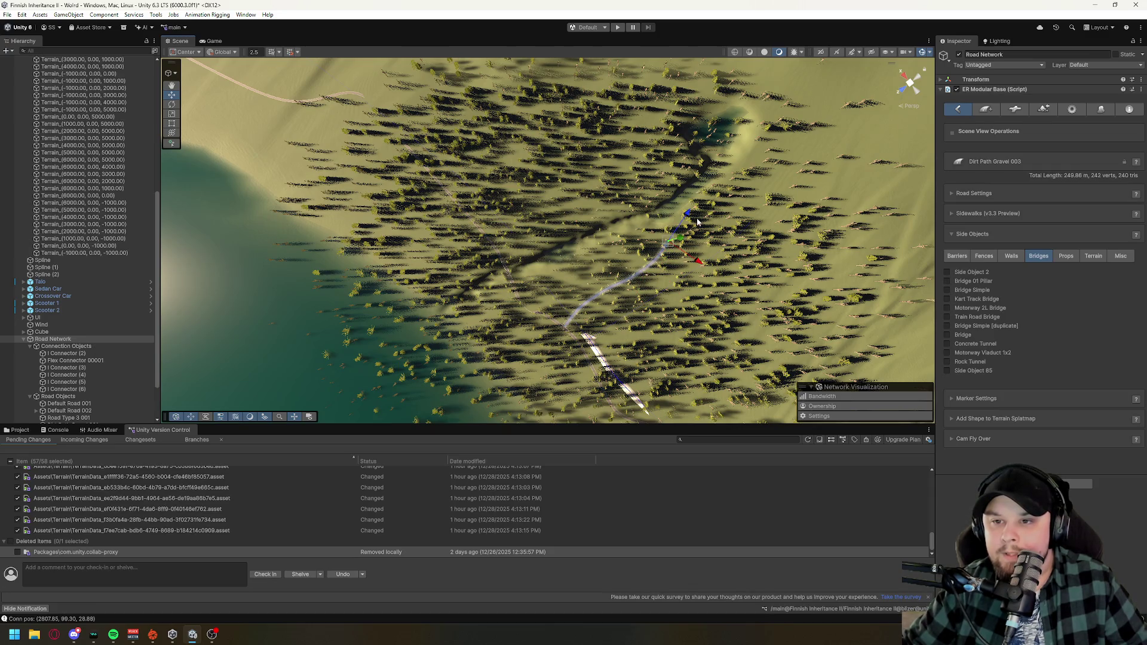
pyautogui.hotkey('ctrl', 'z')
pyautogui.moveTo(668, 248); pyautogui.dragTo(698, 229)
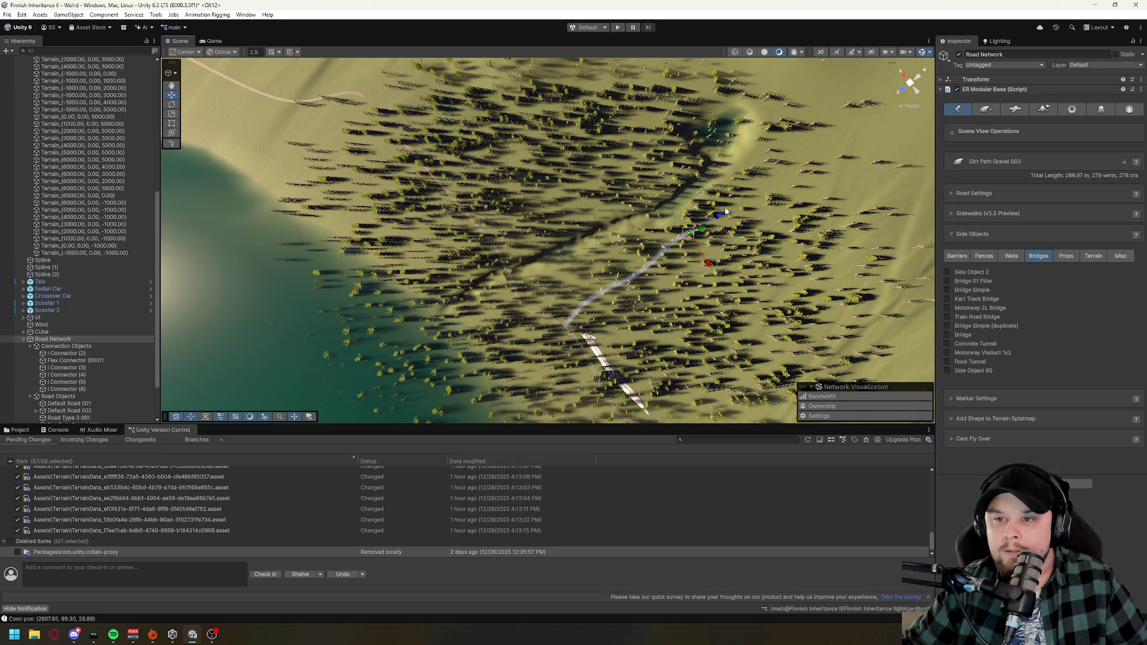
# - Frame the path's end point and push it slightly further, to about 429 m
pyautogui.moveTo(722, 319)
pyautogui.mouseDown()
pyautogui.moveTo(882, 246)
pyautogui.moveTo(858, 249)
pyautogui.mouseUp()
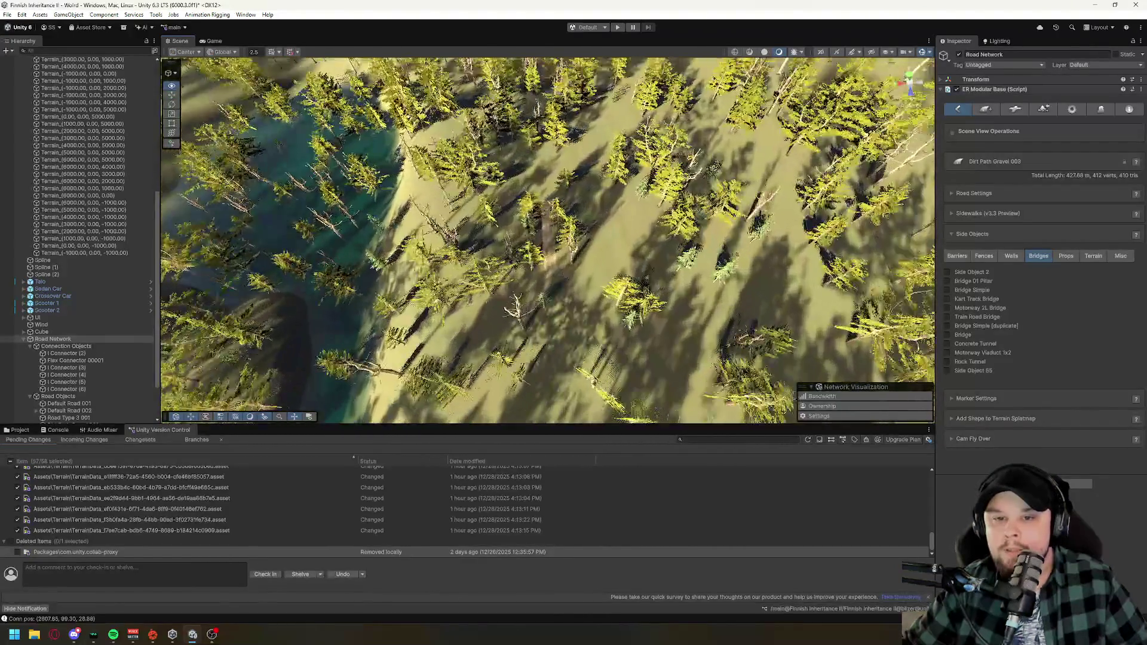
pyautogui.press('f')
pyautogui.moveTo(522, 203); pyautogui.dragTo(573, 204)
pyautogui.scroll(10, 797, 325)
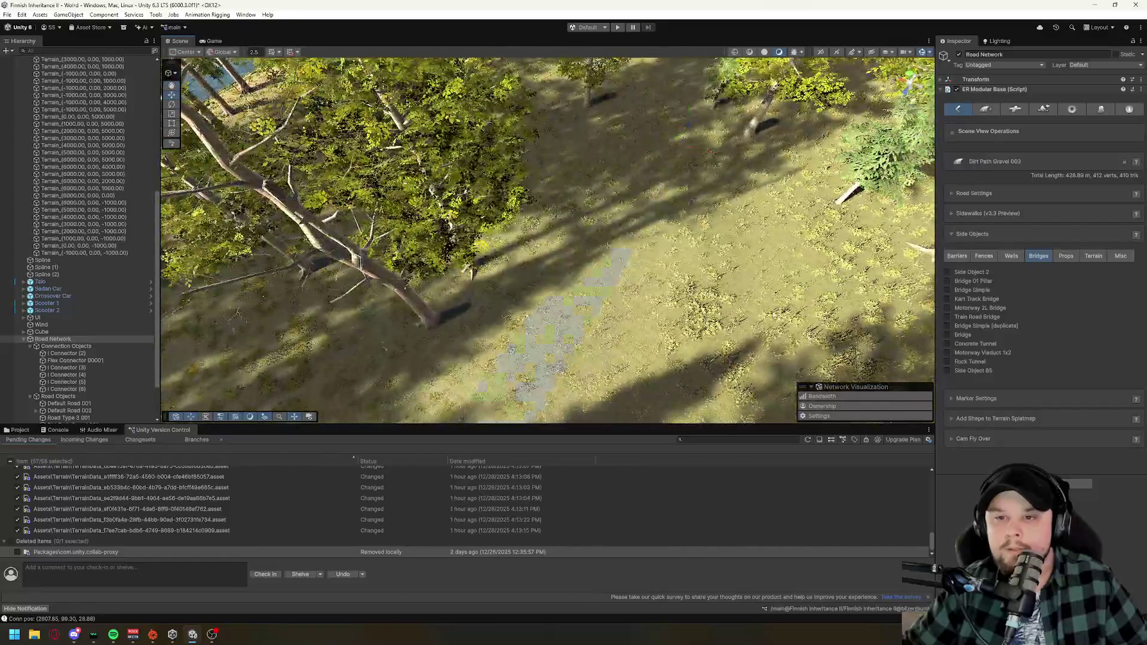
pyautogui.scroll(-8, 660, 216)
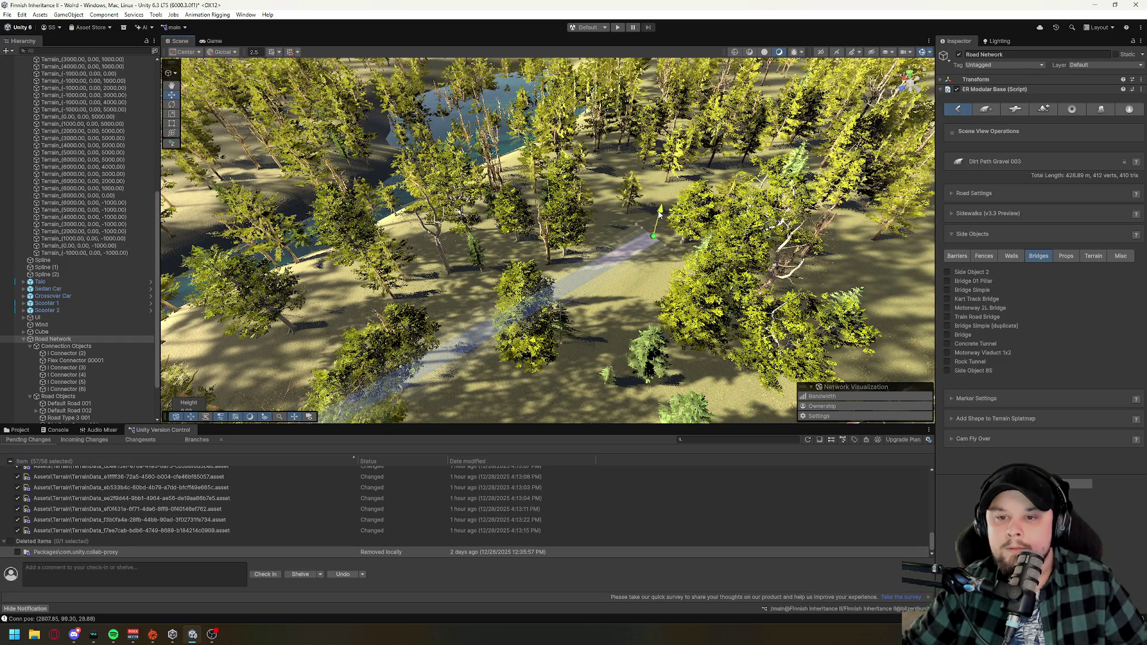
# - Select the point at the gravel path's left end and raise it slightly
pyautogui.moveTo(665, 339); pyautogui.dragTo(576, 321)
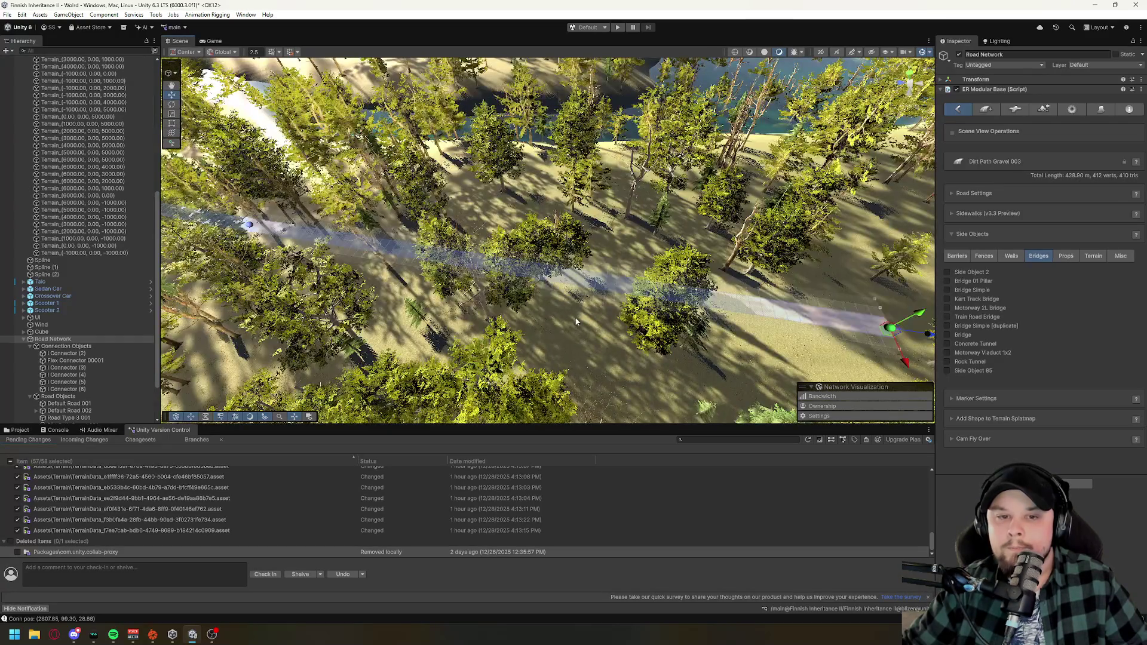
pyautogui.click(248, 225)
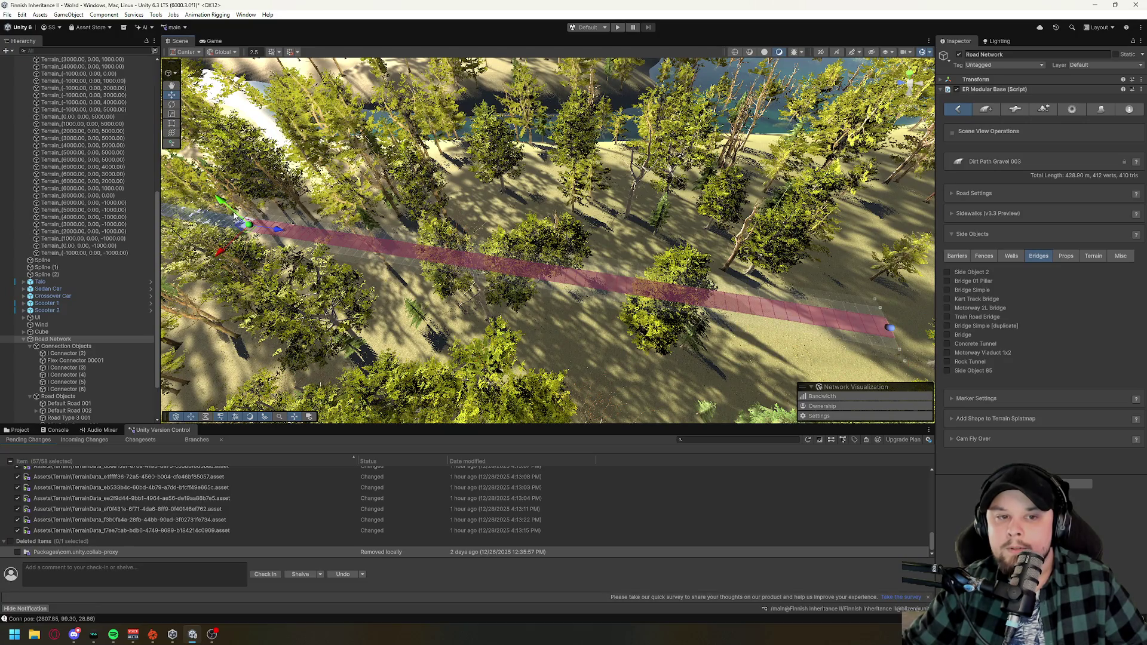
pyautogui.press('f')
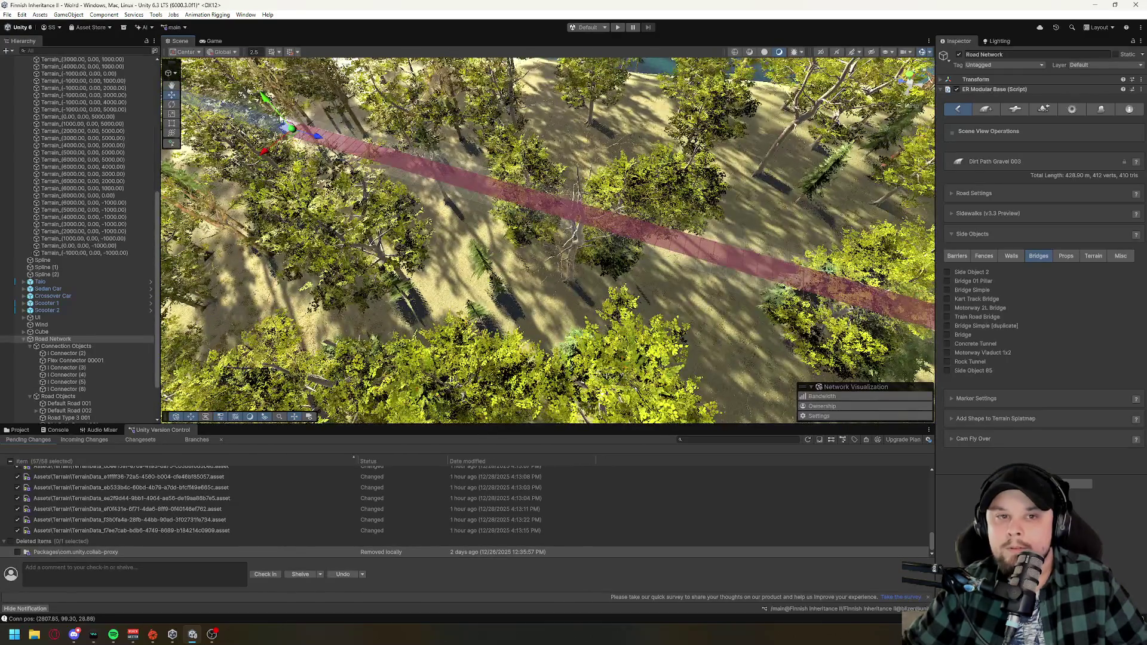
pyautogui.moveTo(280, 113)
pyautogui.mouseDown()
pyautogui.moveTo(300, 129)
pyautogui.moveTo(362, 116)
pyautogui.mouseUp()
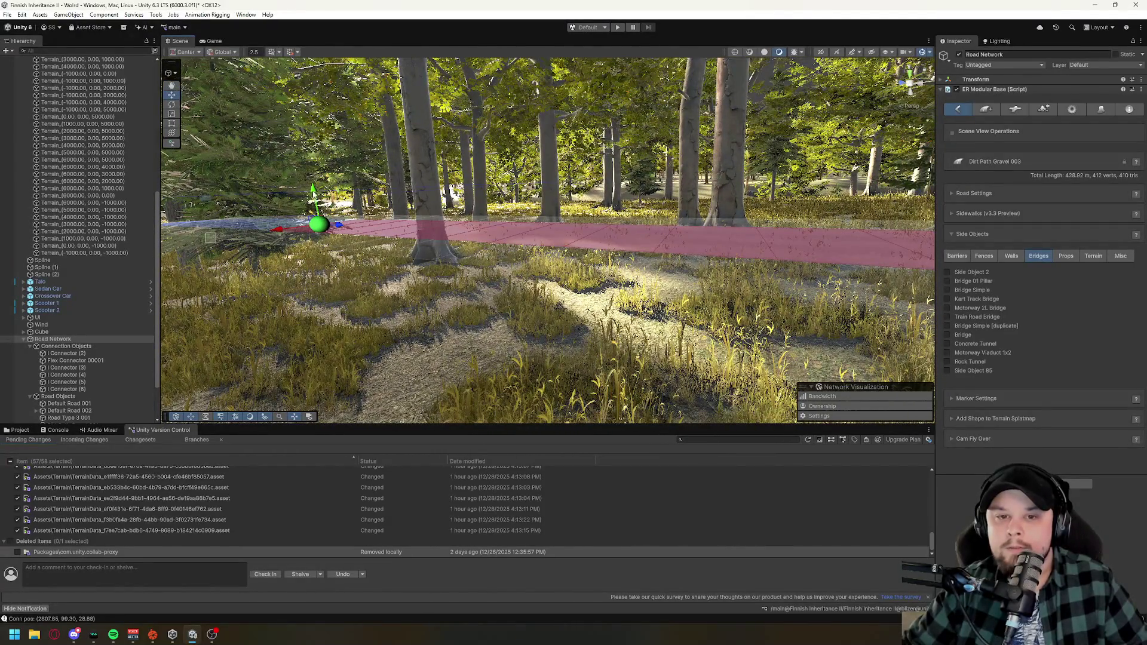
pyautogui.moveTo(313, 191); pyautogui.dragTo(316, 187)
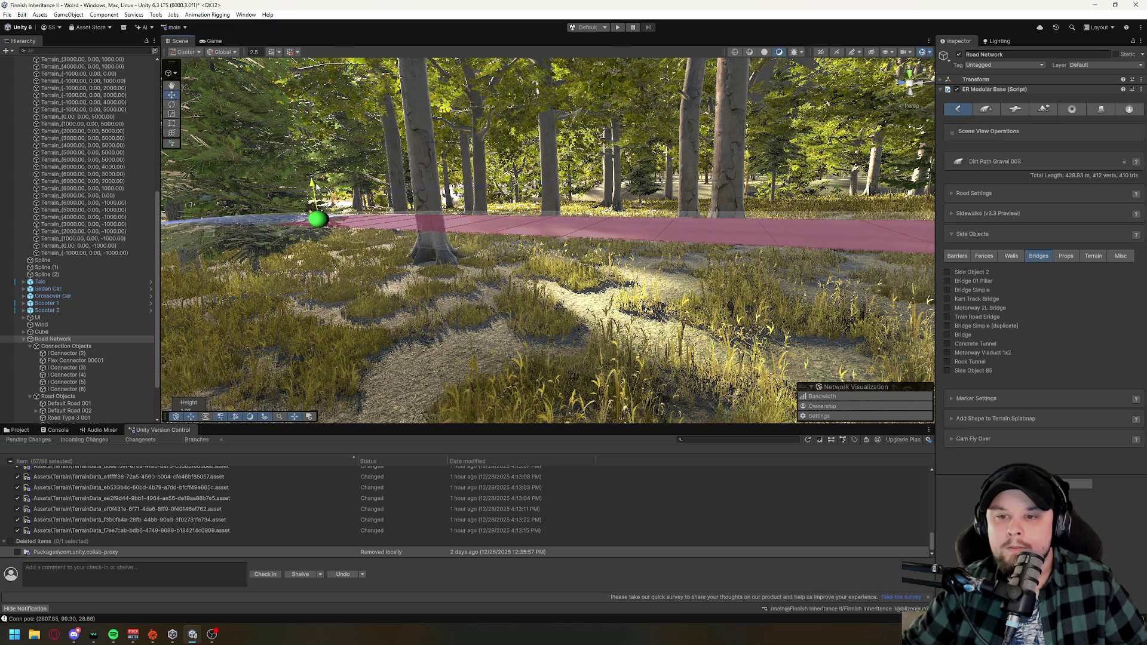
pyautogui.moveTo(494, 306); pyautogui.dragTo(508, 265)
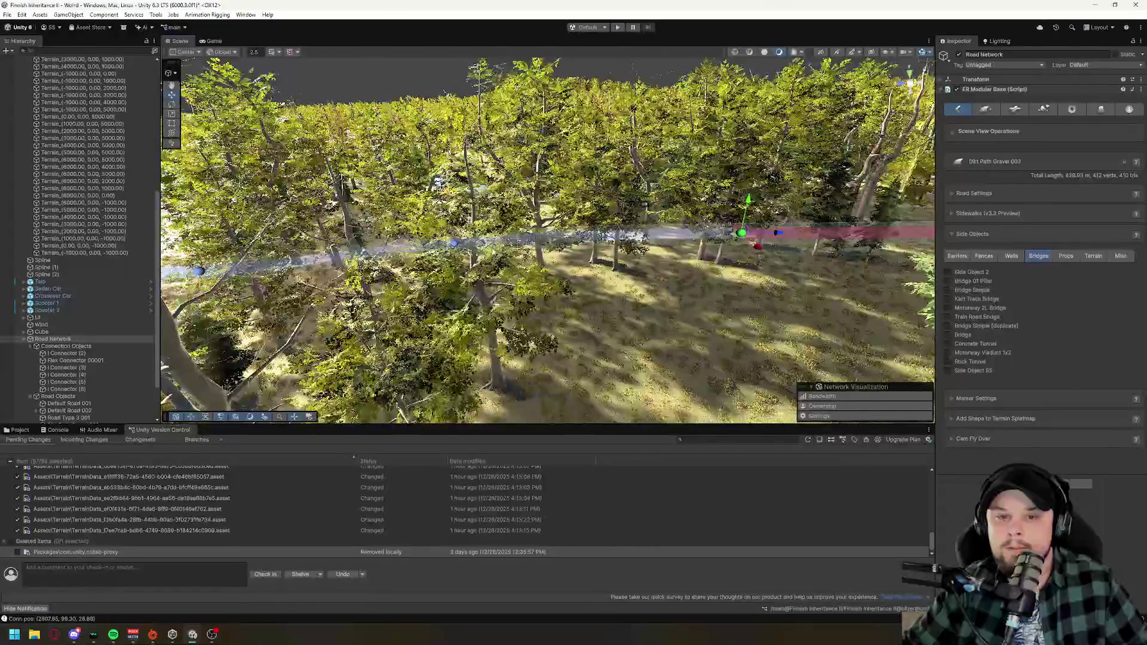
# - Select further points along the path and fly through the forest to inspect it
pyautogui.click(454, 244)
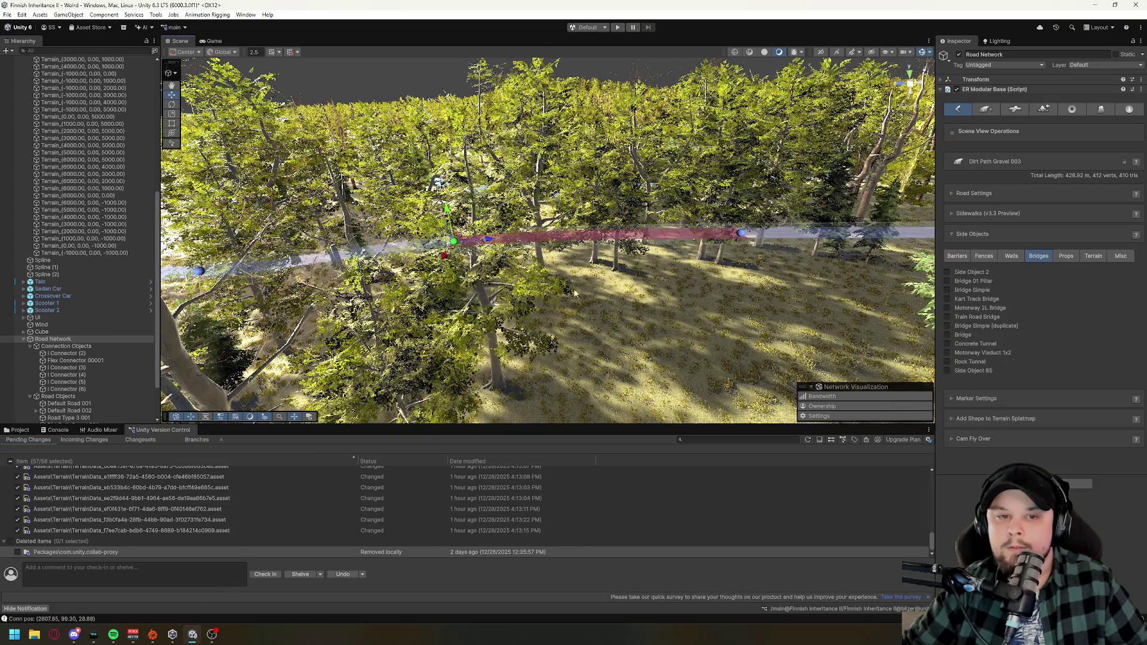
pyautogui.press('f')
pyautogui.moveTo(331, 261)
pyautogui.mouseDown()
pyautogui.moveTo(538, 260)
pyautogui.moveTo(621, 227)
pyautogui.mouseUp()
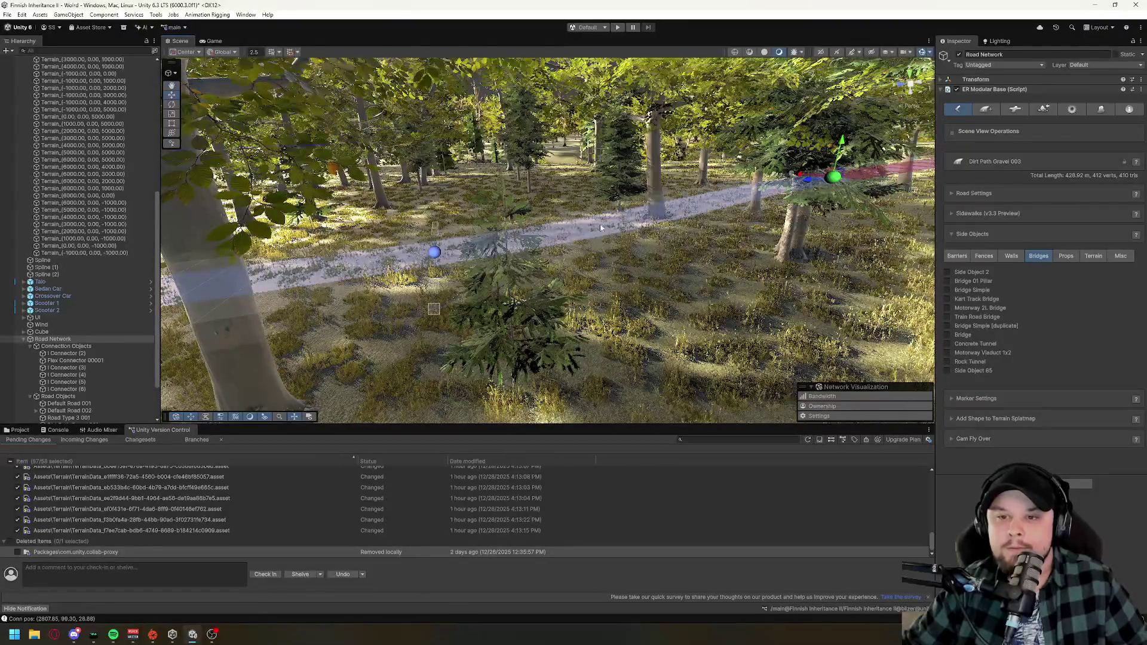
pyautogui.click(435, 252)
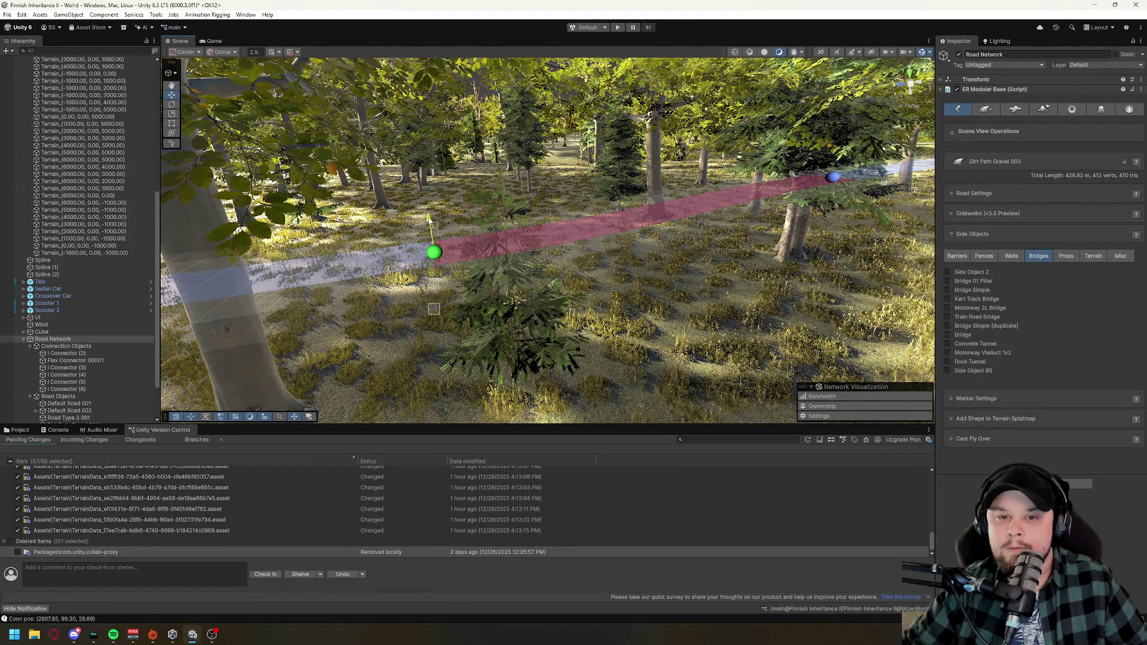
pyautogui.moveTo(689, 292)
pyautogui.mouseDown()
pyautogui.moveTo(607, 323)
pyautogui.moveTo(579, 279)
pyautogui.moveTo(636, 278)
pyautogui.moveTo(664, 297)
pyautogui.mouseUp()
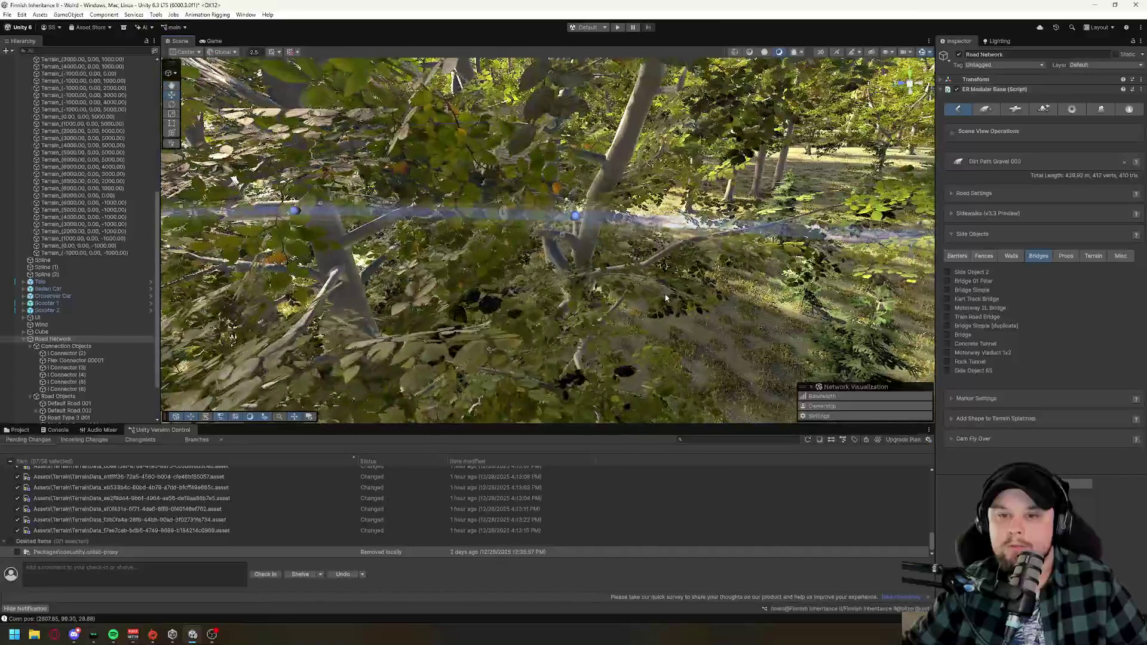
pyautogui.scroll(-10, 713, 316)
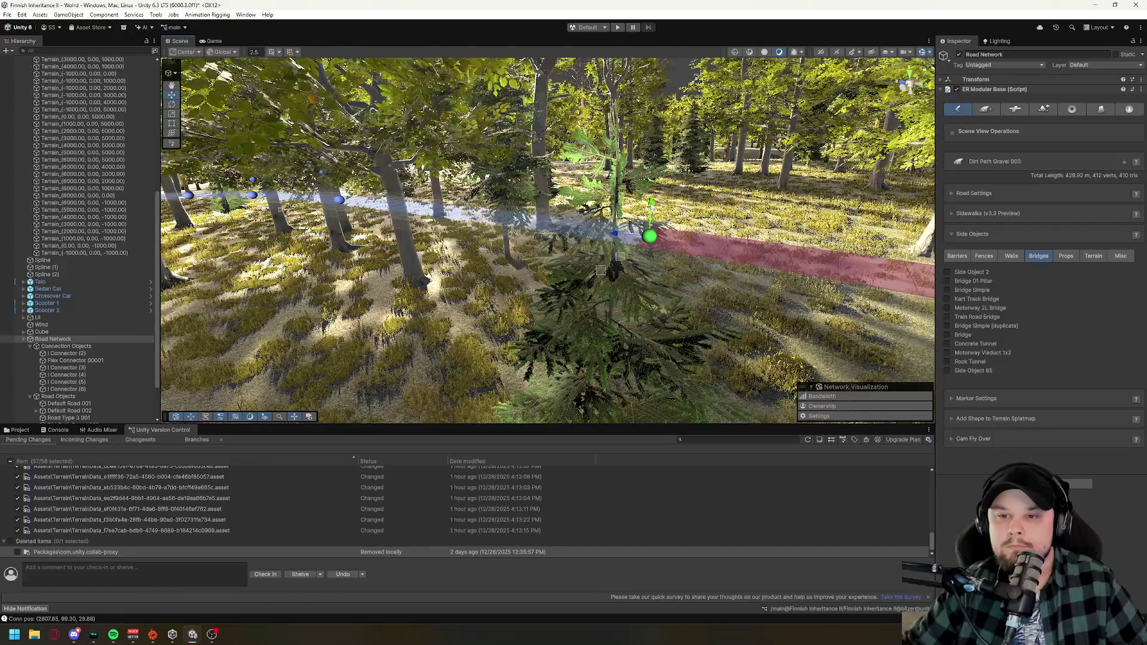
pyautogui.press('w')
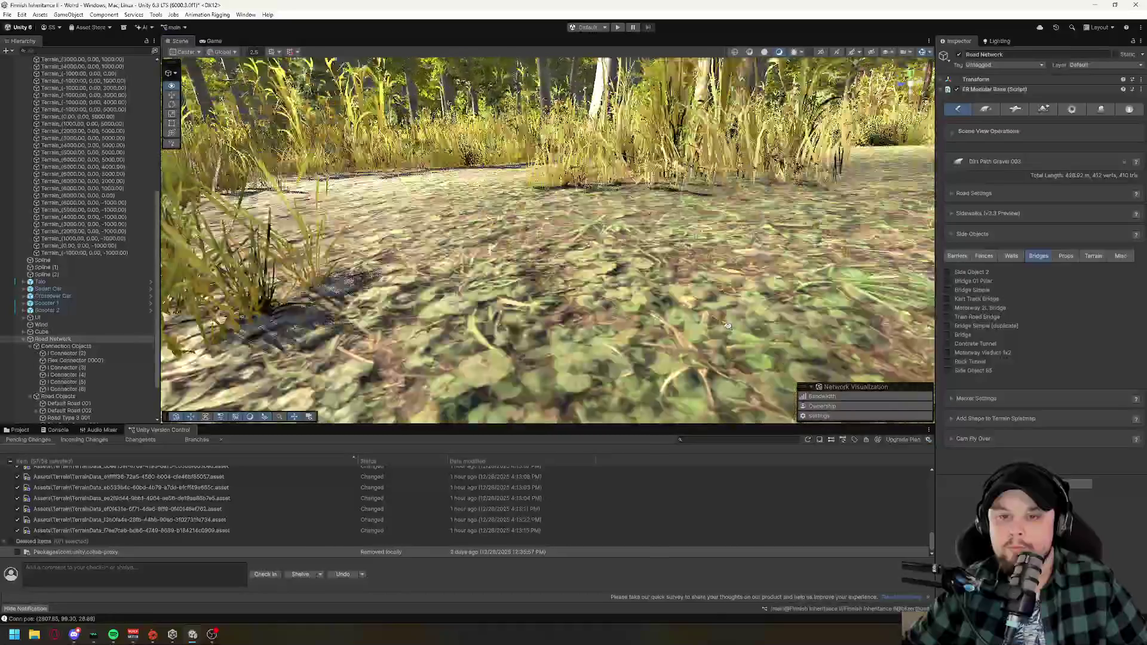
pyautogui.press('e')
pyautogui.press('f')
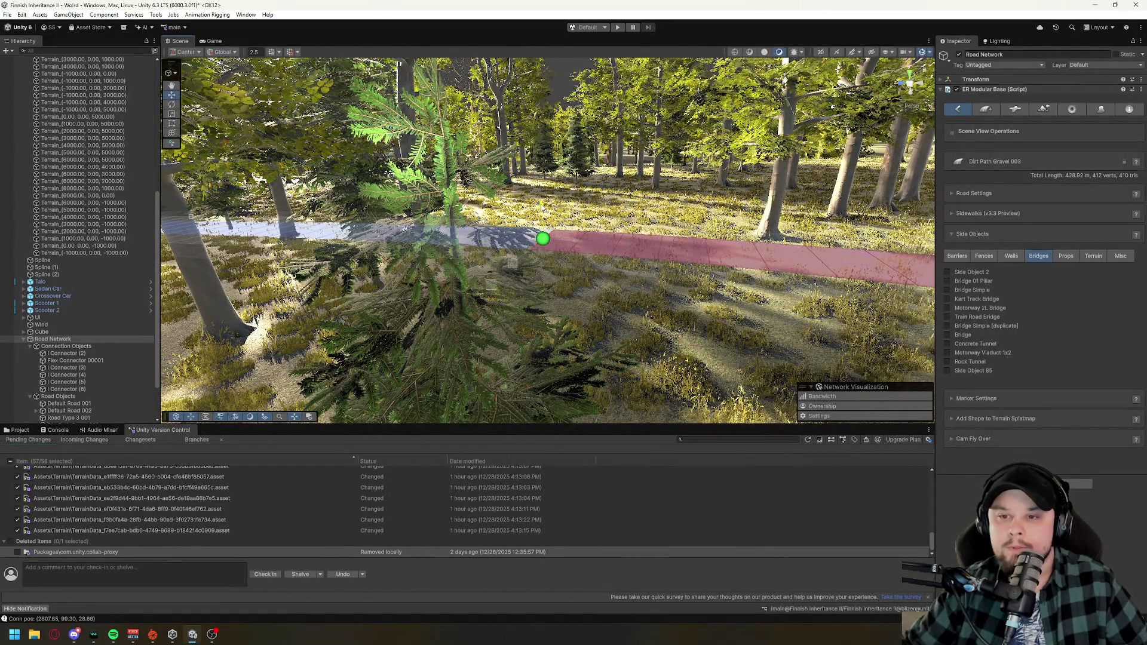
pyautogui.press('w')
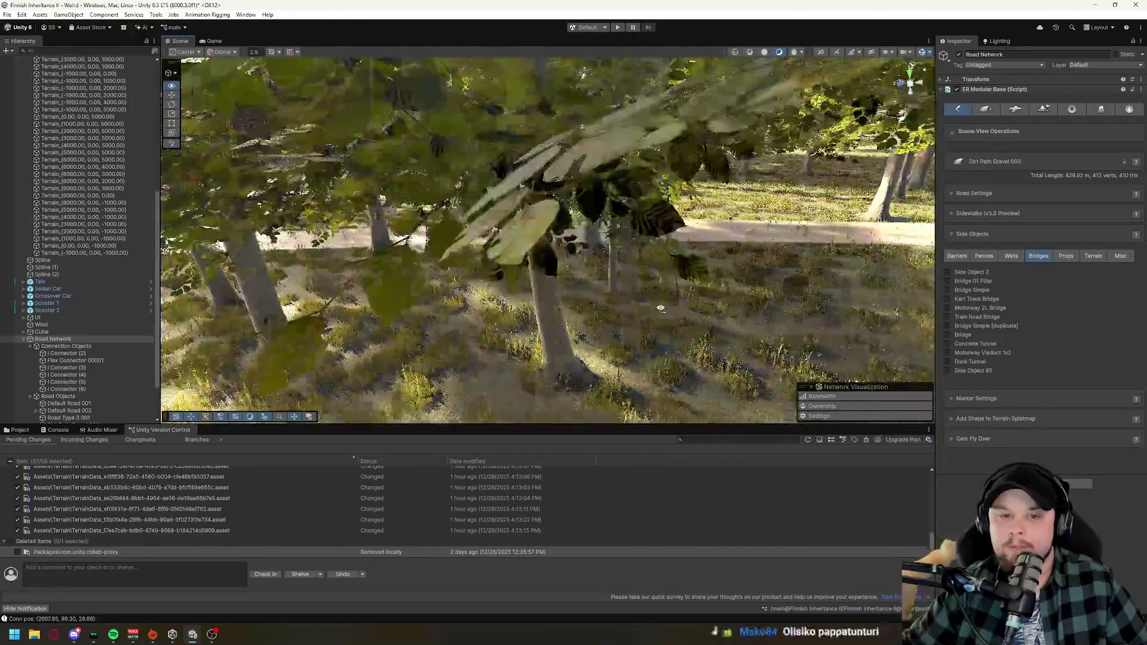
pyautogui.press('s')
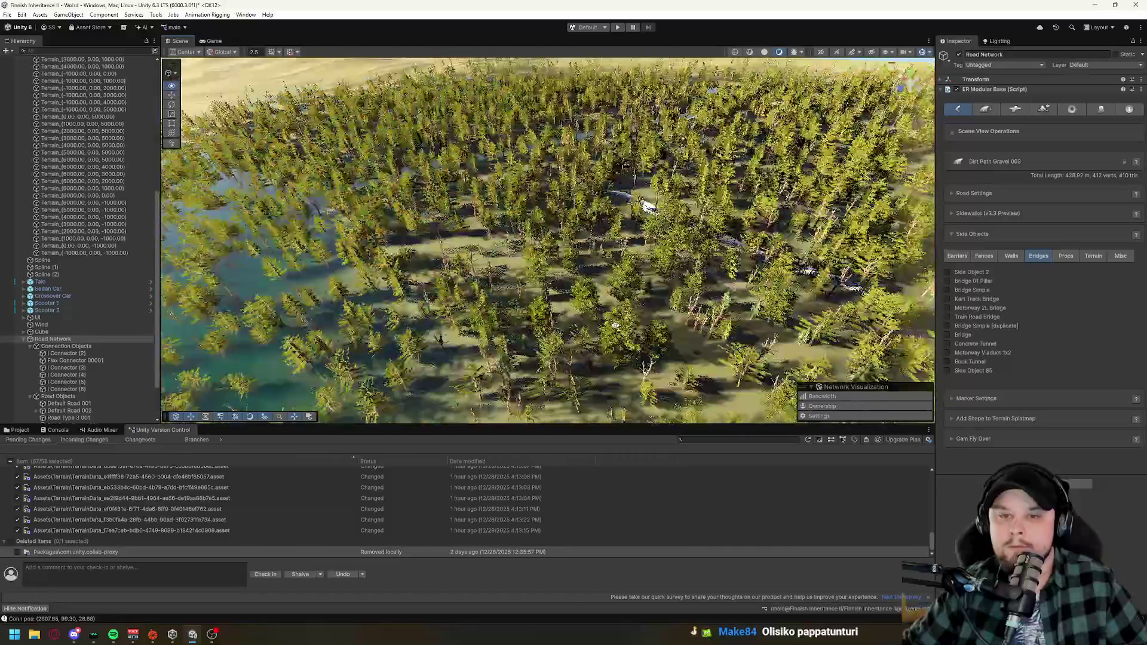
pyautogui.moveTo(615, 325); pyautogui.dragTo(636, 272)
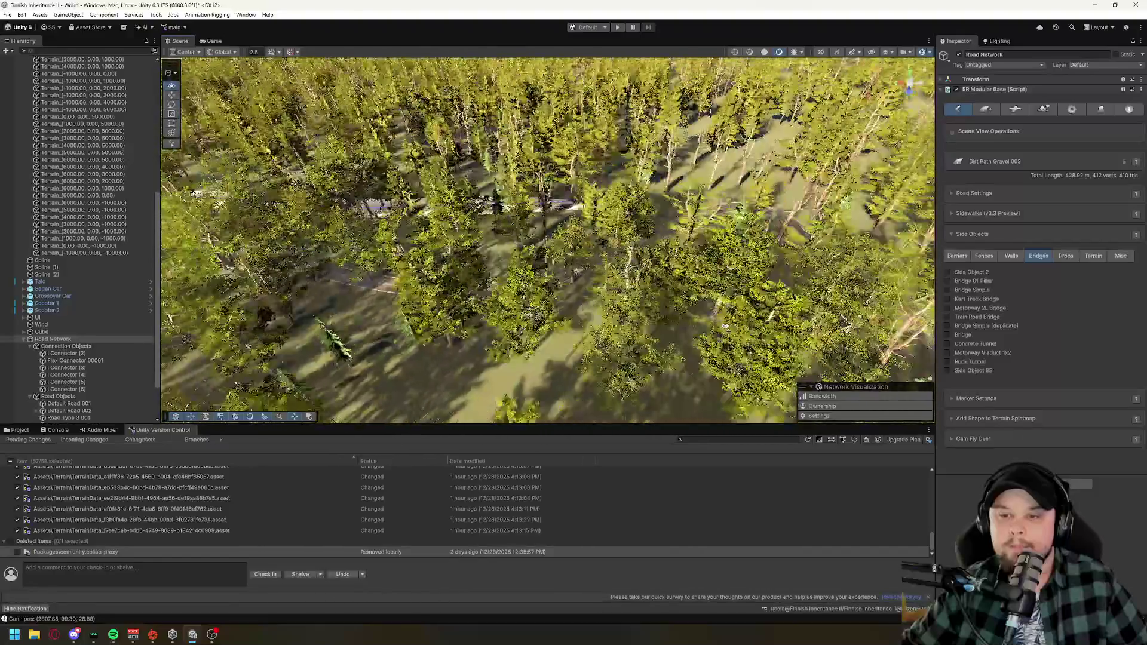
pyautogui.moveTo(725, 326)
pyautogui.mouseDown()
pyautogui.moveTo(693, 325)
pyautogui.moveTo(560, 271)
pyautogui.mouseUp()
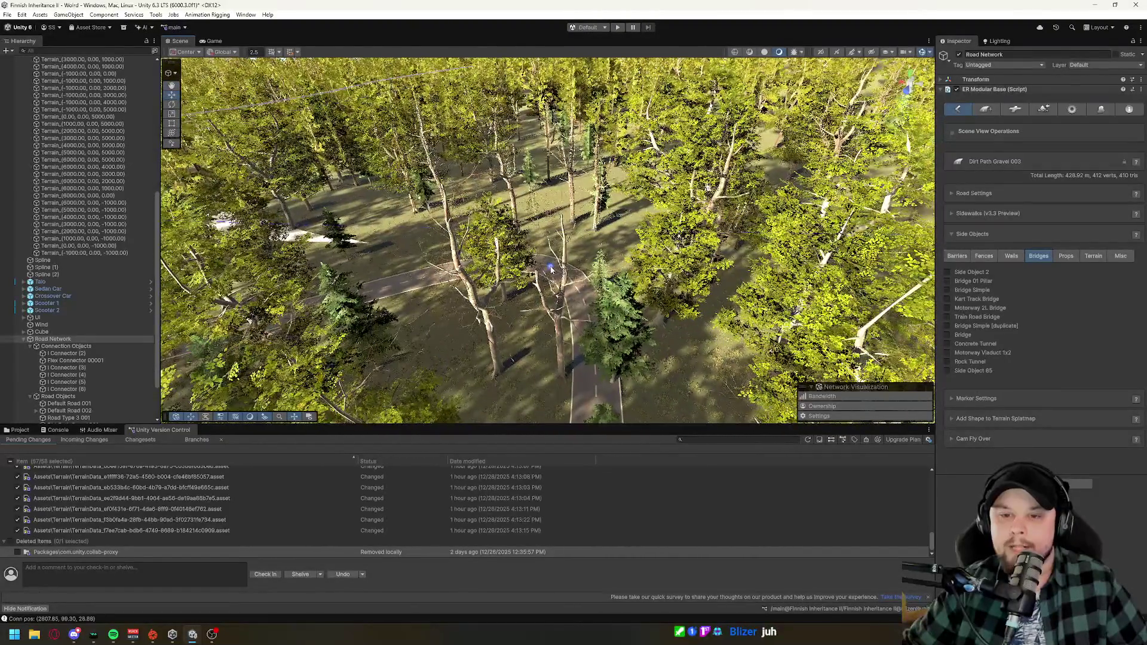
pyautogui.click(551, 269)
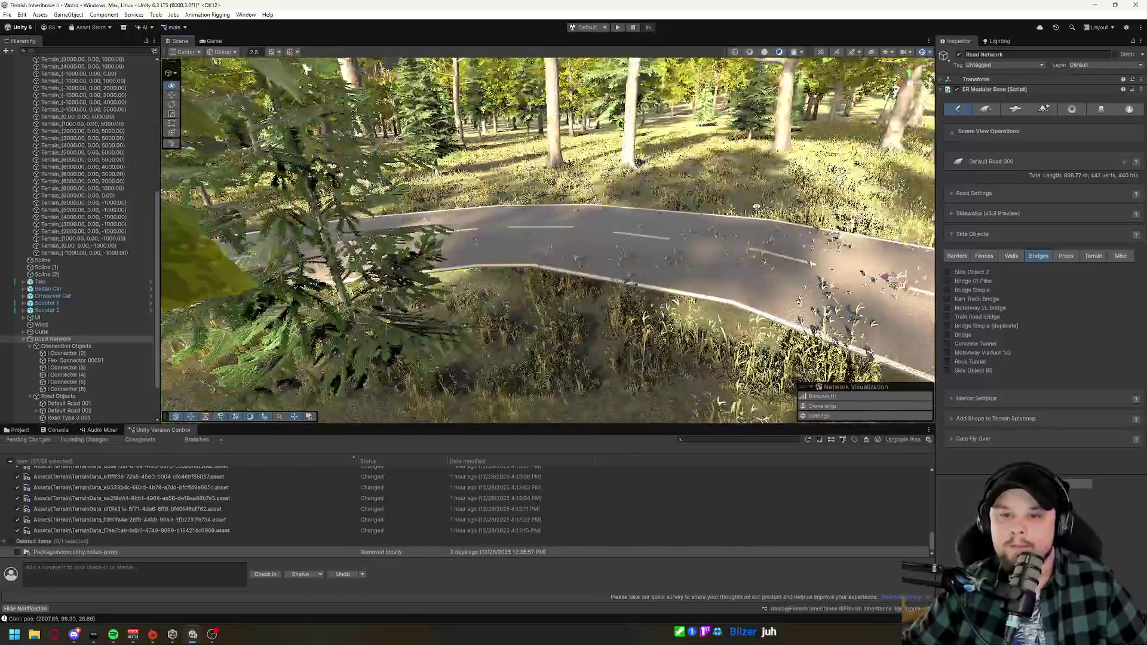
pyautogui.moveTo(757, 206); pyautogui.dragTo(718, 208)
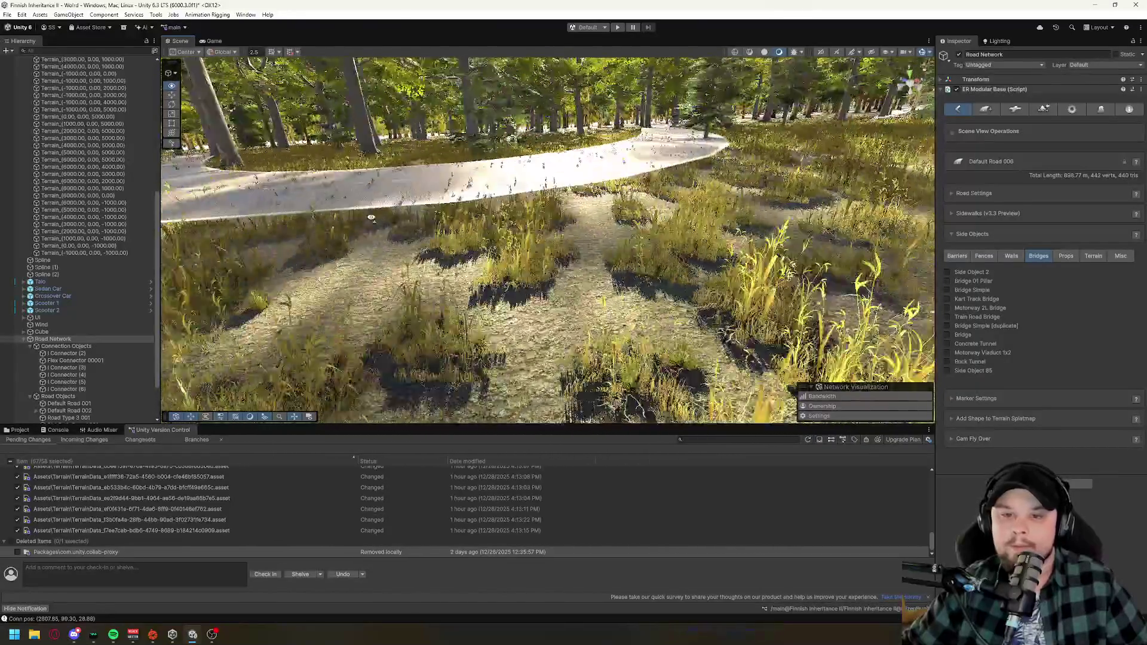
pyautogui.moveTo(371, 218); pyautogui.dragTo(338, 210)
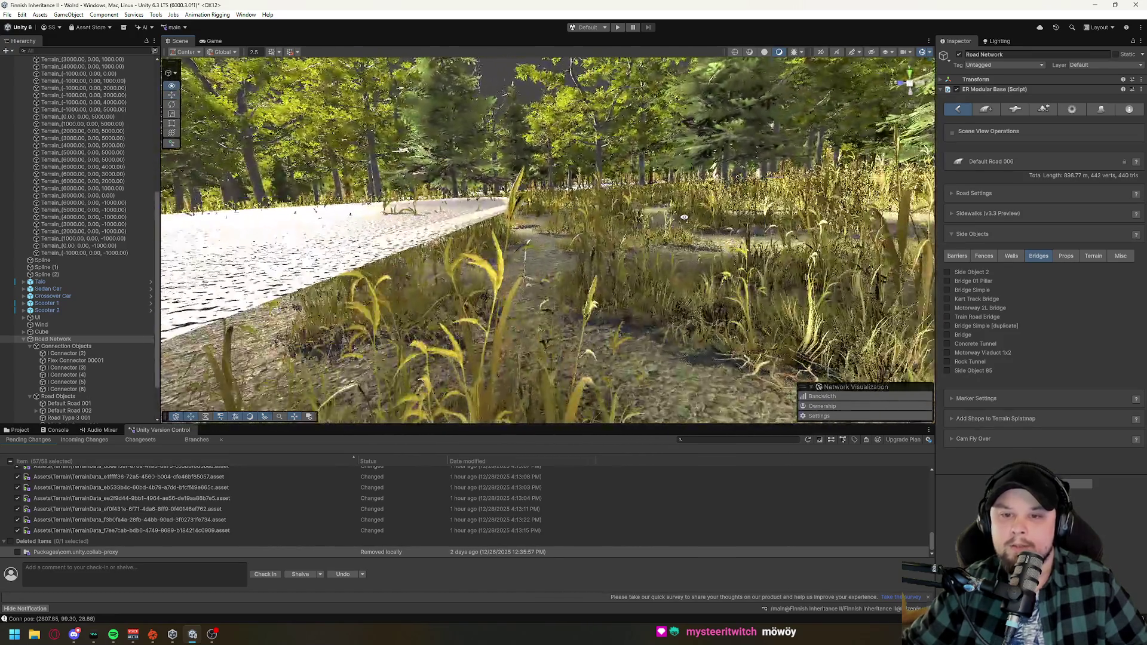
pyautogui.moveTo(685, 218)
pyautogui.mouseDown()
pyautogui.moveTo(694, 222)
pyautogui.moveTo(686, 236)
pyautogui.mouseUp()
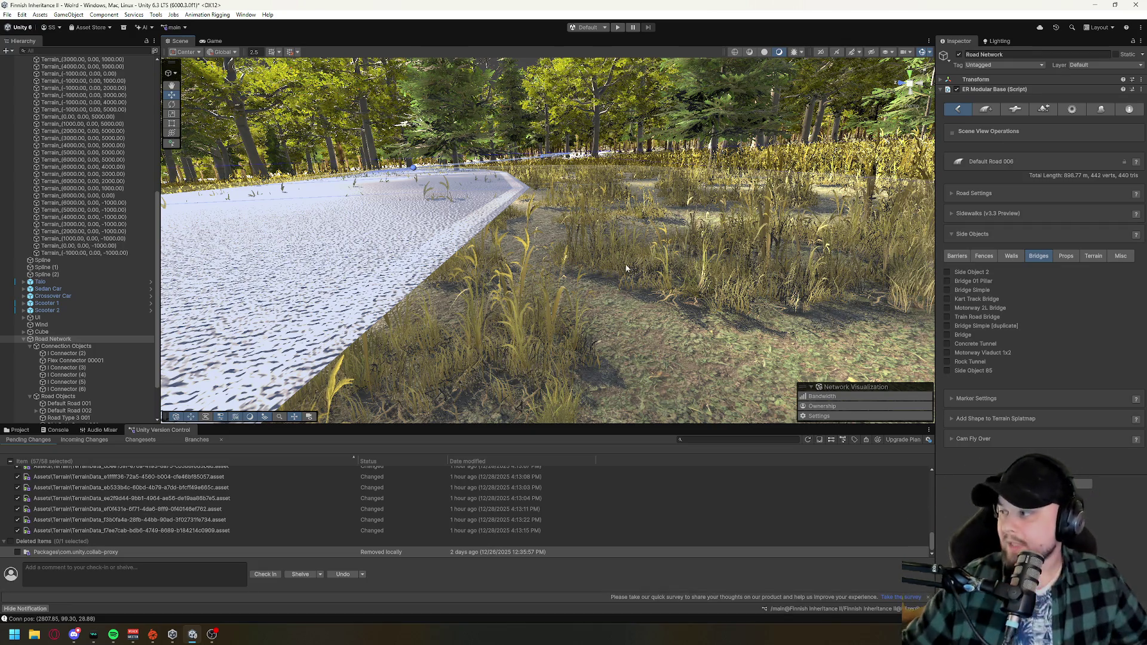
pyautogui.moveTo(686, 236)
pyautogui.mouseDown()
pyautogui.moveTo(590, 264)
pyautogui.moveTo(747, 273)
pyautogui.mouseUp()
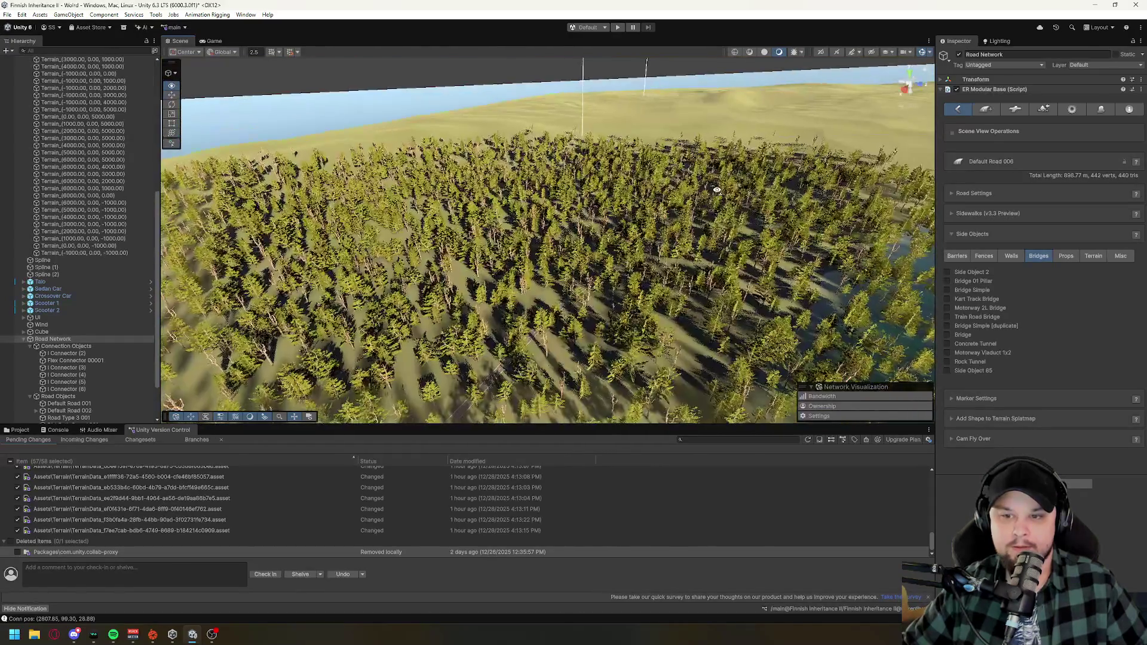
pyautogui.moveTo(717, 190)
pyautogui.mouseDown()
pyautogui.moveTo(583, 236)
pyautogui.moveTo(594, 260)
pyautogui.moveTo(574, 277)
pyautogui.moveTo(614, 259)
pyautogui.moveTo(625, 266)
pyautogui.mouseUp()
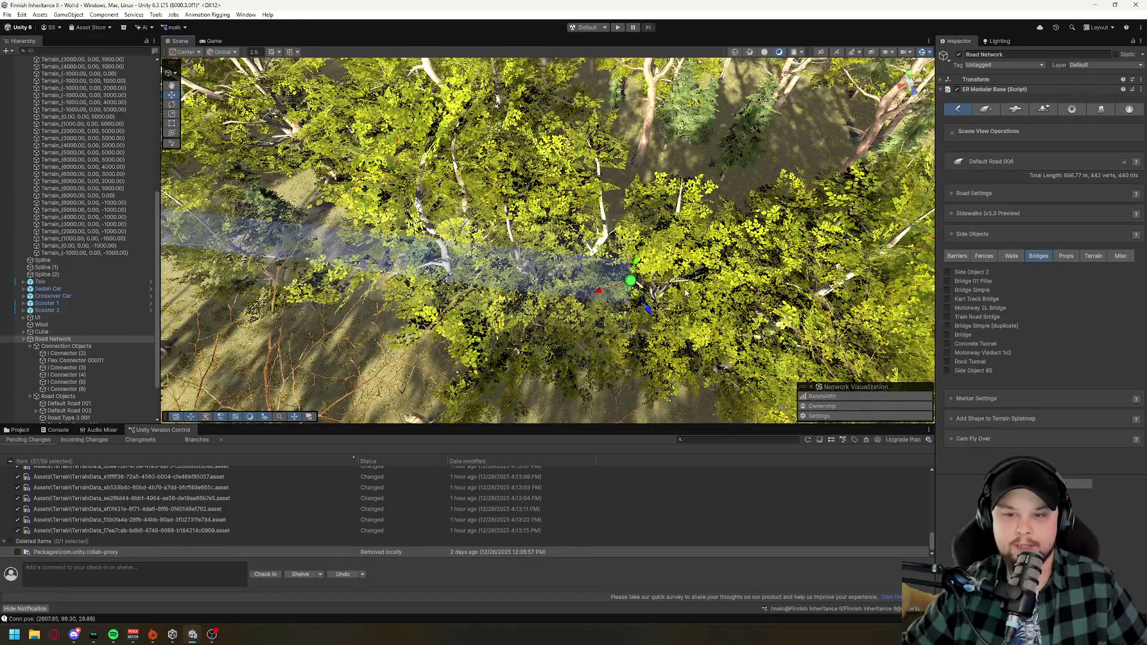
pyautogui.scroll(-10, 686, 293)
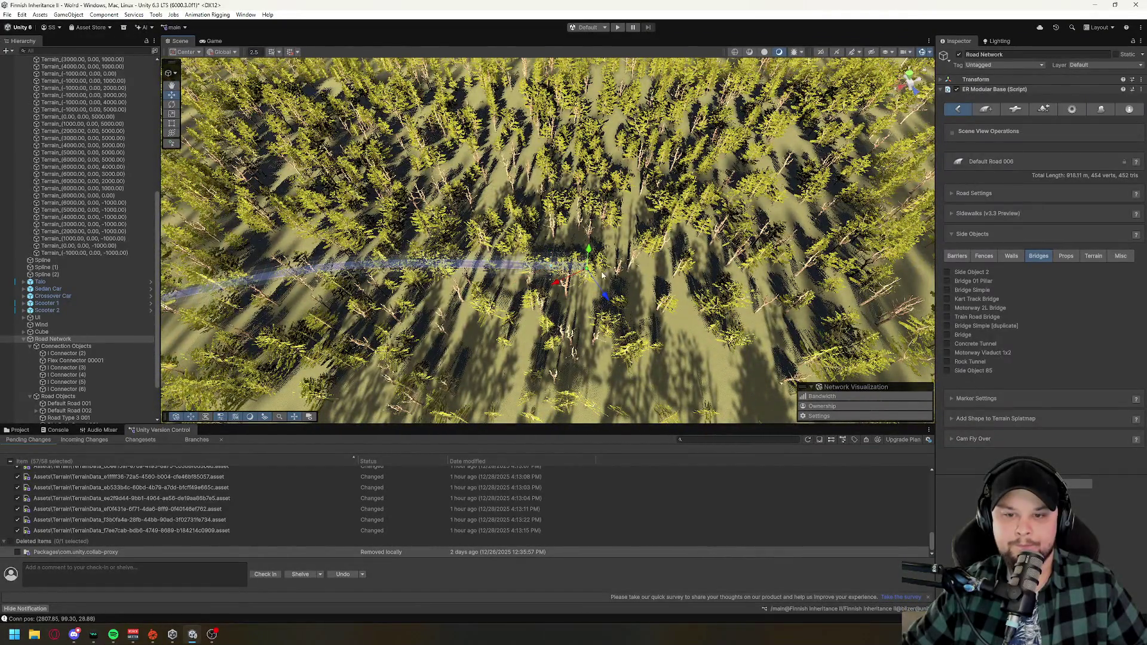
# - Pull the asphalt road's last marker out and add four markers toward the far bank, reaching 1.94 km
pyautogui.moveTo(684, 288); pyautogui.dragTo(715, 302)
pyautogui.scroll(-10, 715, 302)
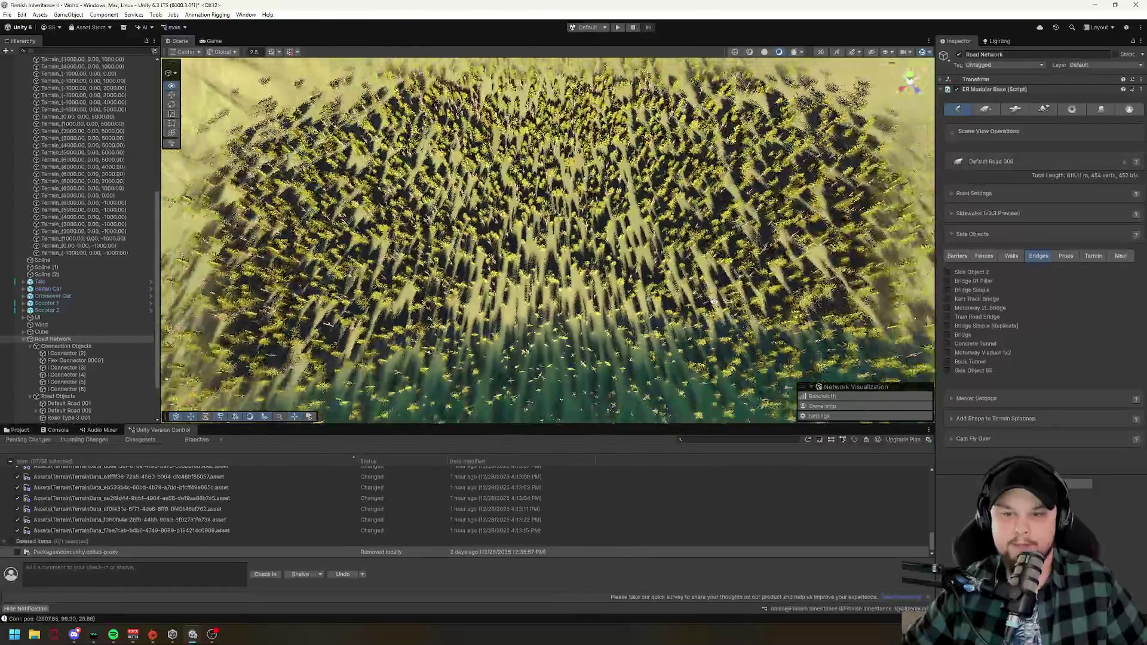
pyautogui.scroll(-5, 715, 302)
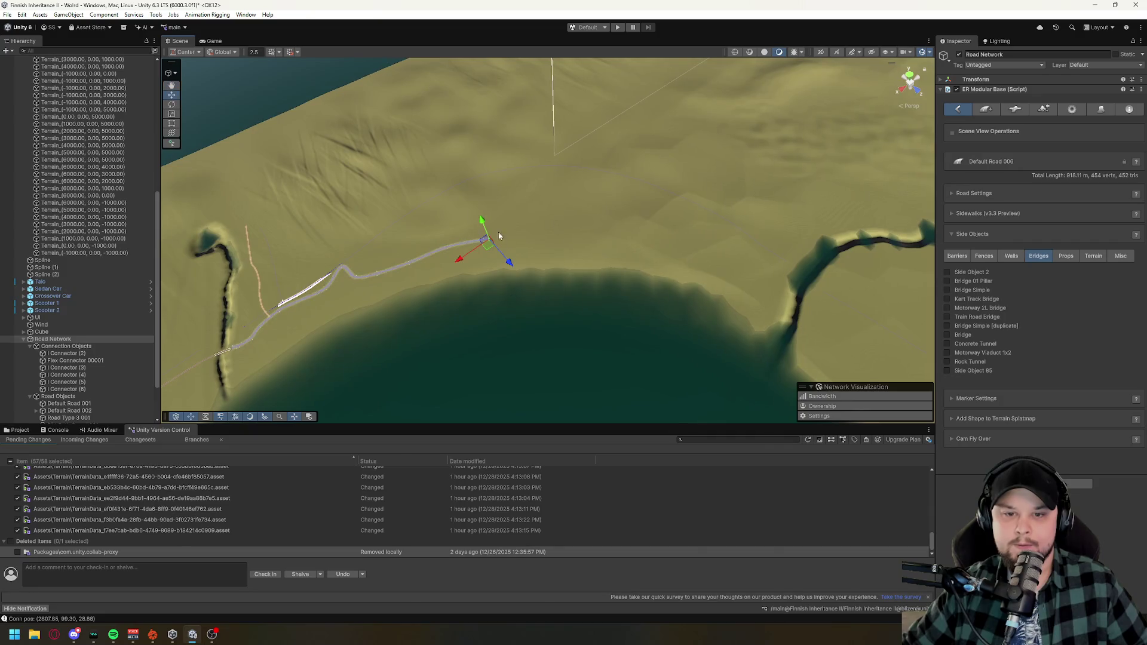
pyautogui.moveTo(501, 237)
pyautogui.mouseDown()
pyautogui.moveTo(570, 227)
pyautogui.moveTo(652, 264)
pyautogui.mouseUp()
pyautogui.keyDown('shift'); pyautogui.click(667, 265); pyautogui.keyUp('shift')
pyautogui.keyDown('shift'); pyautogui.click(708, 263); pyautogui.keyUp('shift')
pyautogui.keyDown('shift'); pyautogui.click(755, 268); pyautogui.keyUp('shift')
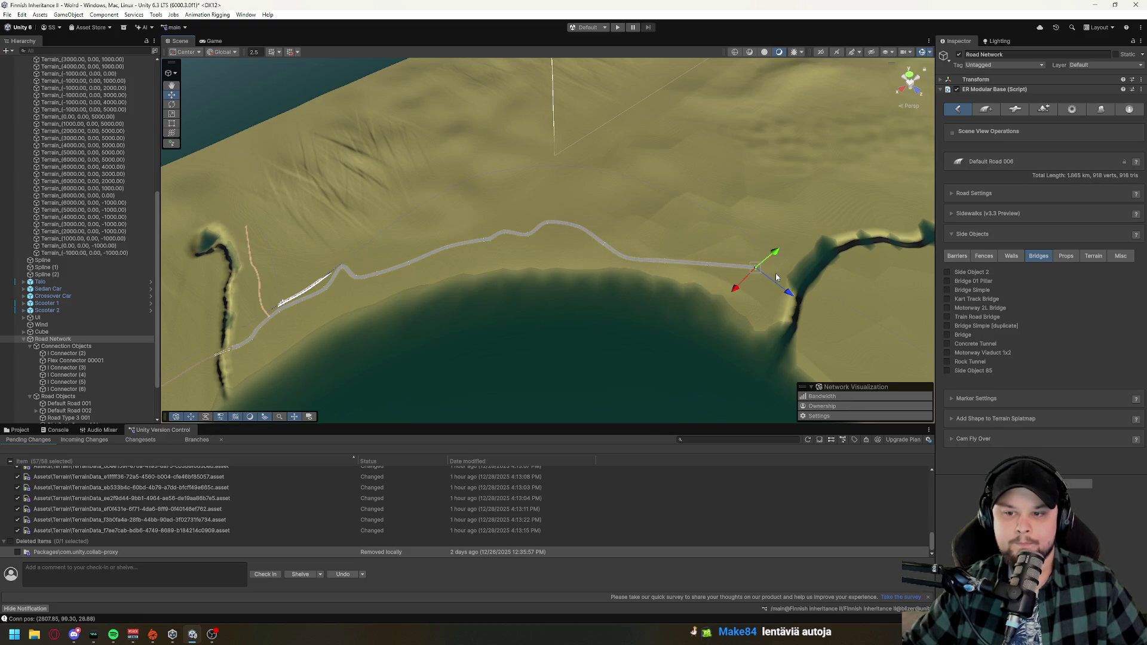
pyautogui.keyDown('shift'); pyautogui.click(782, 278); pyautogui.keyUp('shift')
pyautogui.moveTo(624, 253)
pyautogui.mouseDown()
pyautogui.moveTo(615, 244)
pyautogui.moveTo(643, 249)
pyautogui.moveTo(694, 190)
pyautogui.moveTo(485, 227)
pyautogui.moveTo(602, 384)
pyautogui.moveTo(728, 154)
pyautogui.moveTo(801, 267)
pyautogui.moveTo(319, 228)
pyautogui.moveTo(740, 304)
pyautogui.mouseUp()
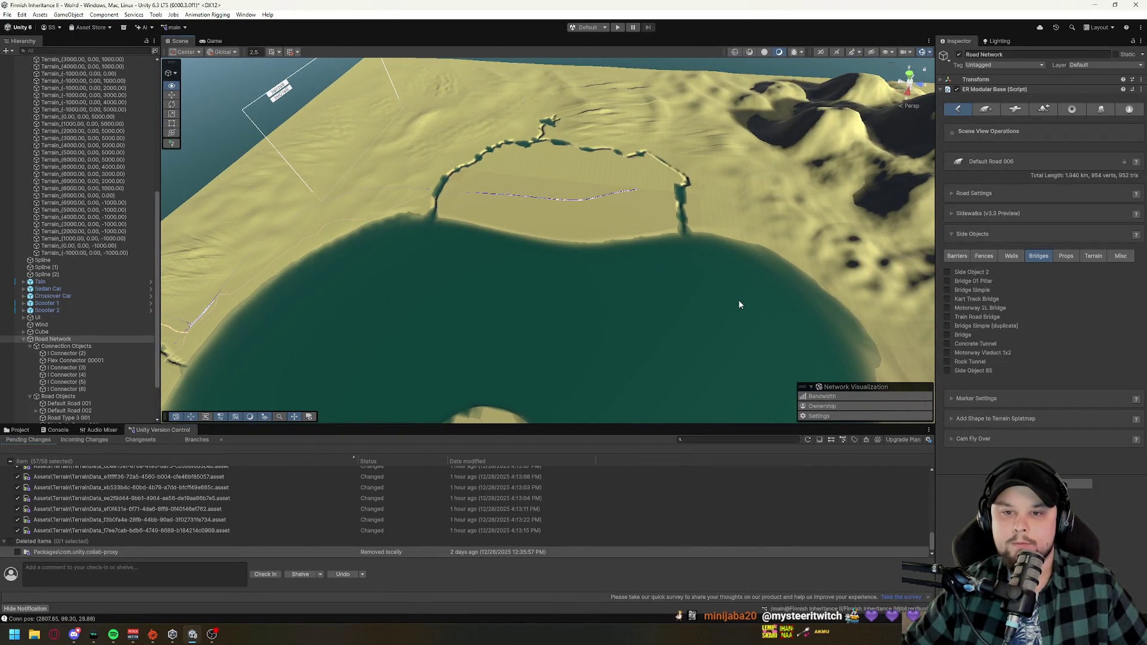
pyautogui.rightClick(618, 301)
pyautogui.moveTo(618, 301); pyautogui.dragTo(542, 227)
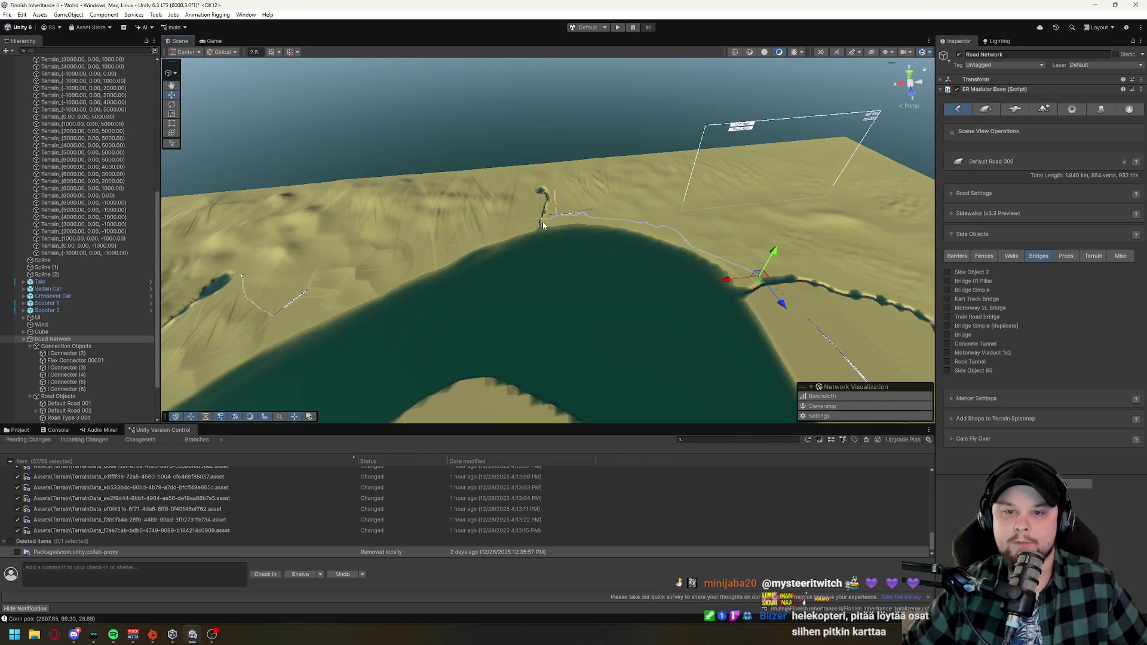
pyautogui.scroll(-5, 414, 210)
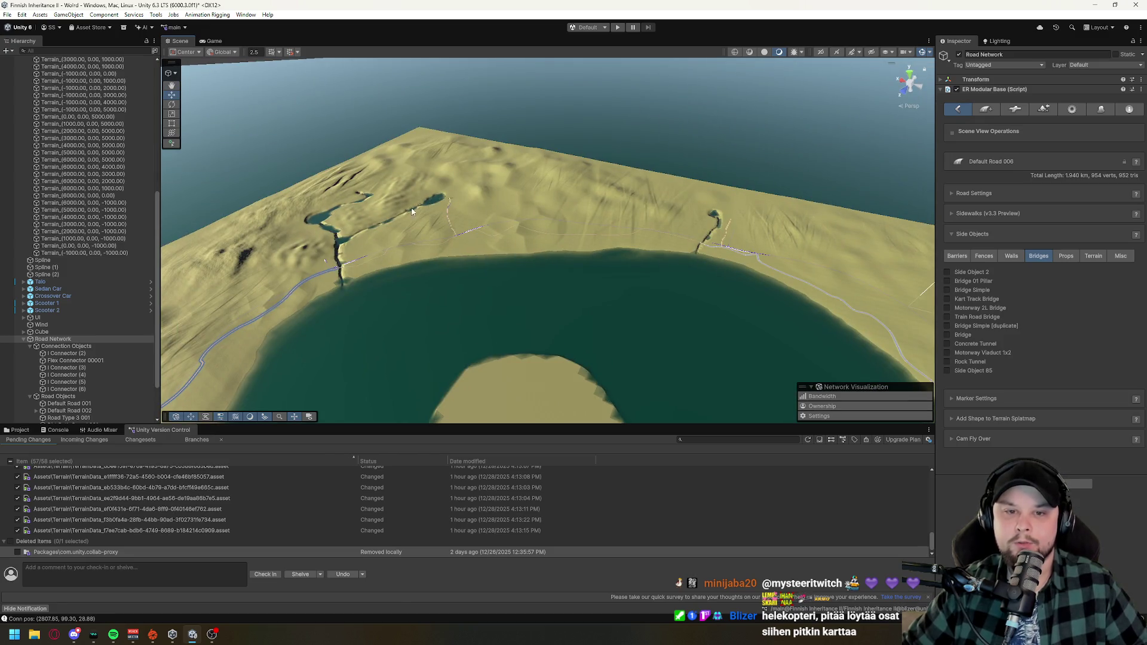
pyautogui.moveTo(338, 238)
pyautogui.mouseDown()
pyautogui.moveTo(391, 191)
pyautogui.moveTo(538, 221)
pyautogui.moveTo(668, 266)
pyautogui.mouseUp()
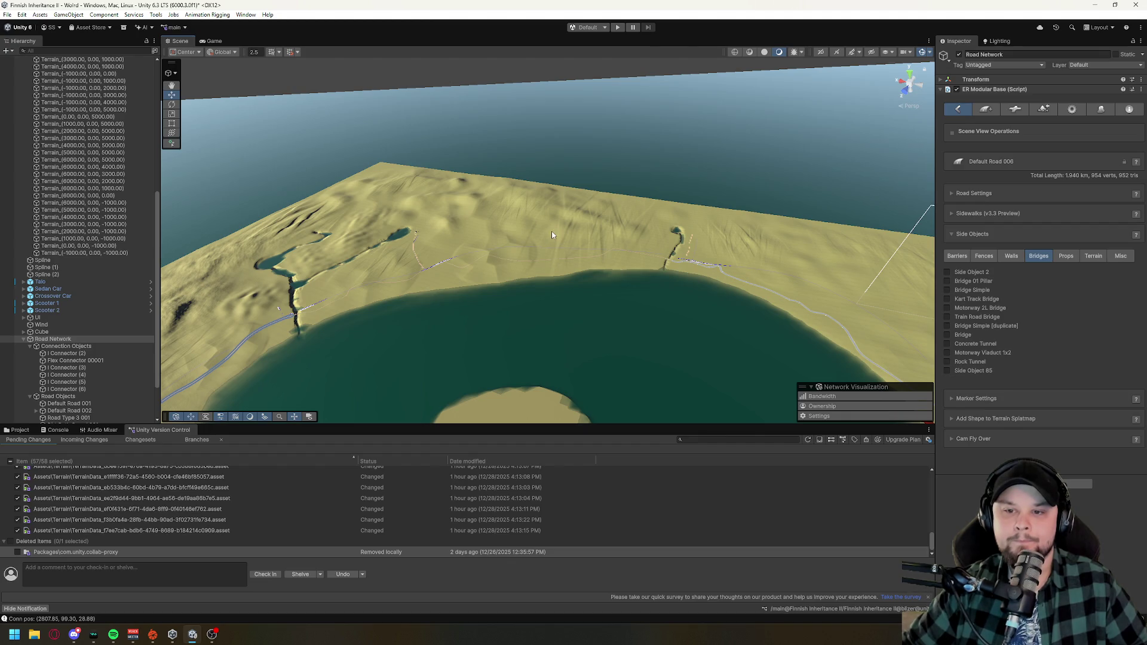
pyautogui.click(7, 14)
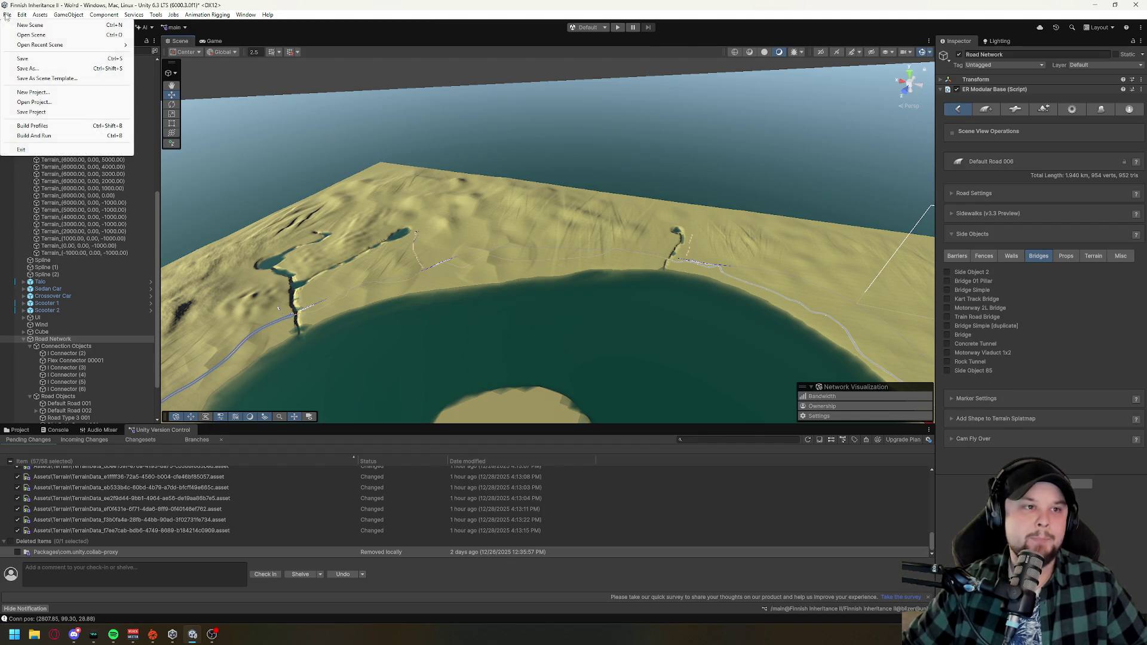
# - Save the scene with Ctrl+S and frame the selected road's end
pyautogui.click(570, 321)
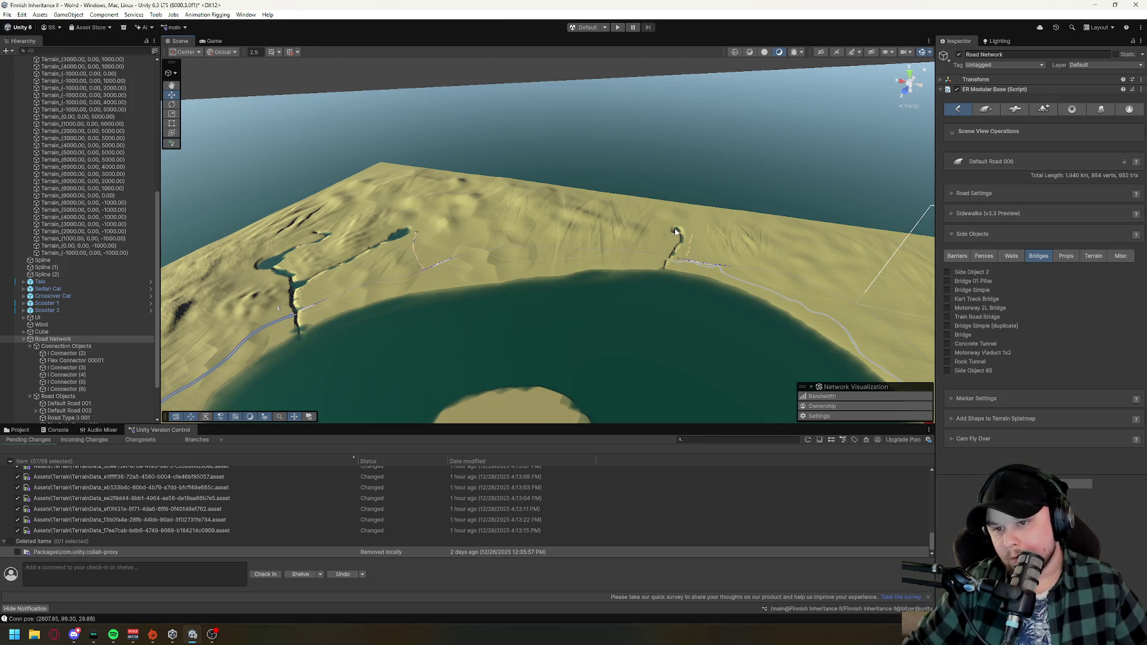
pyautogui.hotkey('ctrl', 's')
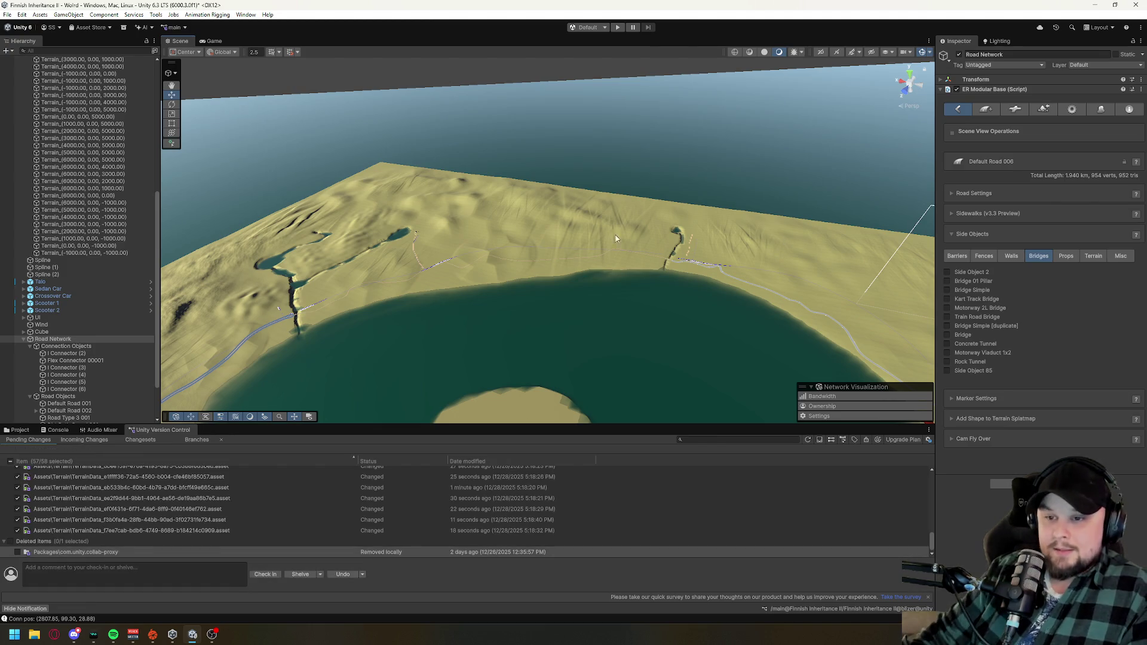
pyautogui.press('f')
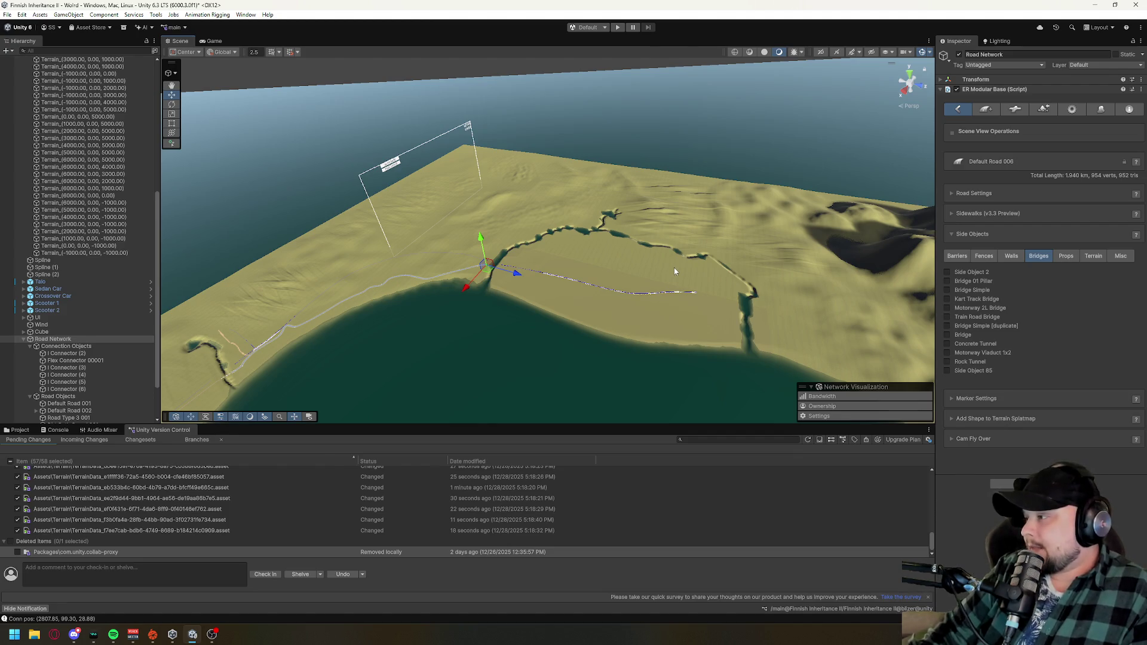
pyautogui.moveTo(674, 272); pyautogui.dragTo(525, 250)
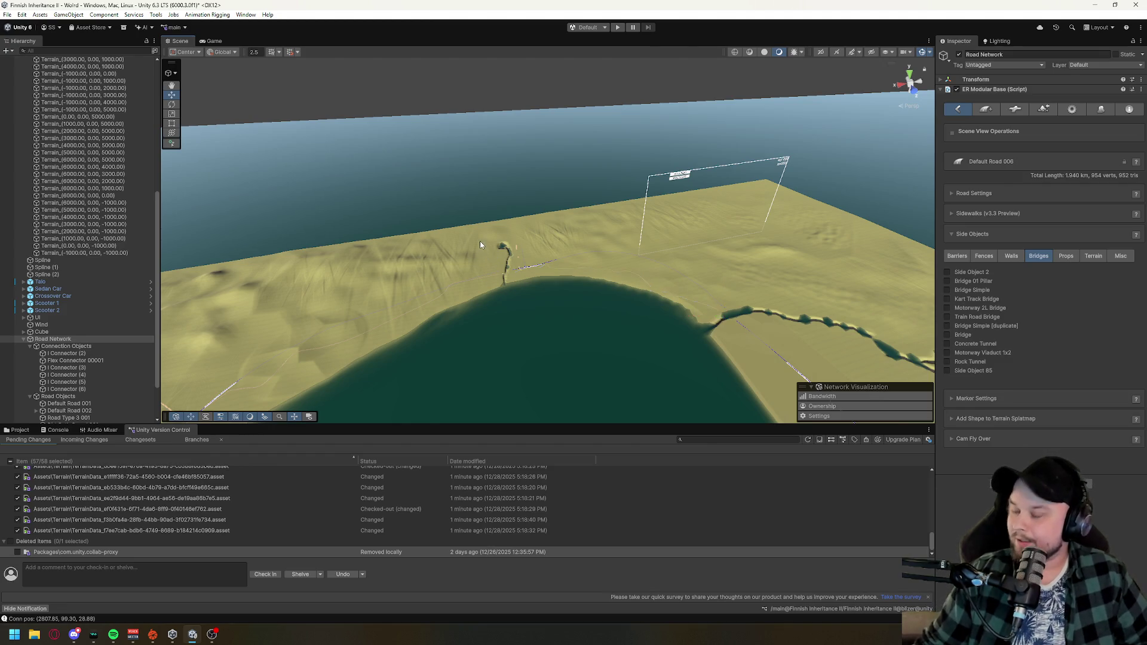
pyautogui.moveTo(482, 246); pyautogui.dragTo(634, 226)
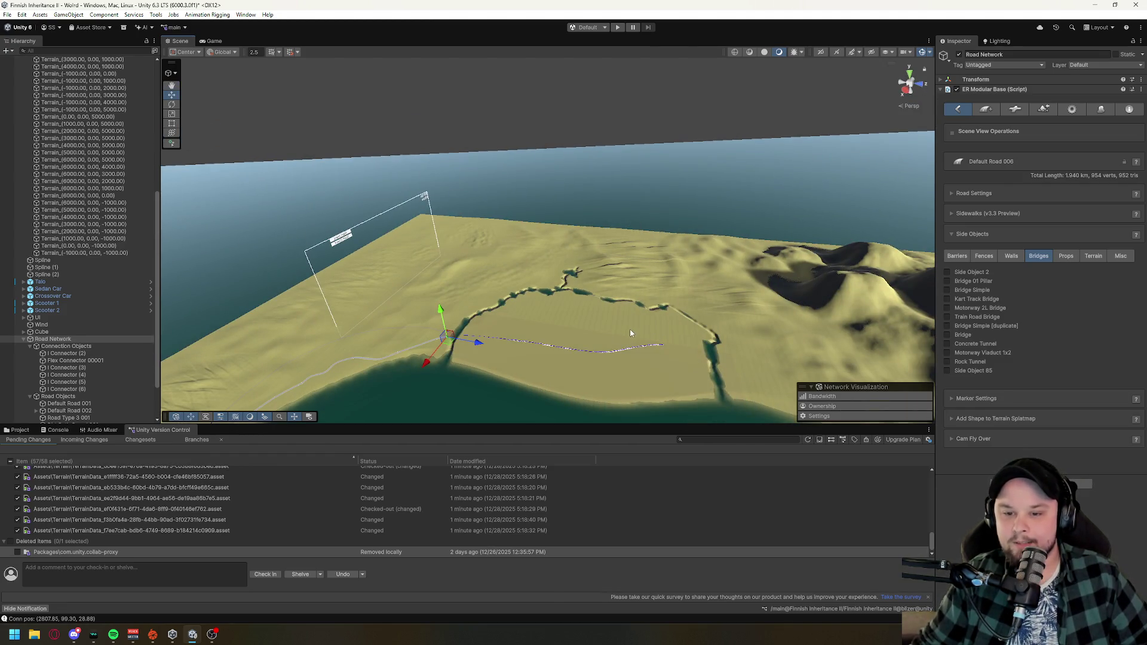
pyautogui.moveTo(630, 329)
pyautogui.mouseDown()
pyautogui.moveTo(406, 313)
pyautogui.moveTo(422, 306)
pyautogui.mouseUp()
pyautogui.press('w')
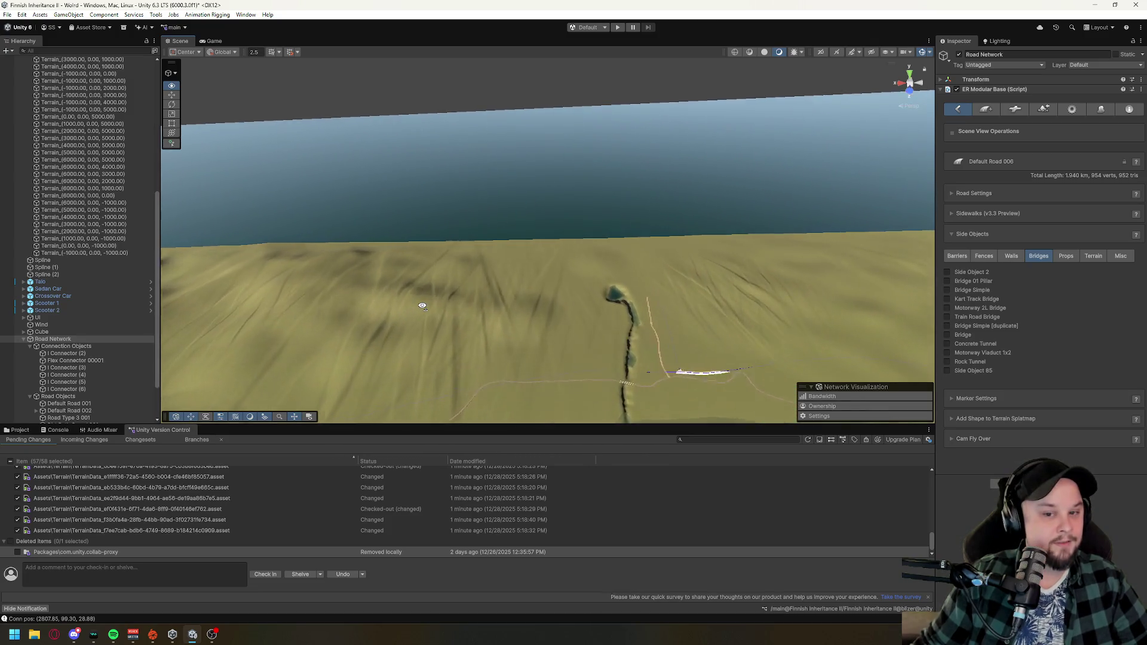
pyautogui.moveTo(422, 306)
pyautogui.mouseDown()
pyautogui.moveTo(584, 485)
pyautogui.moveTo(579, 363)
pyautogui.moveTo(705, 401)
pyautogui.mouseUp()
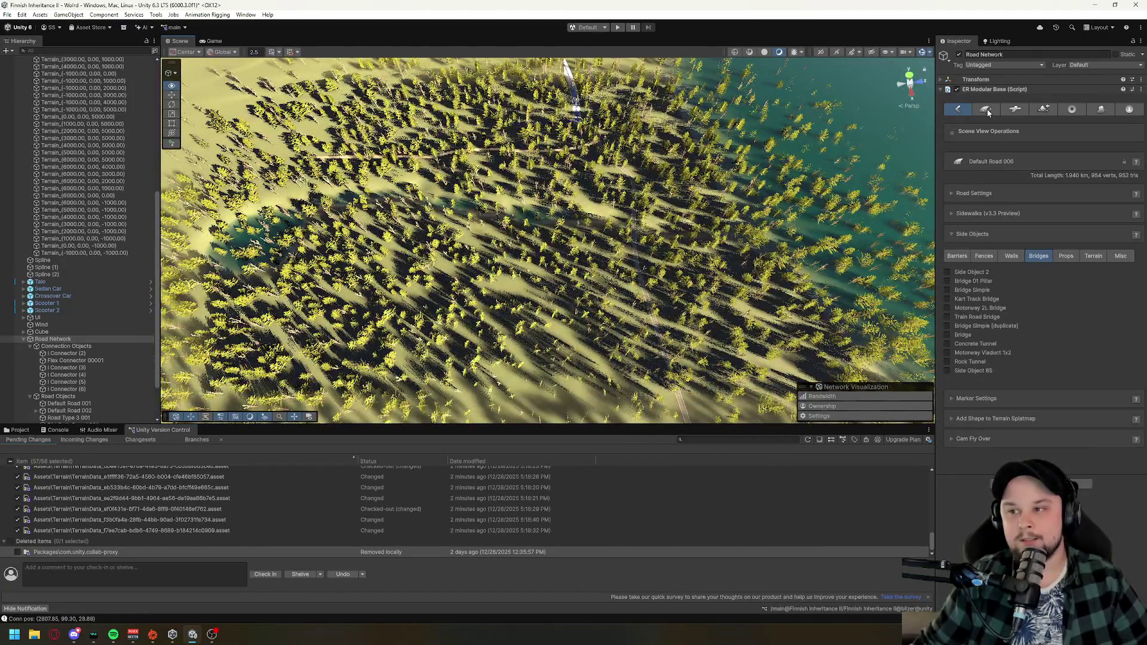
# - Add a new Dirt Path Gravel 004 road and place its first two markers
pyautogui.click(984, 109)
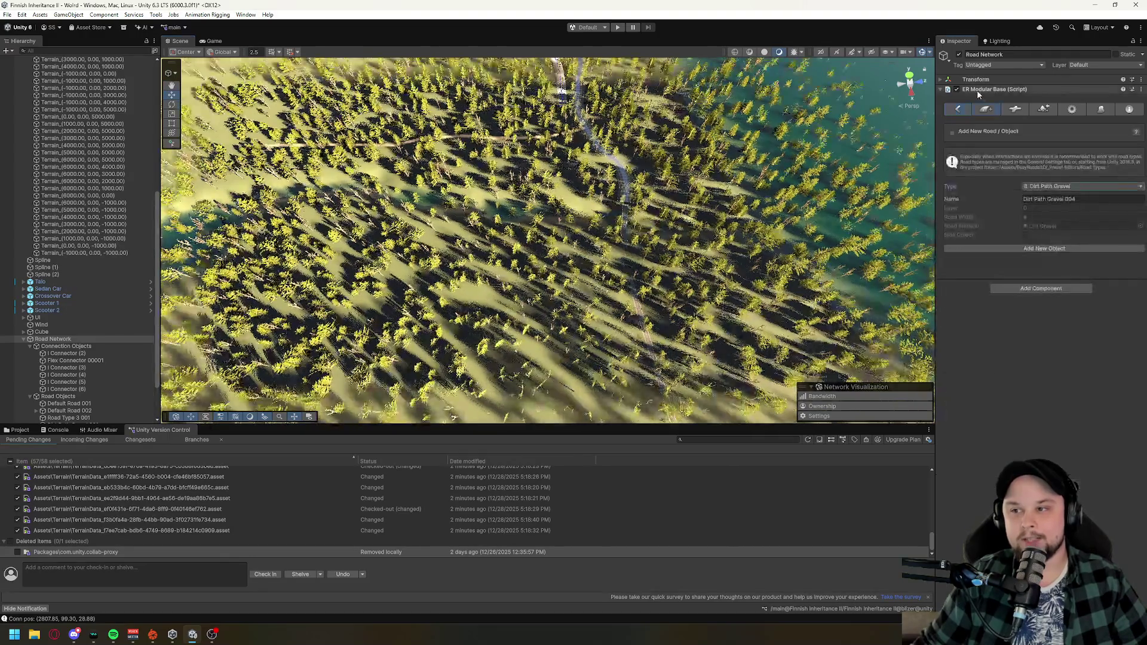
pyautogui.click(1044, 249)
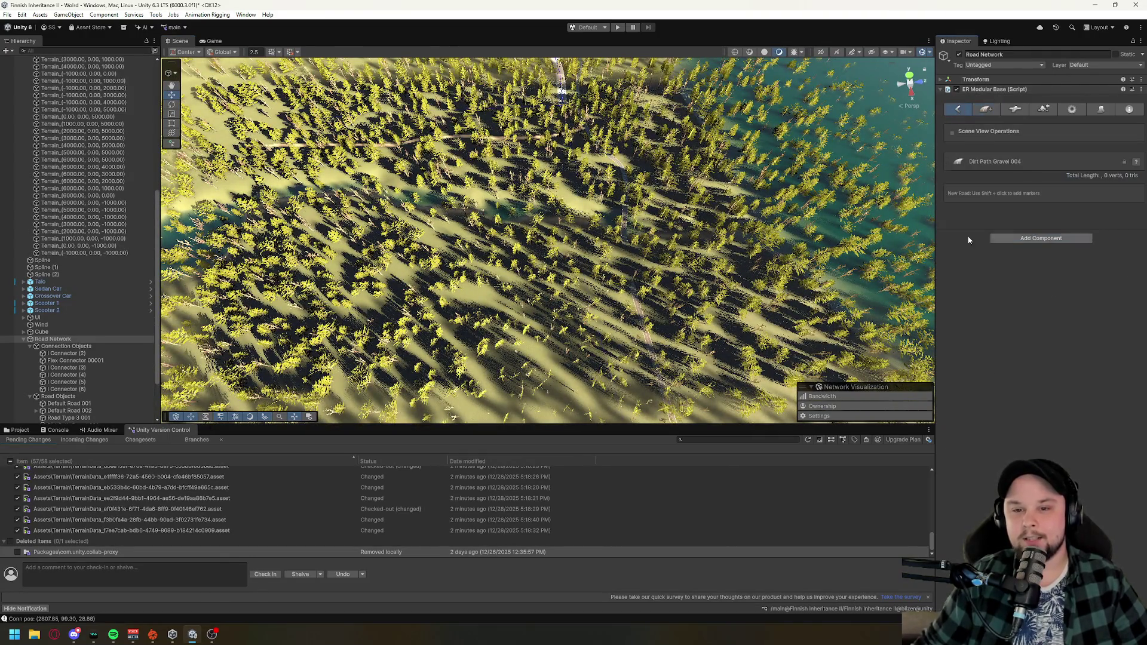
pyautogui.scroll(10, 714, 287)
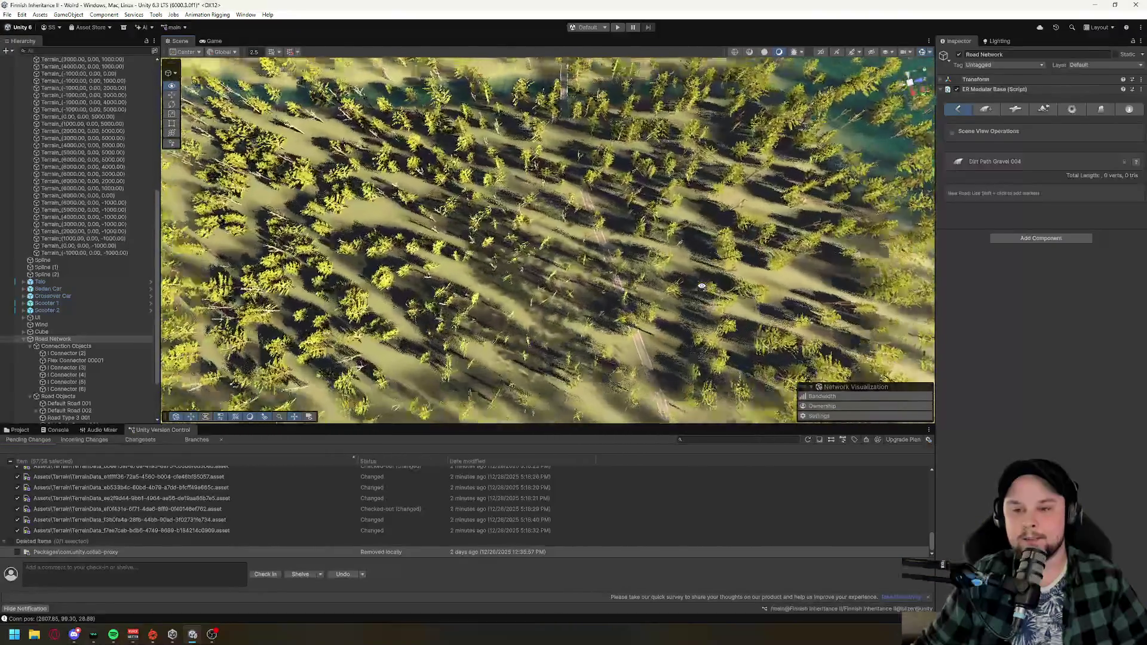
pyautogui.scroll(10, 692, 289)
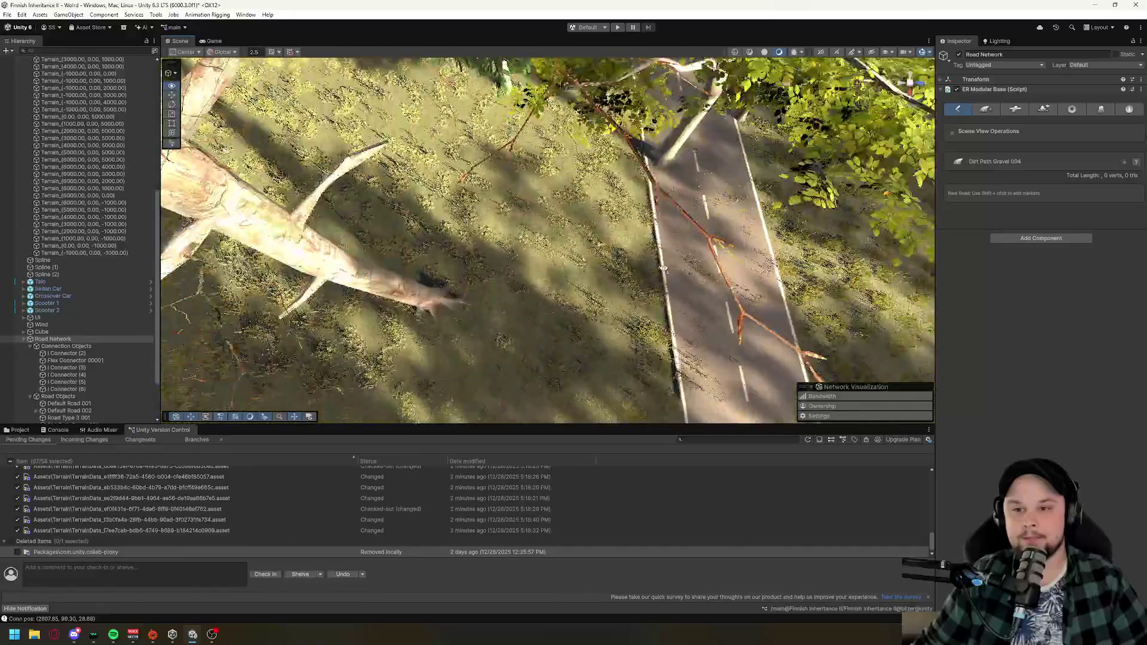
pyautogui.scroll(3, 663, 269)
pyautogui.keyDown('shift'); pyautogui.click(595, 246); pyautogui.keyUp('shift')
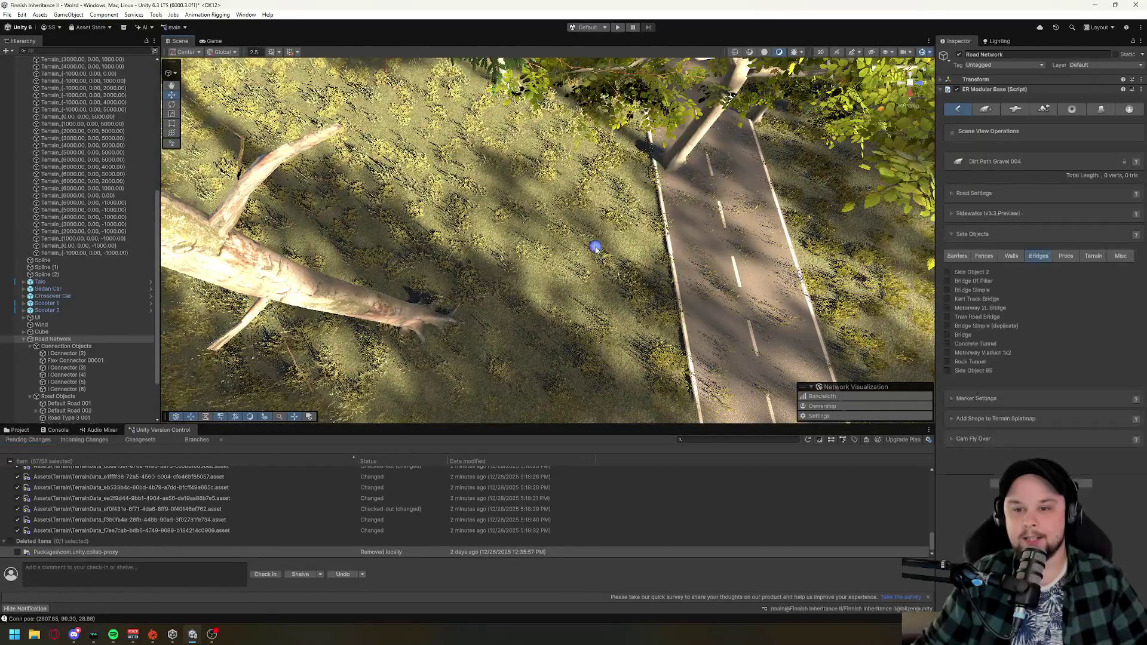
pyautogui.keyDown('shift'); pyautogui.click(316, 241); pyautogui.keyUp('shift')
pyautogui.scroll(10, 418, 239)
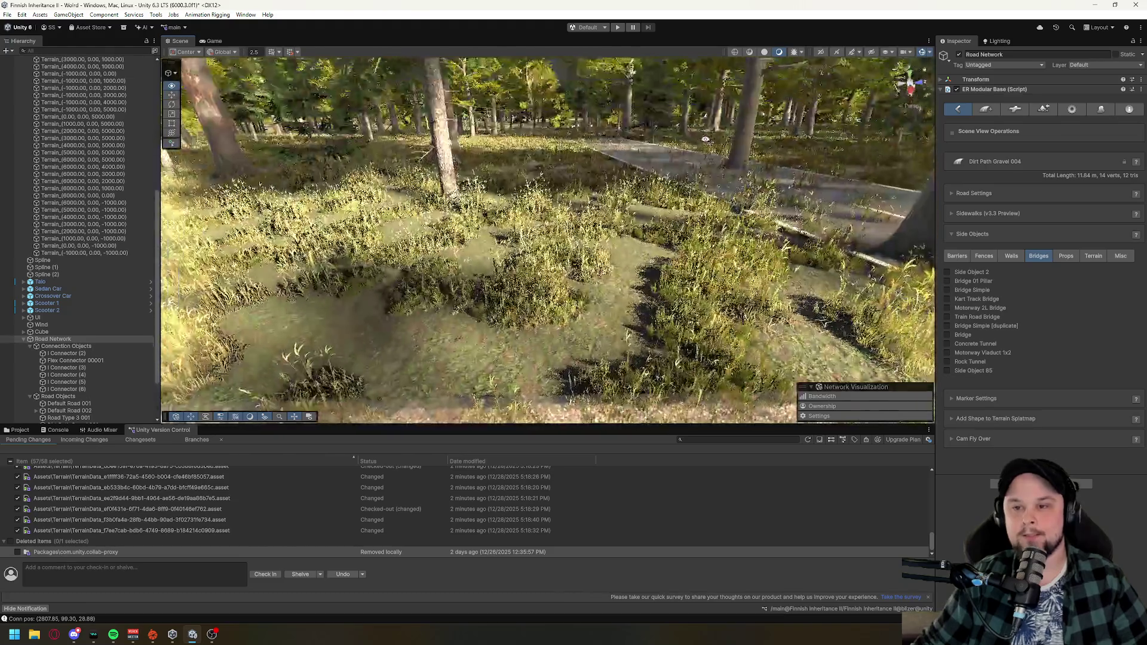
pyautogui.moveTo(705, 139); pyautogui.dragTo(495, 286)
# - Move the path's end to meet the asphalt road and inspect the junction at the curb
pyautogui.moveTo(577, 288); pyautogui.dragTo(615, 288)
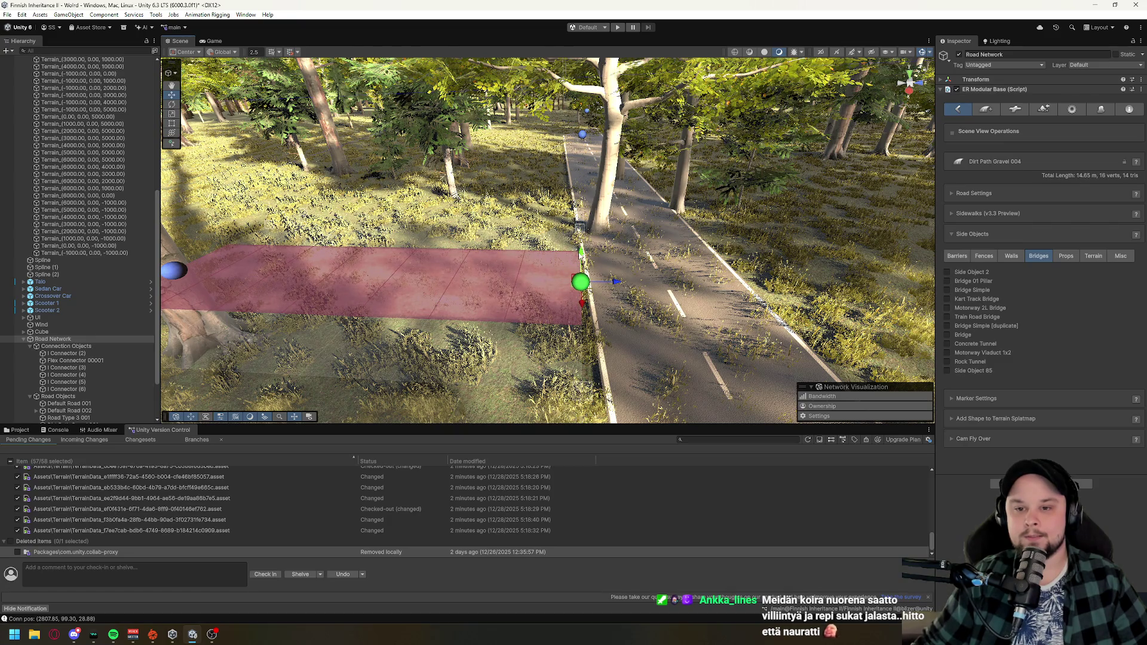
pyautogui.scroll(3, 548, 239)
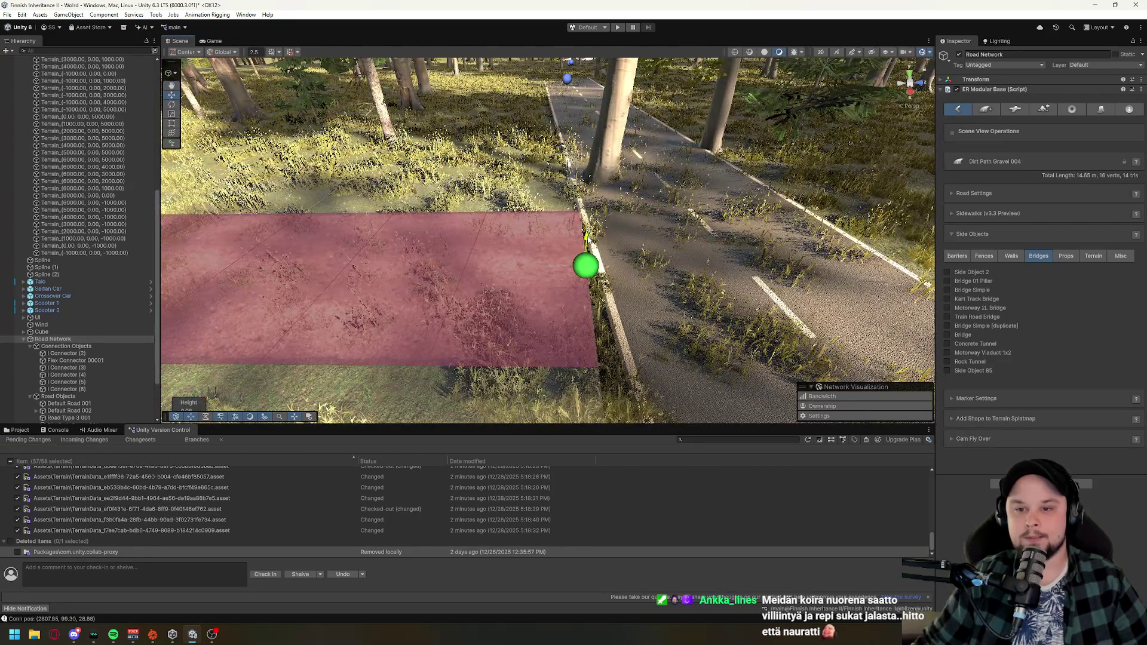
pyautogui.moveTo(574, 177)
pyautogui.mouseDown()
pyautogui.moveTo(875, 299)
pyautogui.moveTo(520, 191)
pyautogui.moveTo(386, 190)
pyautogui.mouseUp()
pyautogui.click(747, 192)
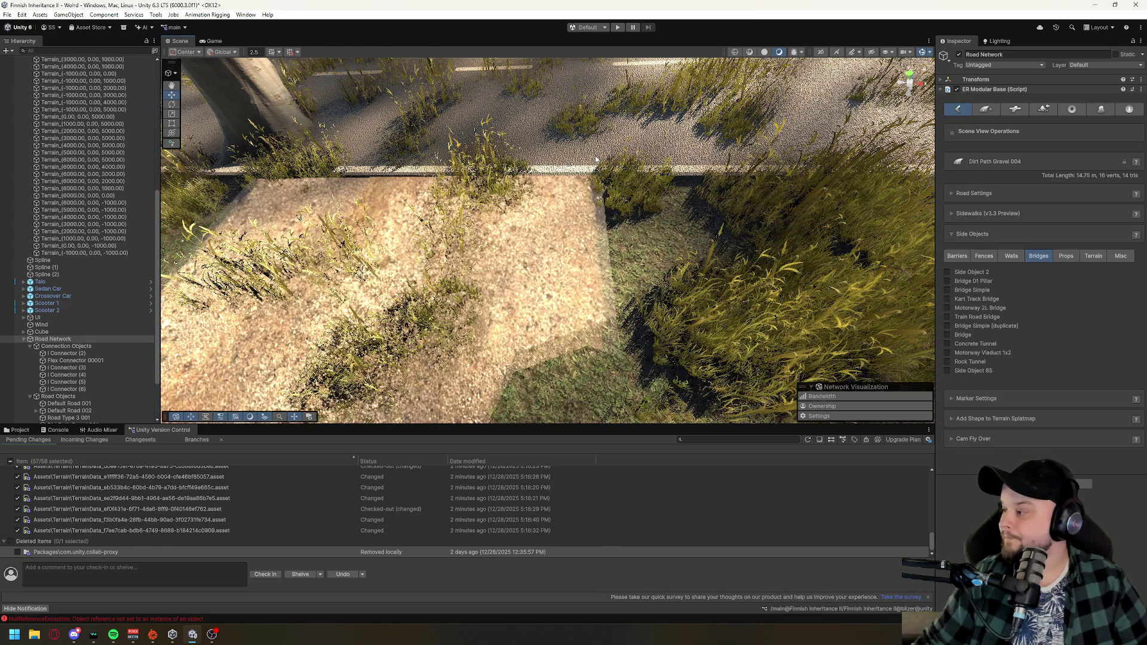
pyautogui.click(595, 159)
pyautogui.moveTo(645, 261); pyautogui.dragTo(429, 202)
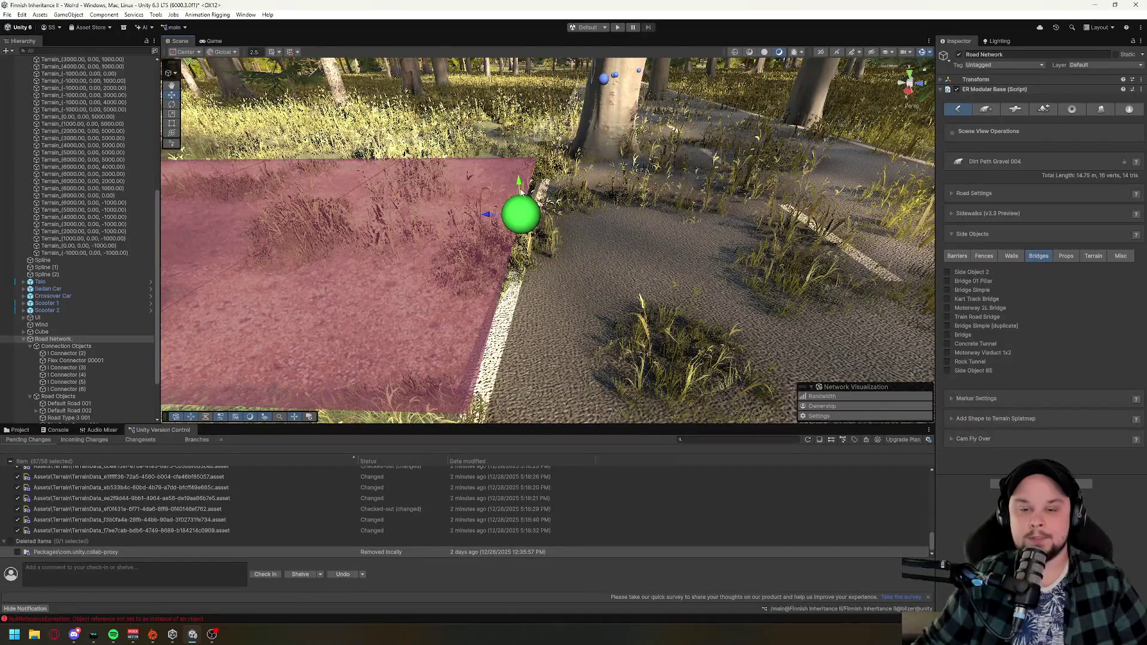
# - Lower the path's end marker so it sits down into the grass
pyautogui.moveTo(522, 185)
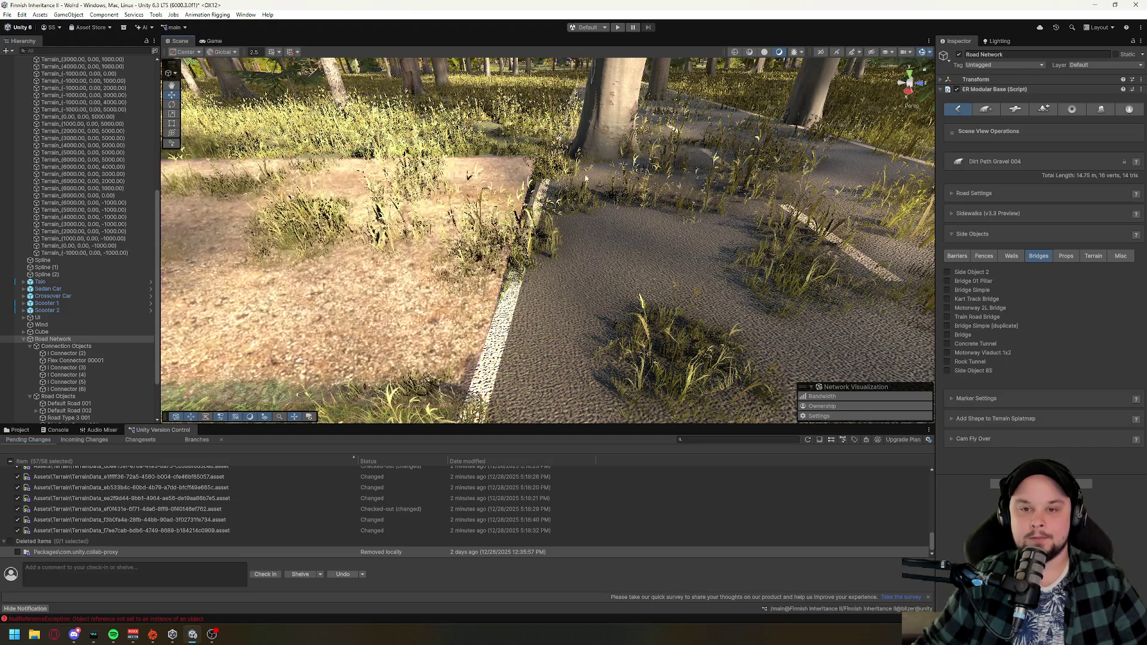
pyautogui.moveTo(525, 169); pyautogui.dragTo(511, 202)
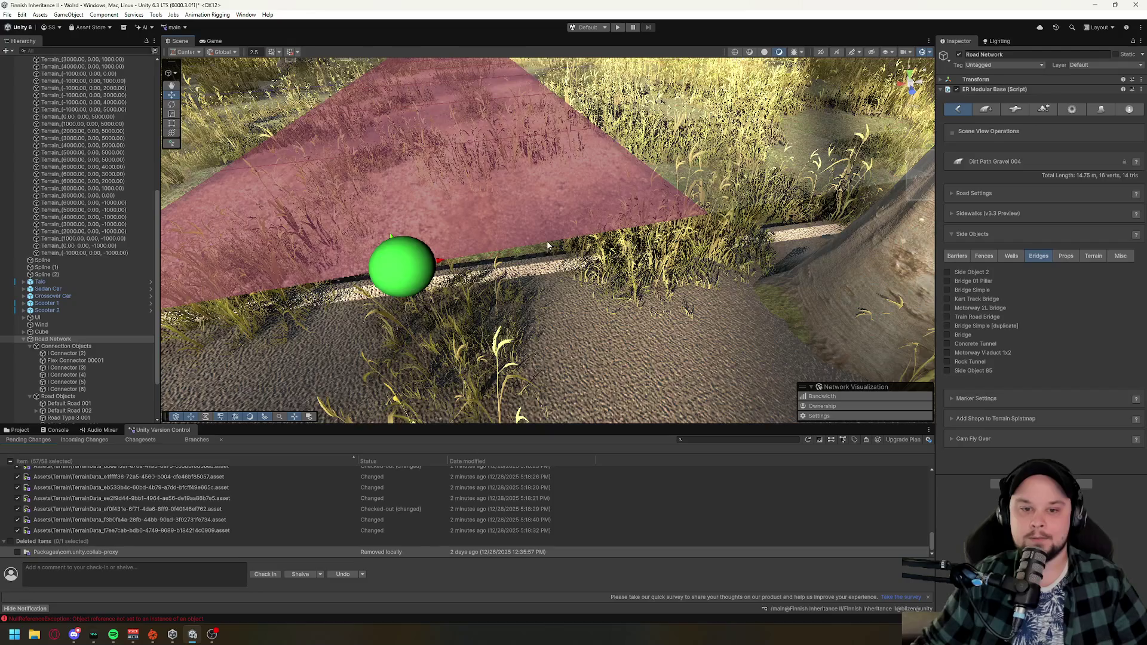
pyautogui.moveTo(548, 245); pyautogui.dragTo(527, 285)
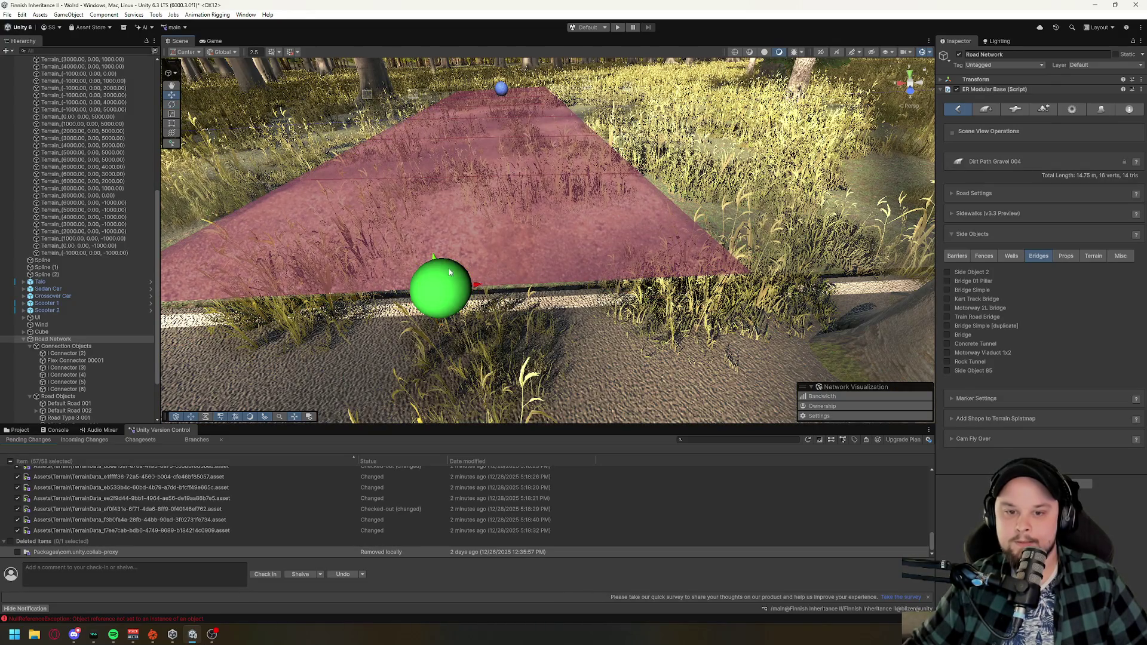
pyautogui.click(508, 220)
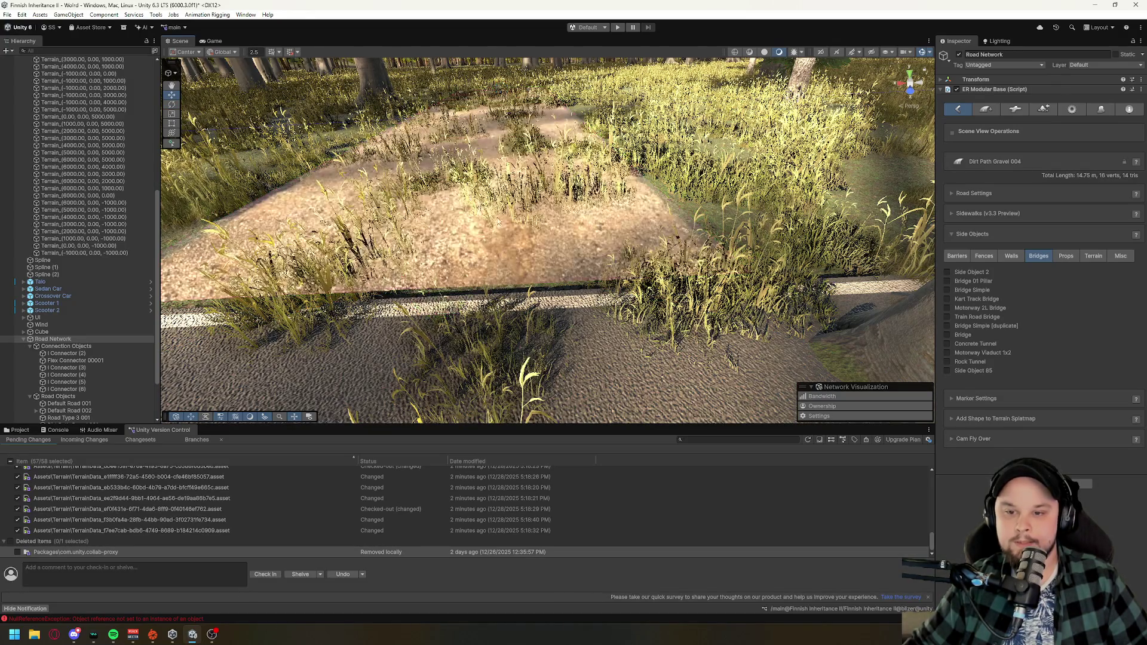
pyautogui.moveTo(529, 224); pyautogui.dragTo(627, 148)
pyautogui.click(638, 199)
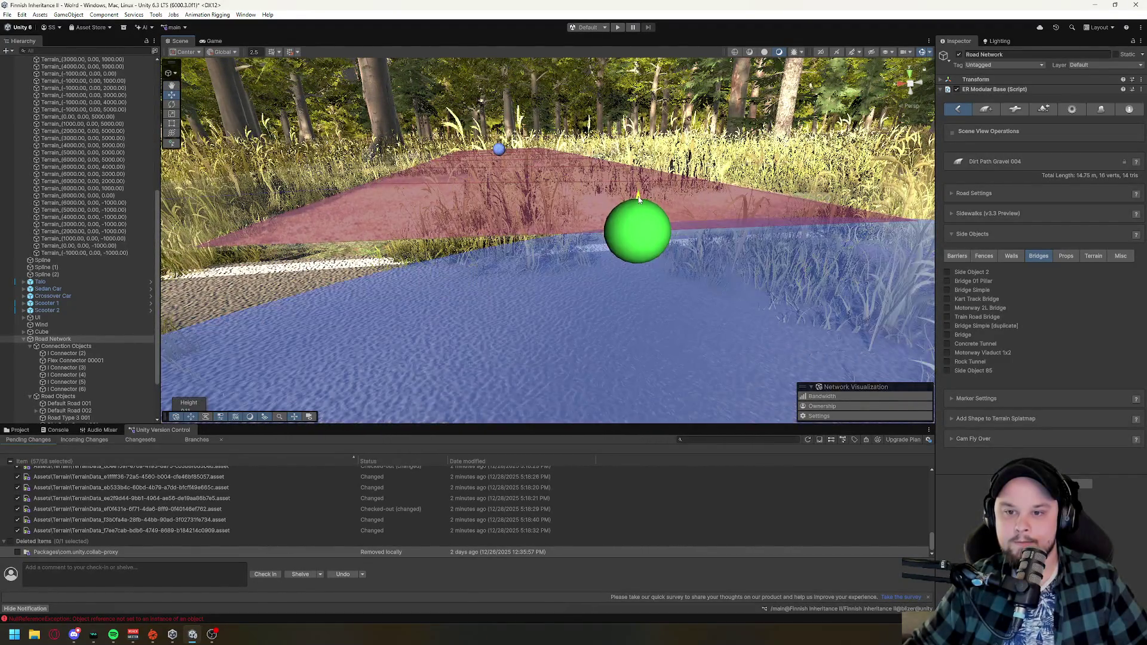
pyautogui.moveTo(639, 201)
pyautogui.mouseDown()
pyautogui.moveTo(651, 248)
pyautogui.moveTo(686, 292)
pyautogui.mouseUp()
pyautogui.scroll(-10, 685, 292)
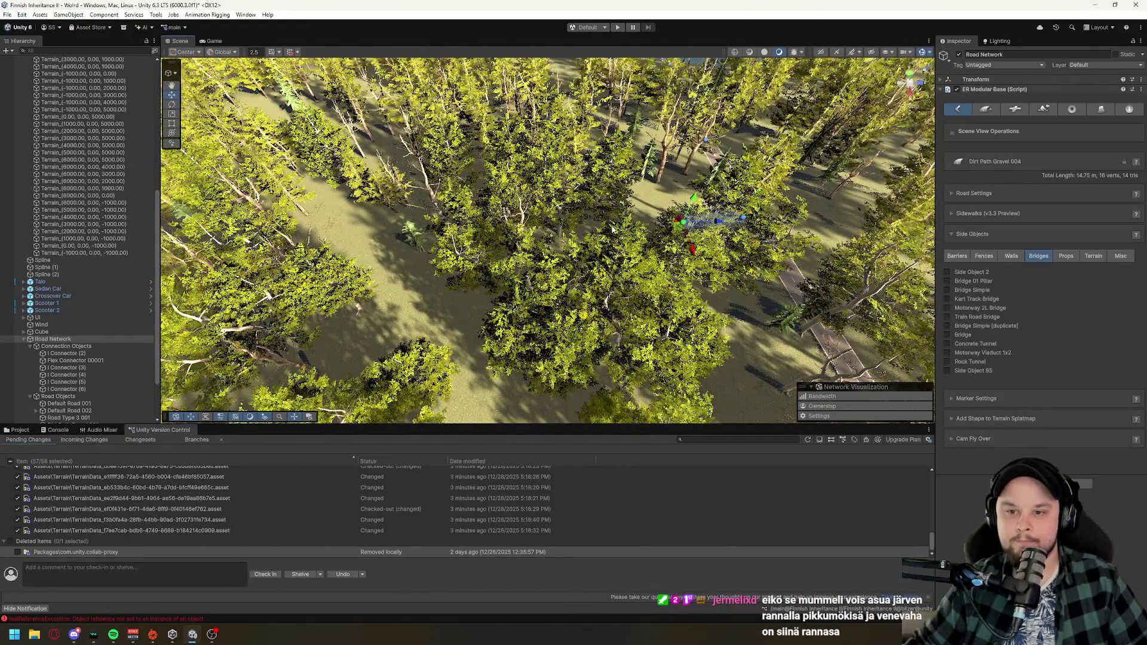
# - Add three markers extending Dirt Path Gravel 004 through the forest
pyautogui.keyDown('shift'); pyautogui.click(586, 226); pyautogui.keyUp('shift')
pyautogui.keyDown('shift'); pyautogui.click(406, 231); pyautogui.keyUp('shift')
pyautogui.moveTo(712, 153); pyautogui.dragTo(729, 203)
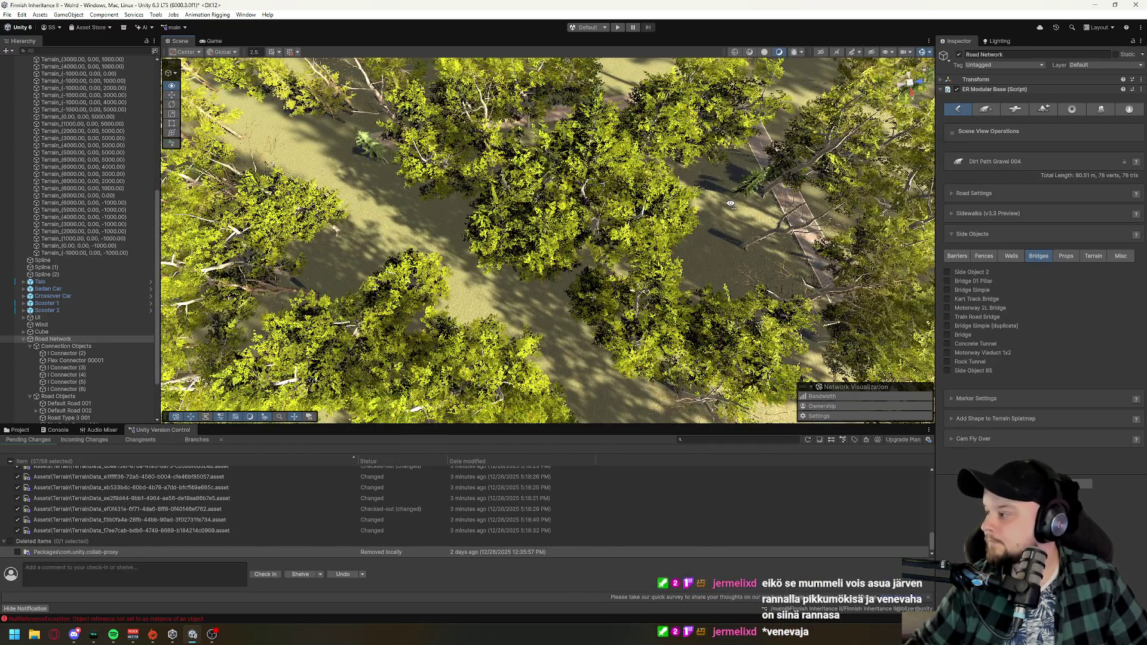
pyautogui.moveTo(730, 203); pyautogui.dragTo(731, 225)
pyautogui.scroll(-10, 730, 225)
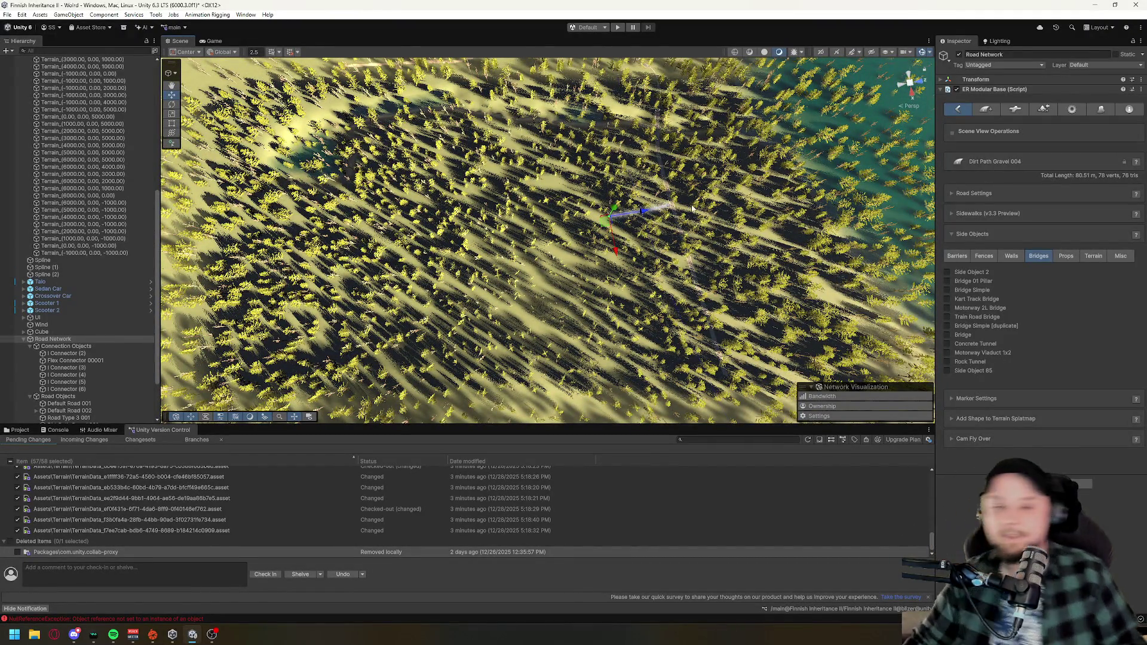
pyautogui.keyDown('shift'); pyautogui.click(564, 224); pyautogui.keyUp('shift')
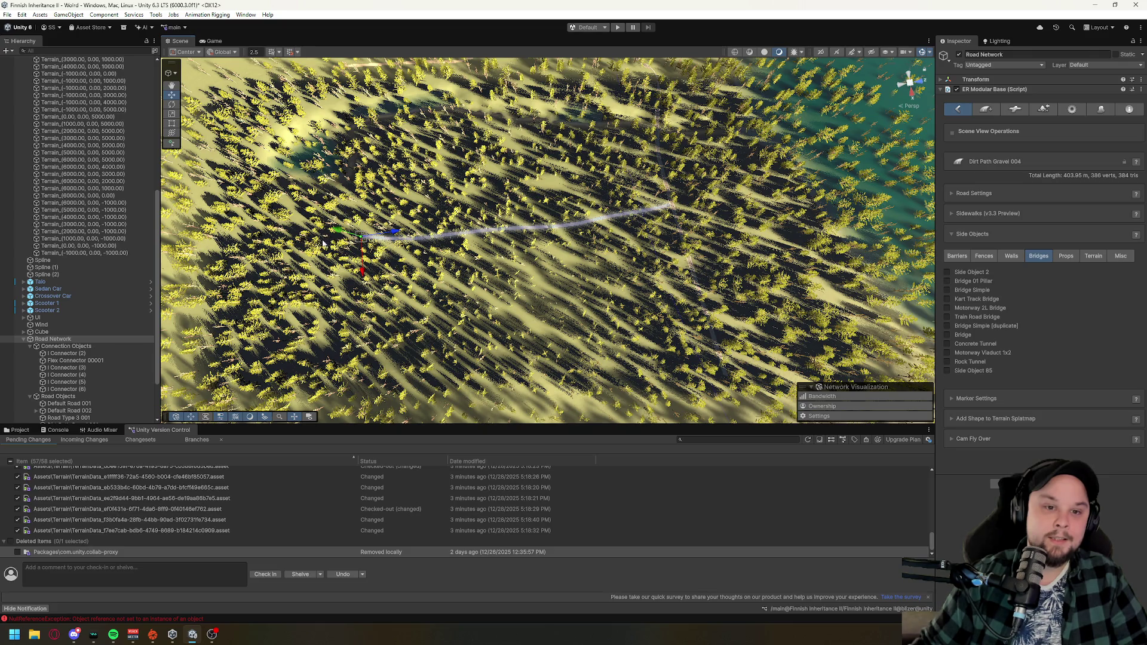
# - Survey the roughly 456 m path over the forest and river, then deselect it
pyautogui.moveTo(580, 205)
pyautogui.mouseDown()
pyautogui.moveTo(444, 131)
pyautogui.moveTo(371, 128)
pyautogui.moveTo(548, 29)
pyautogui.moveTo(555, 8)
pyautogui.moveTo(509, 206)
pyautogui.moveTo(356, 173)
pyautogui.moveTo(561, 161)
pyautogui.mouseUp()
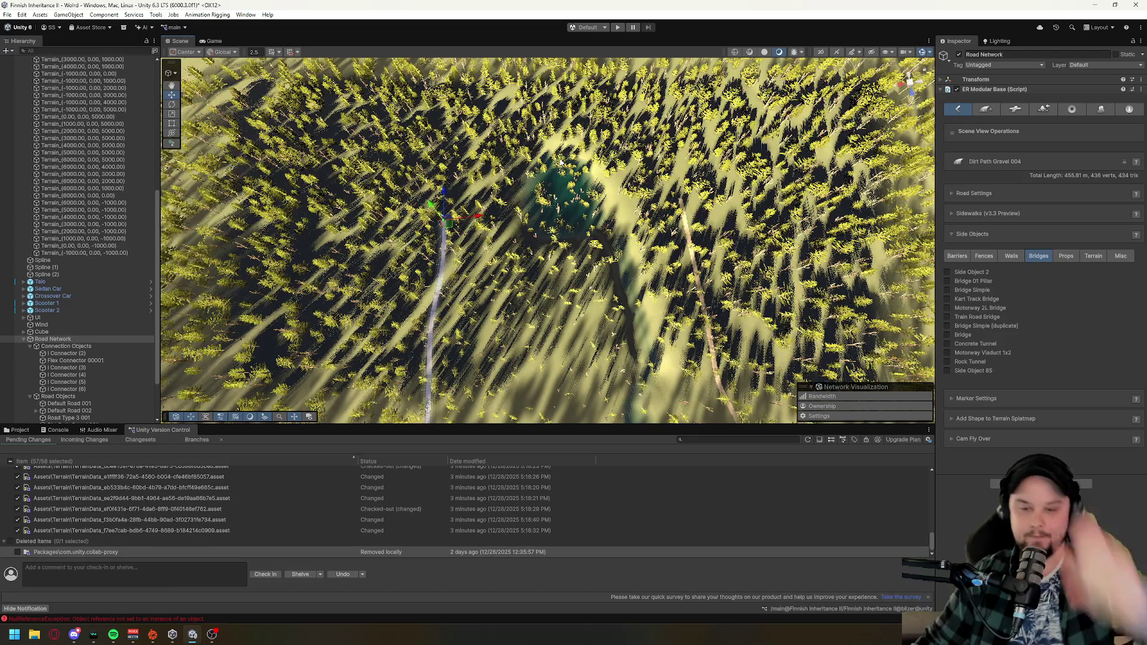
pyautogui.moveTo(512, 254)
pyautogui.mouseDown()
pyautogui.moveTo(585, 260)
pyautogui.moveTo(574, 269)
pyautogui.moveTo(522, 235)
pyautogui.moveTo(508, 200)
pyautogui.mouseUp()
pyautogui.scroll(10, 585, 259)
pyautogui.moveTo(667, 278)
pyautogui.mouseDown()
pyautogui.moveTo(445, 237)
pyautogui.moveTo(583, 256)
pyautogui.moveTo(504, 282)
pyautogui.mouseUp()
pyautogui.moveTo(694, 278)
pyautogui.mouseDown()
pyautogui.moveTo(621, 256)
pyautogui.moveTo(708, 336)
pyautogui.moveTo(691, 401)
pyautogui.moveTo(681, 394)
pyautogui.mouseUp()
pyautogui.moveTo(412, 261); pyautogui.dragTo(536, 262)
pyautogui.moveTo(673, 294)
pyautogui.mouseDown()
pyautogui.moveTo(614, 350)
pyautogui.moveTo(552, 347)
pyautogui.moveTo(642, 326)
pyautogui.mouseUp()
pyautogui.press('d')
pyautogui.press('d')
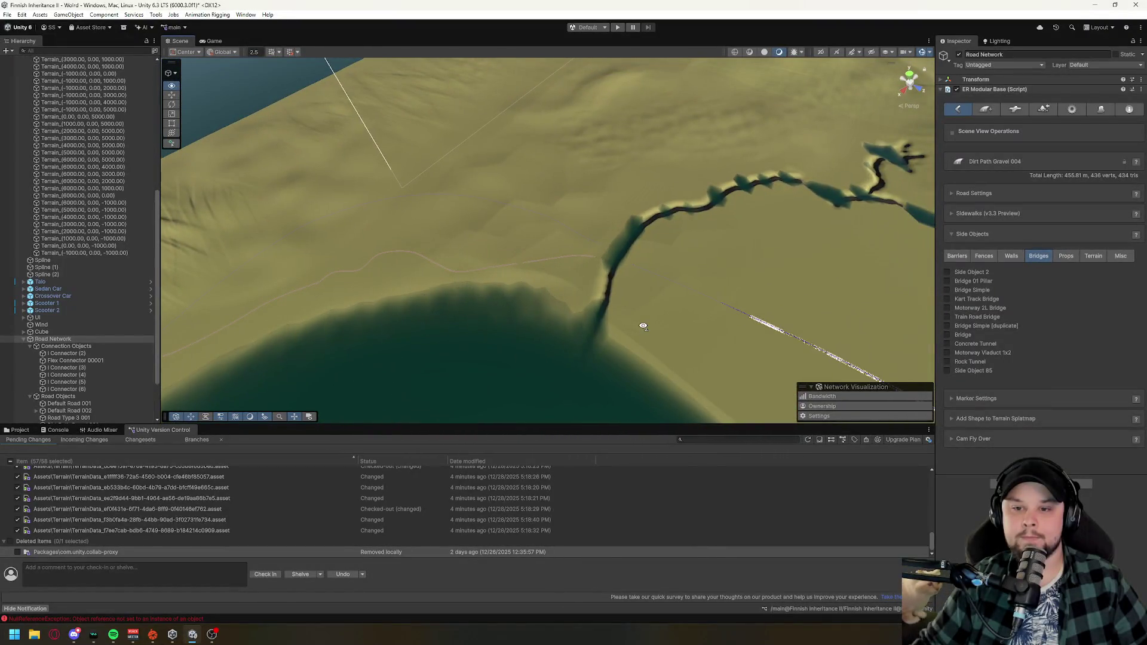
pyautogui.click(613, 312)
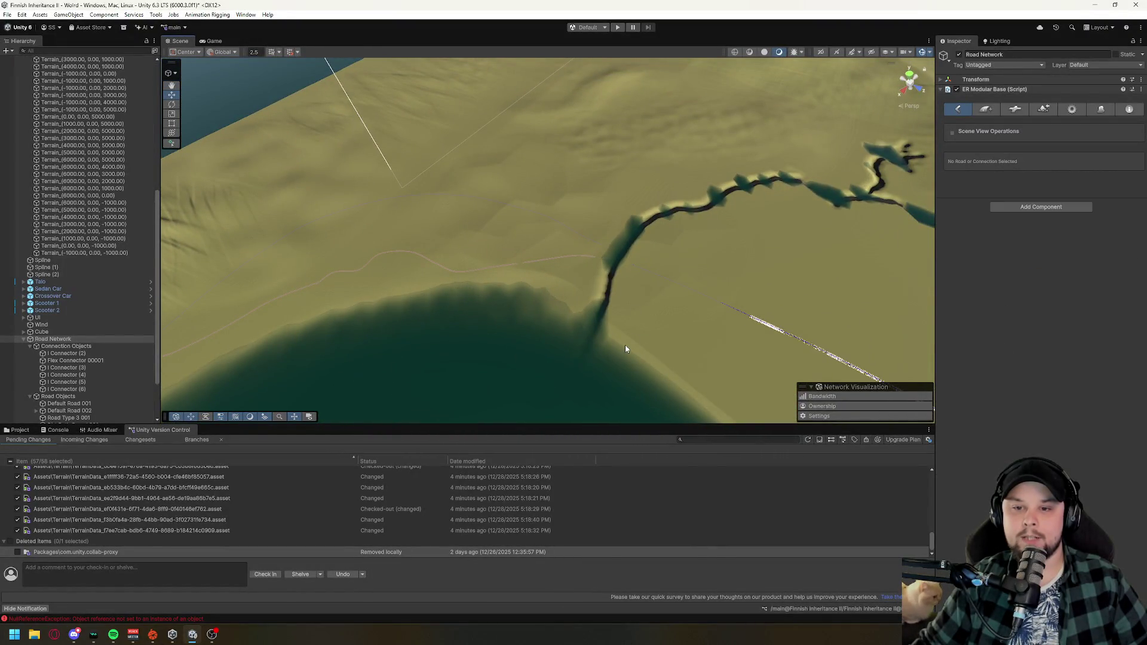
# - Select Default Road 006 and add two markers toward the riverbank, reaching 1.972 km
pyautogui.moveTo(544, 328)
pyautogui.mouseDown()
pyautogui.moveTo(559, 308)
pyautogui.moveTo(591, 311)
pyautogui.moveTo(579, 332)
pyautogui.mouseUp()
pyautogui.press('w')
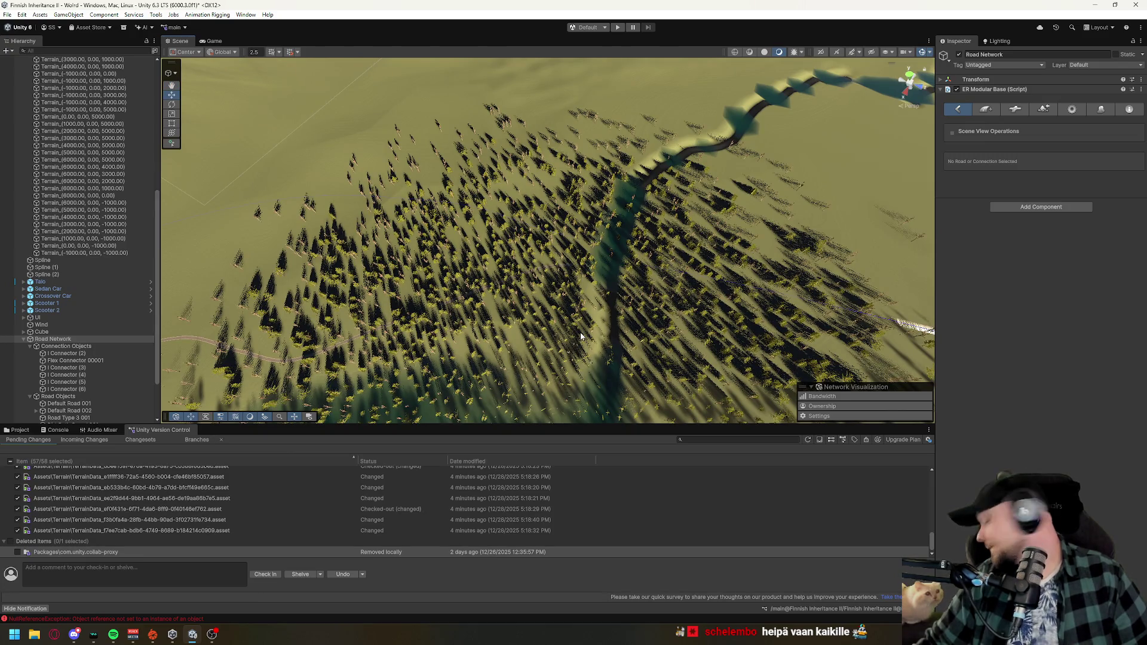
pyautogui.moveTo(580, 337)
pyautogui.mouseDown()
pyautogui.moveTo(599, 314)
pyautogui.moveTo(572, 323)
pyautogui.moveTo(348, 252)
pyautogui.mouseUp()
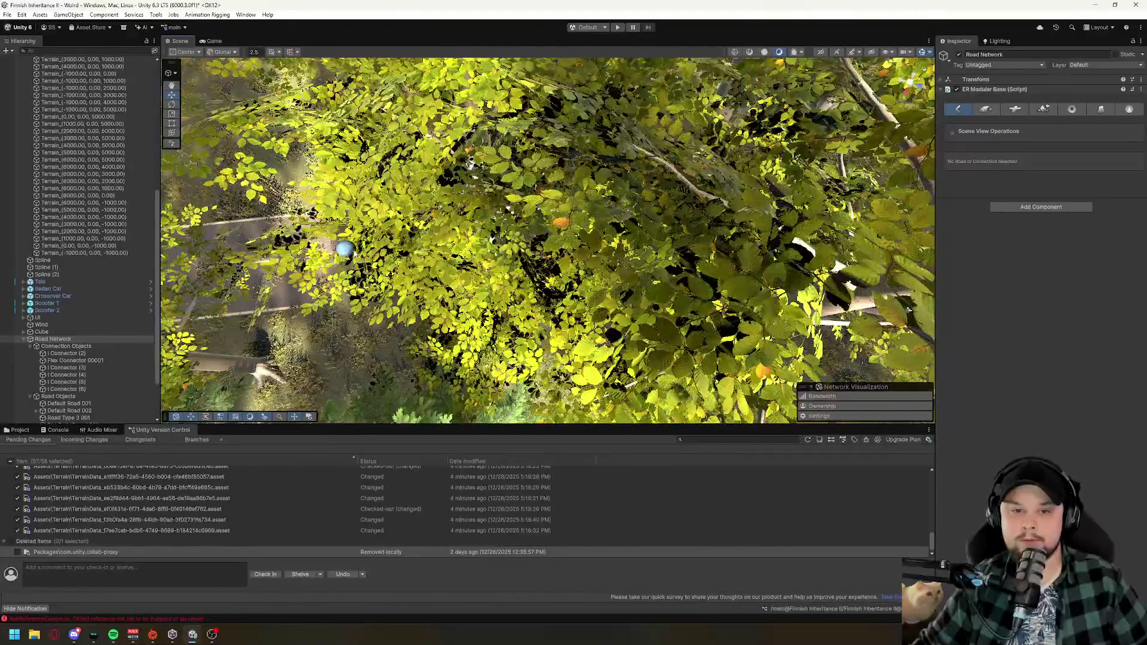
pyautogui.rightClick(613, 276)
pyautogui.moveTo(613, 276)
pyautogui.mouseDown()
pyautogui.moveTo(524, 218)
pyautogui.moveTo(598, 303)
pyautogui.mouseUp()
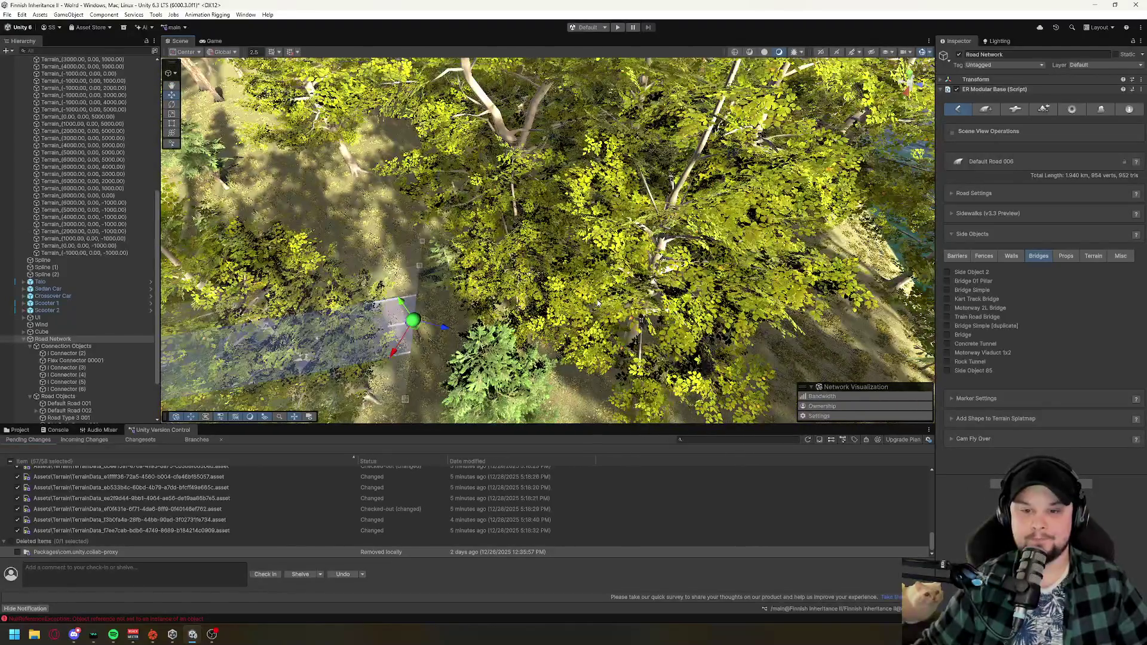
pyautogui.keyDown('shift'); pyautogui.click(597, 303); pyautogui.keyUp('shift')
pyautogui.keyDown('shift'); pyautogui.click(757, 323); pyautogui.keyUp('shift')
pyautogui.moveTo(757, 325)
pyautogui.mouseDown()
pyautogui.moveTo(577, 280)
pyautogui.moveTo(618, 325)
pyautogui.moveTo(670, 299)
pyautogui.moveTo(489, 273)
pyautogui.moveTo(487, 321)
pyautogui.moveTo(581, 353)
pyautogui.mouseUp()
# - Add a new Default Road object and draw it across the river
pyautogui.click(986, 109)
pyautogui.click(1075, 186)
pyautogui.click(1052, 207)
pyautogui.click(1035, 250)
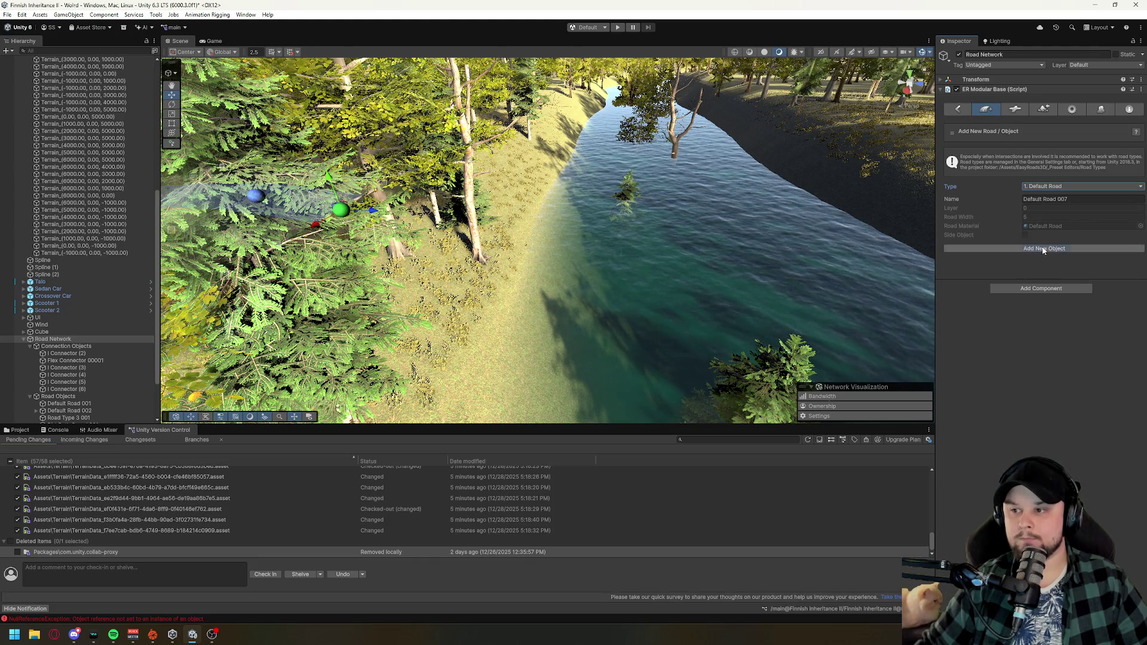
pyautogui.moveTo(777, 239)
pyautogui.mouseDown()
pyautogui.moveTo(406, 179)
pyautogui.moveTo(504, 278)
pyautogui.moveTo(604, 329)
pyautogui.moveTo(779, 264)
pyautogui.mouseUp()
pyautogui.keyDown('shift'); pyautogui.click(795, 243); pyautogui.keyUp('shift')
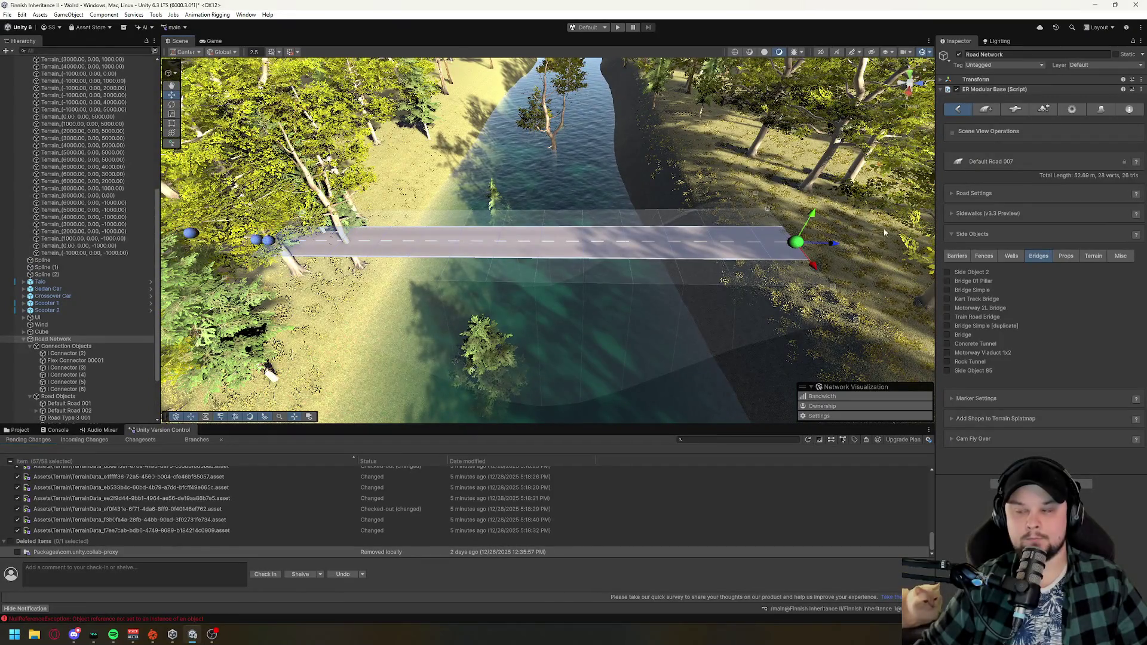
# - Enable Bridge 01 Pillar and Bridge Simple, then connect the road's end to Default Road 006
pyautogui.click(948, 280)
pyautogui.click(949, 289)
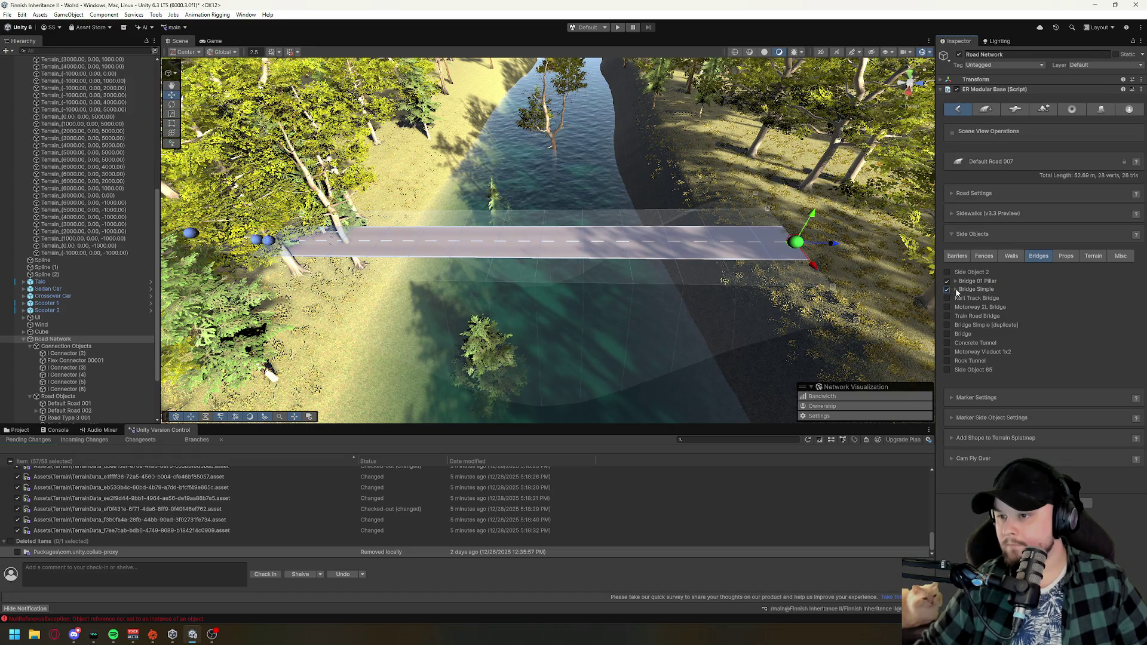
pyautogui.click(956, 291)
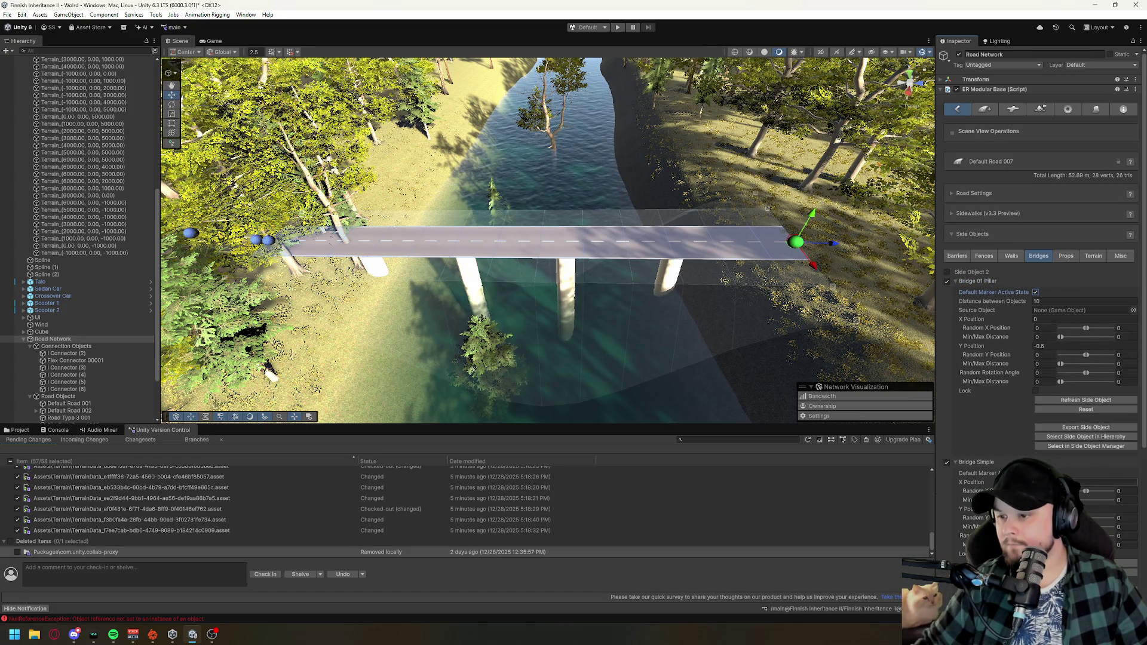
pyautogui.moveTo(615, 275)
pyautogui.mouseDown()
pyautogui.moveTo(773, 256)
pyautogui.moveTo(738, 190)
pyautogui.moveTo(675, 183)
pyautogui.moveTo(622, 179)
pyautogui.moveTo(532, 231)
pyautogui.mouseUp()
pyautogui.click(584, 226)
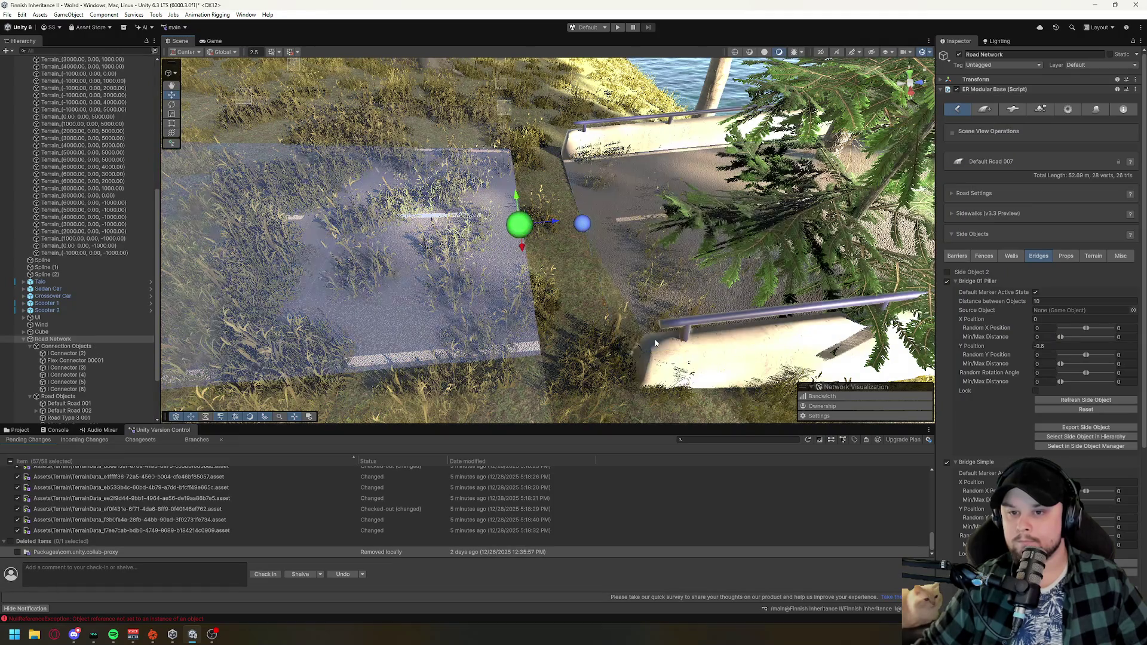
pyautogui.click(654, 342)
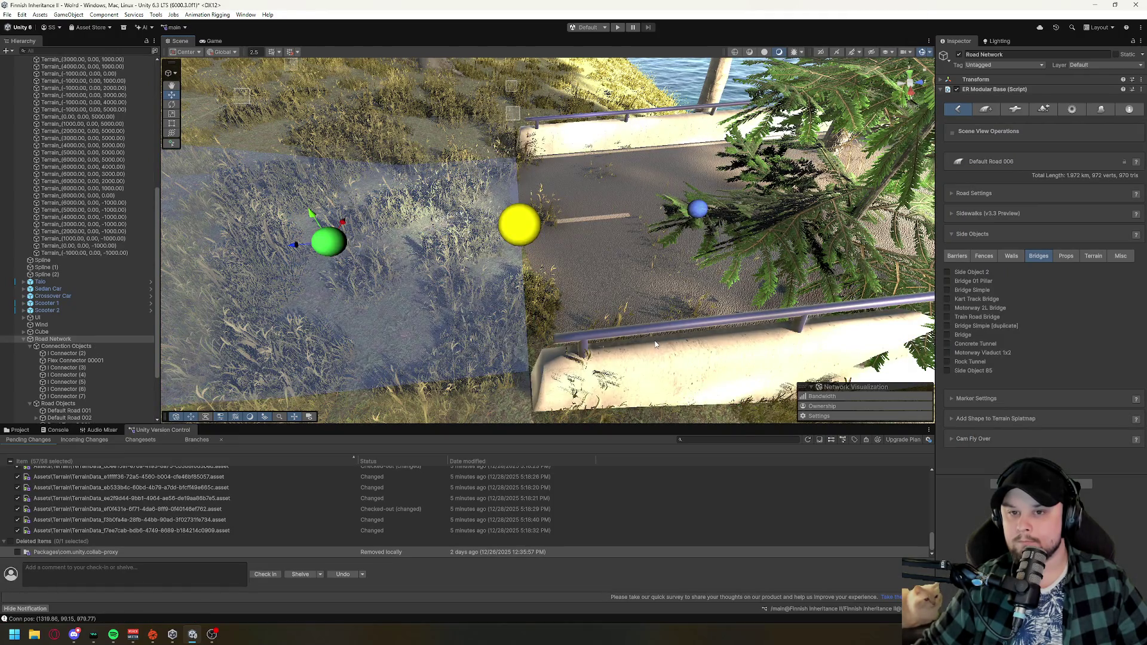
pyautogui.moveTo(655, 343)
pyautogui.mouseDown()
pyautogui.moveTo(631, 286)
pyautogui.moveTo(679, 240)
pyautogui.mouseUp()
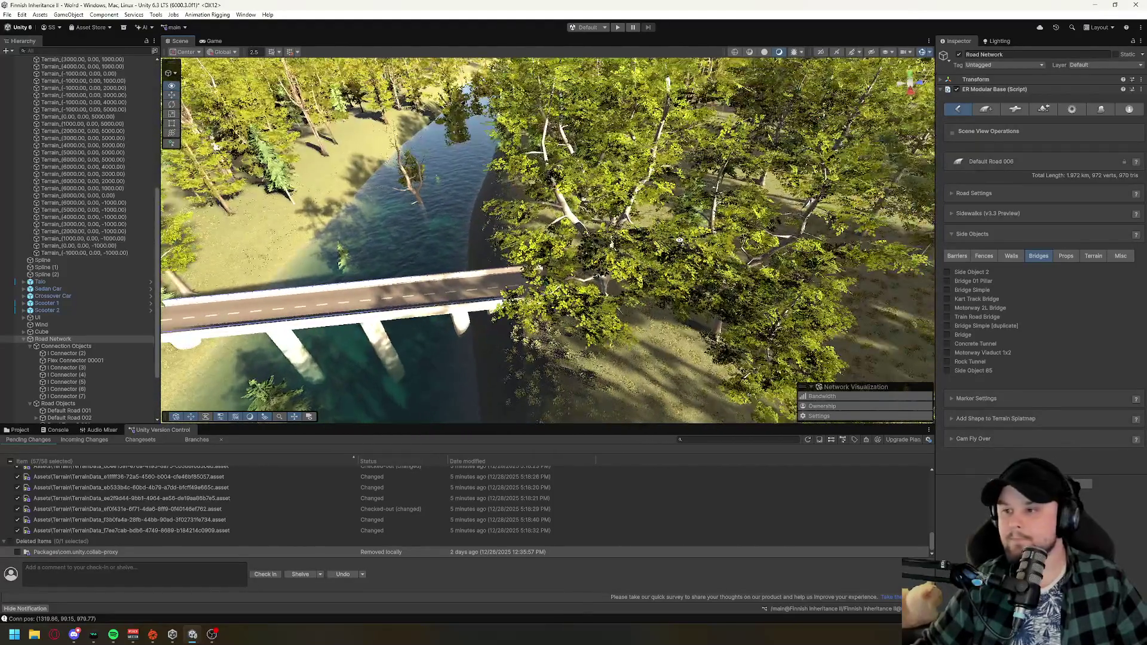
pyautogui.click(989, 110)
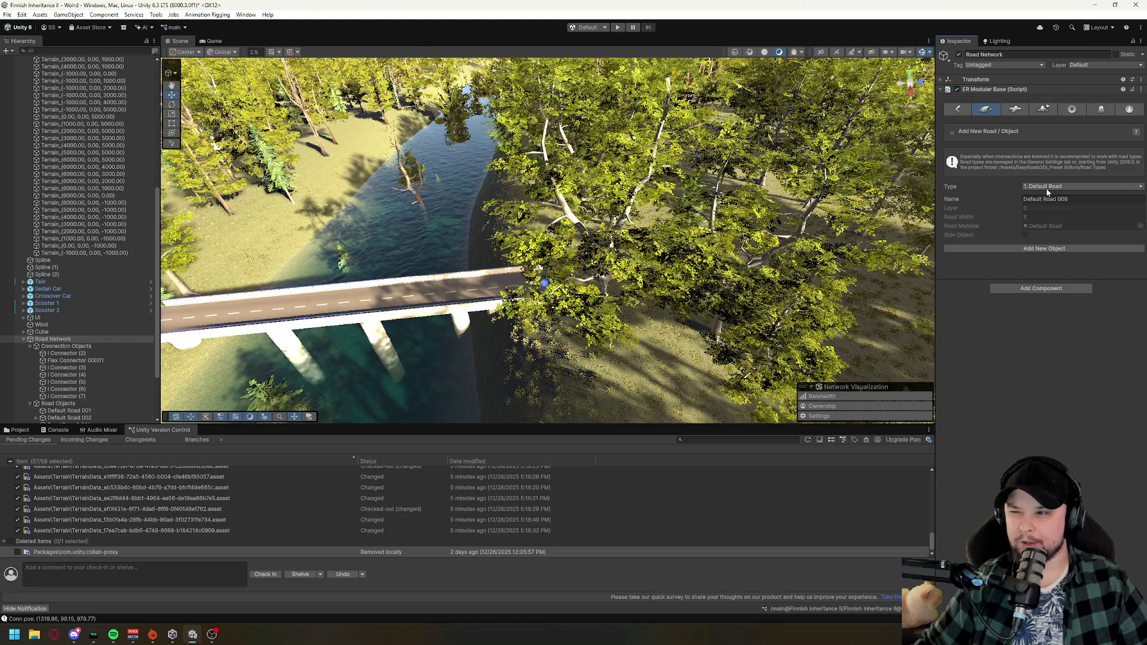
# - Create Default Road 008 from the bridge, placing nine markers across the terrain for about 1.56 km
pyautogui.click(1048, 248)
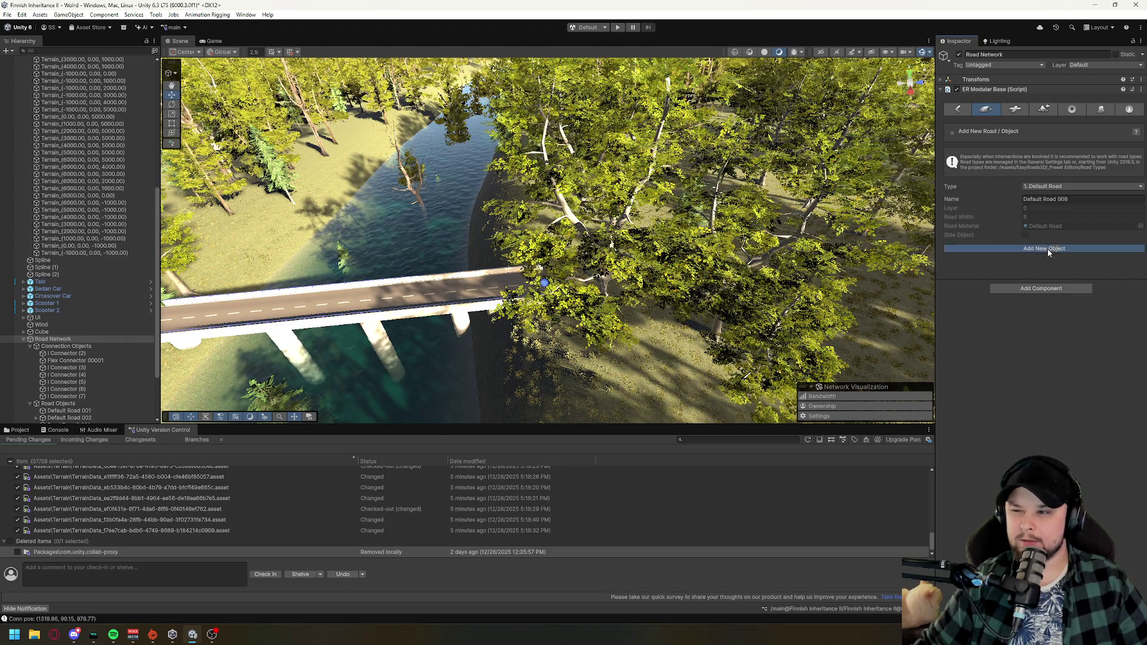
pyautogui.keyDown('shift'); pyautogui.click(586, 279); pyautogui.keyUp('shift')
pyautogui.keyDown('shift'); pyautogui.click(753, 272); pyautogui.keyUp('shift')
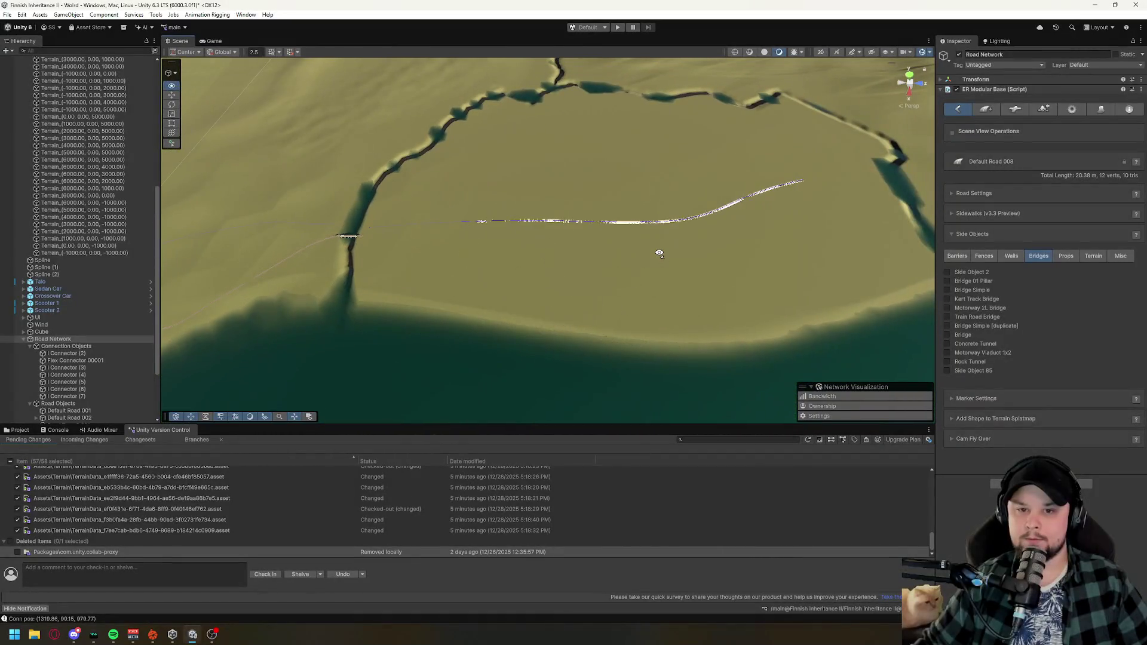
pyautogui.keyDown('shift'); pyautogui.click(386, 235); pyautogui.keyUp('shift')
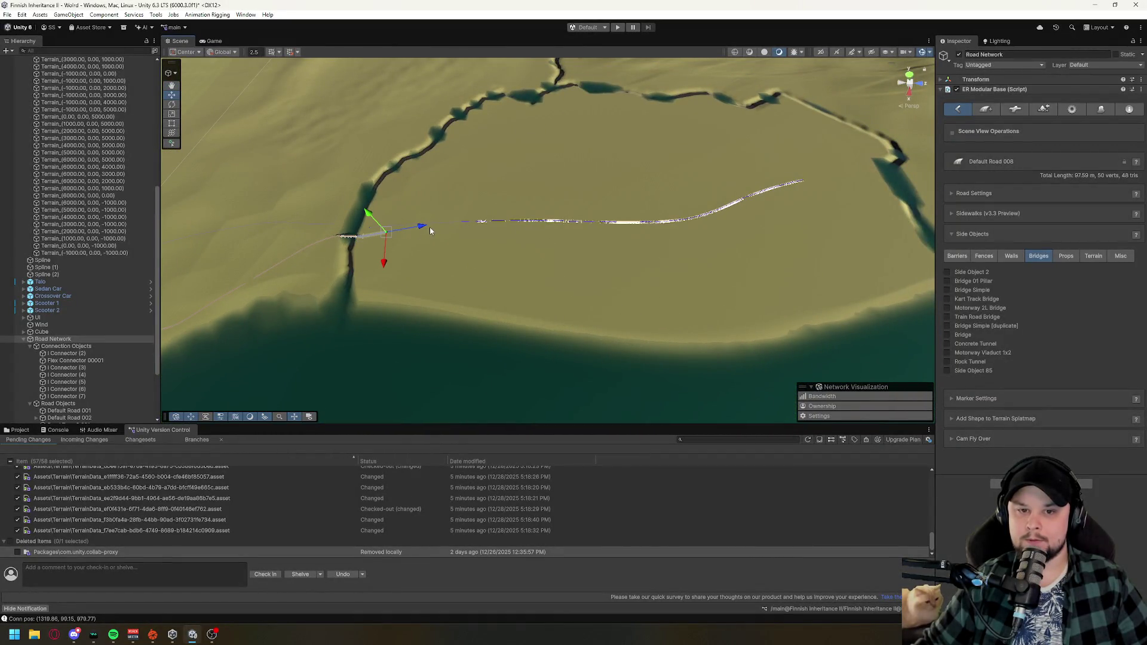
pyautogui.keyDown('shift'); pyautogui.click(507, 225); pyautogui.keyUp('shift')
pyautogui.keyDown('shift'); pyautogui.click(584, 225); pyautogui.keyUp('shift')
pyautogui.keyDown('shift'); pyautogui.click(664, 221); pyautogui.keyUp('shift')
pyautogui.keyDown('shift'); pyautogui.click(738, 204); pyautogui.keyUp('shift')
pyautogui.keyDown('shift'); pyautogui.click(786, 191); pyautogui.keyUp('shift')
pyautogui.keyDown('shift'); pyautogui.click(816, 188); pyautogui.keyUp('shift')
pyautogui.moveTo(539, 307)
pyautogui.mouseDown()
pyautogui.moveTo(668, 221)
pyautogui.moveTo(643, 253)
pyautogui.moveTo(496, 349)
pyautogui.mouseUp()
pyautogui.scroll(5, 668, 222)
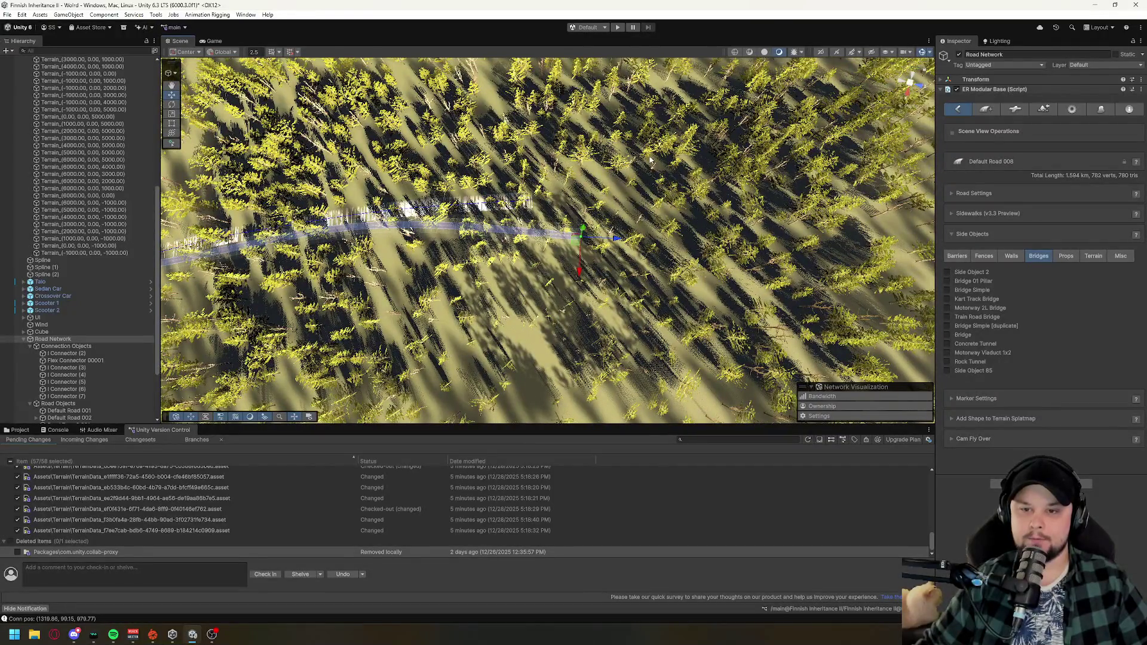
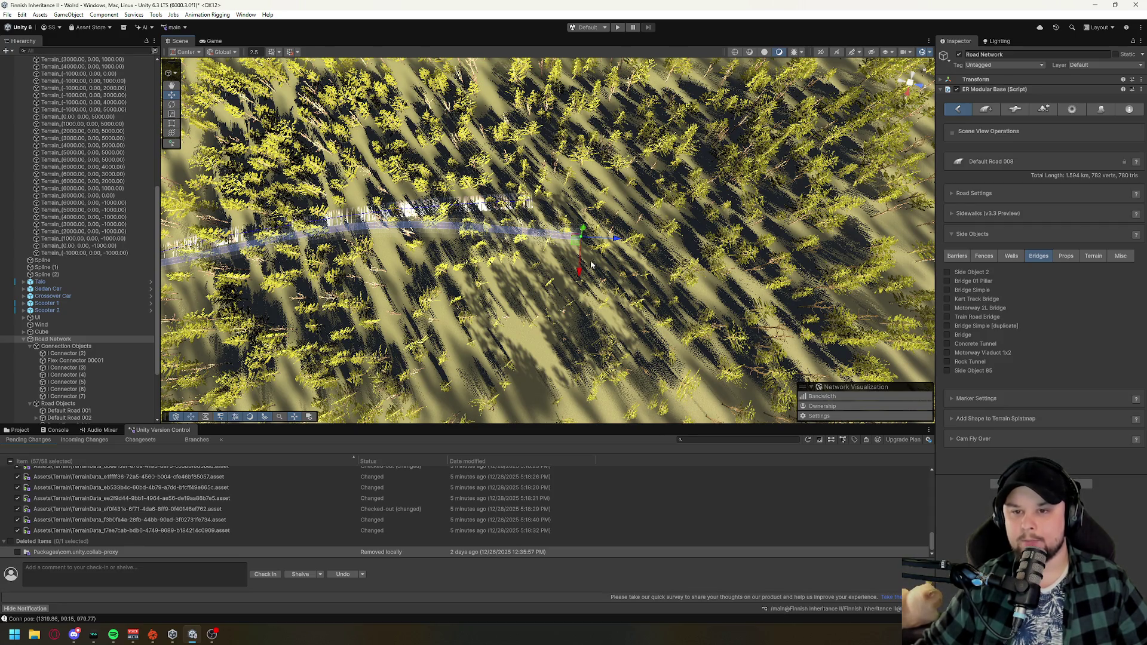
# - Fly over the forest and create a new road object with Add New Object
pyautogui.press('w')
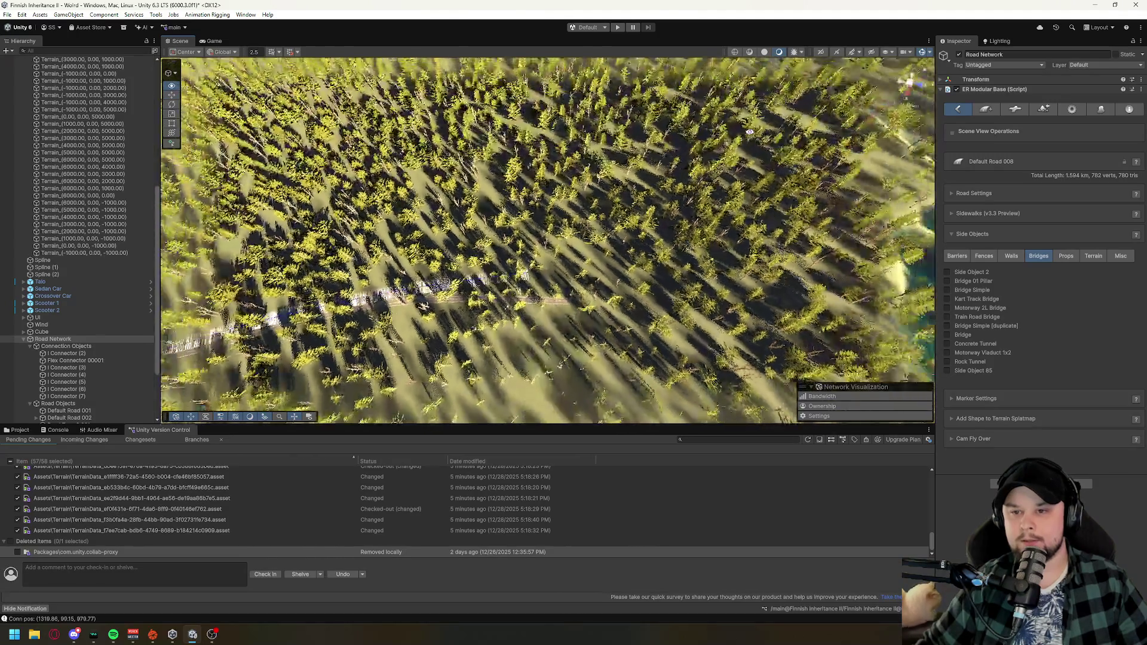
pyautogui.press('s')
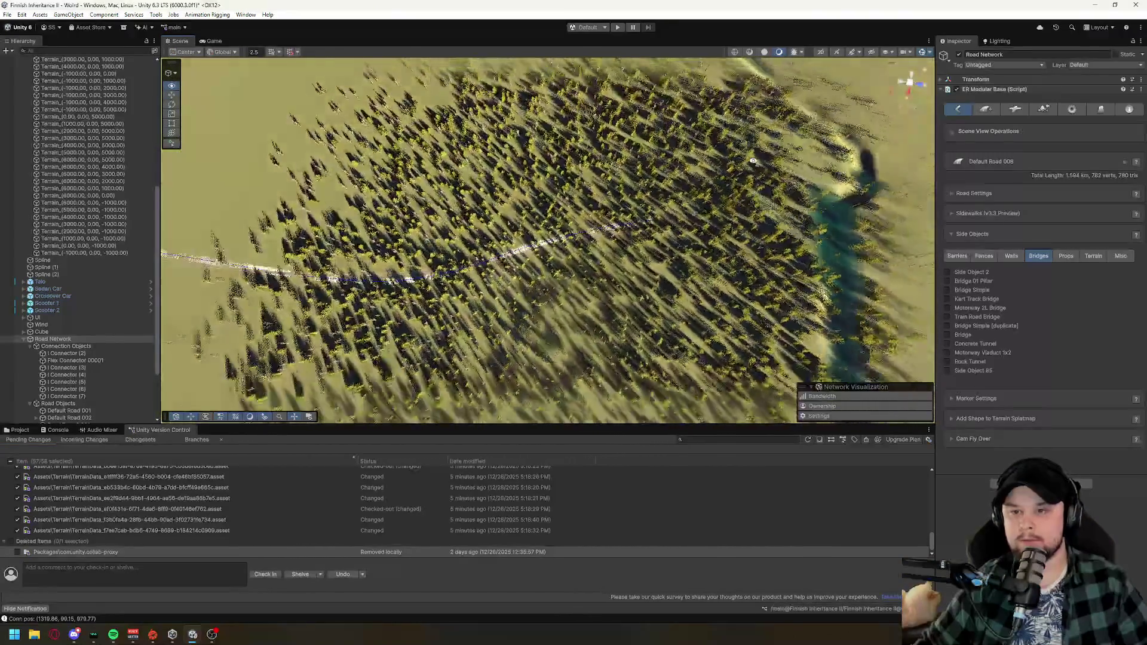
pyautogui.press('s')
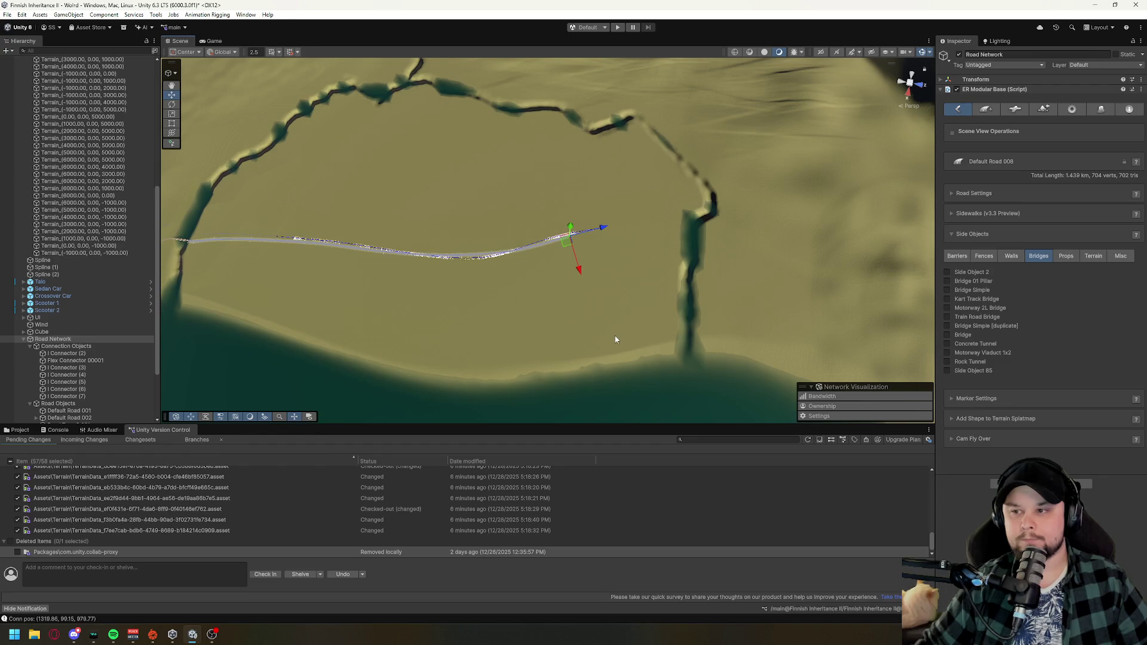
pyautogui.press('w')
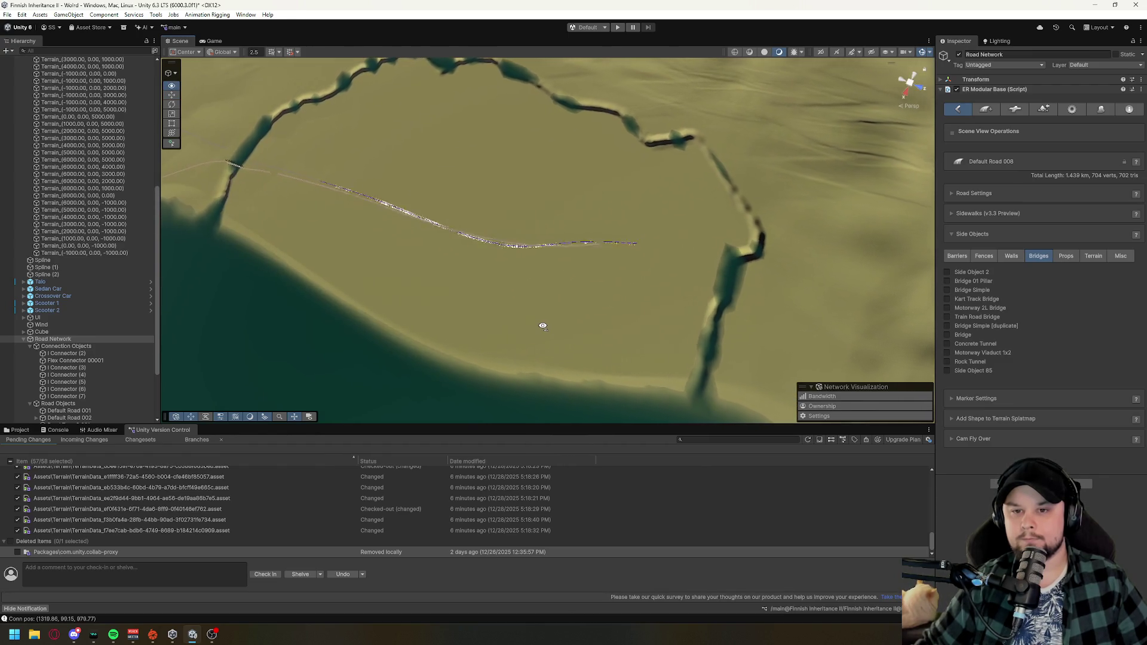
pyautogui.press('w')
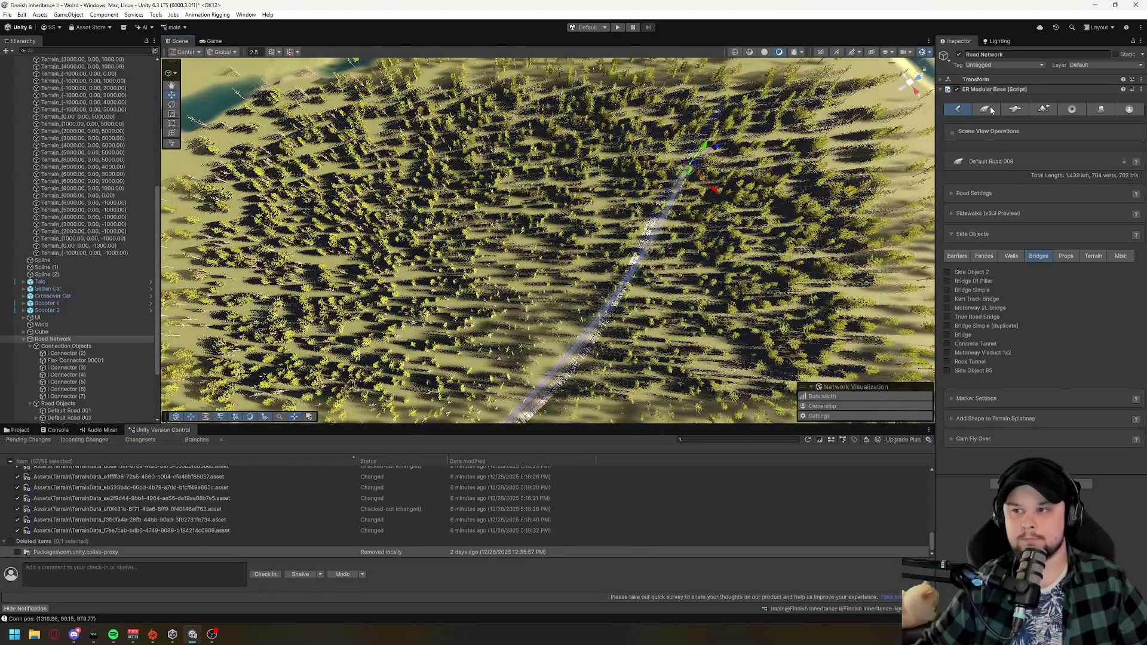
pyautogui.click(988, 110)
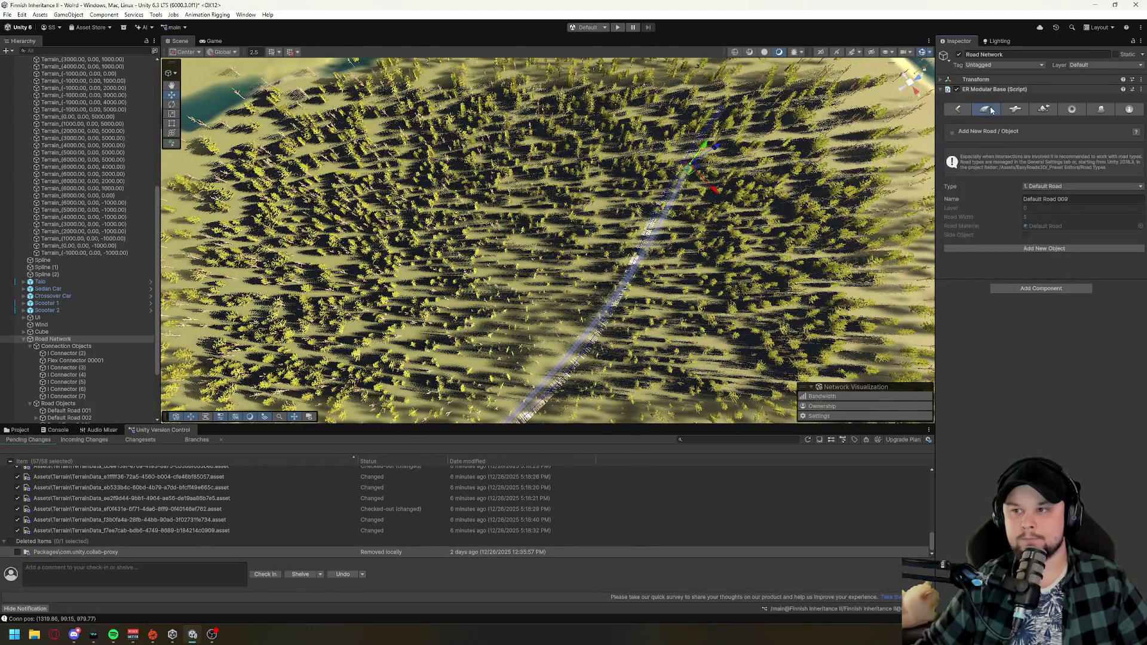
pyautogui.click(1054, 248)
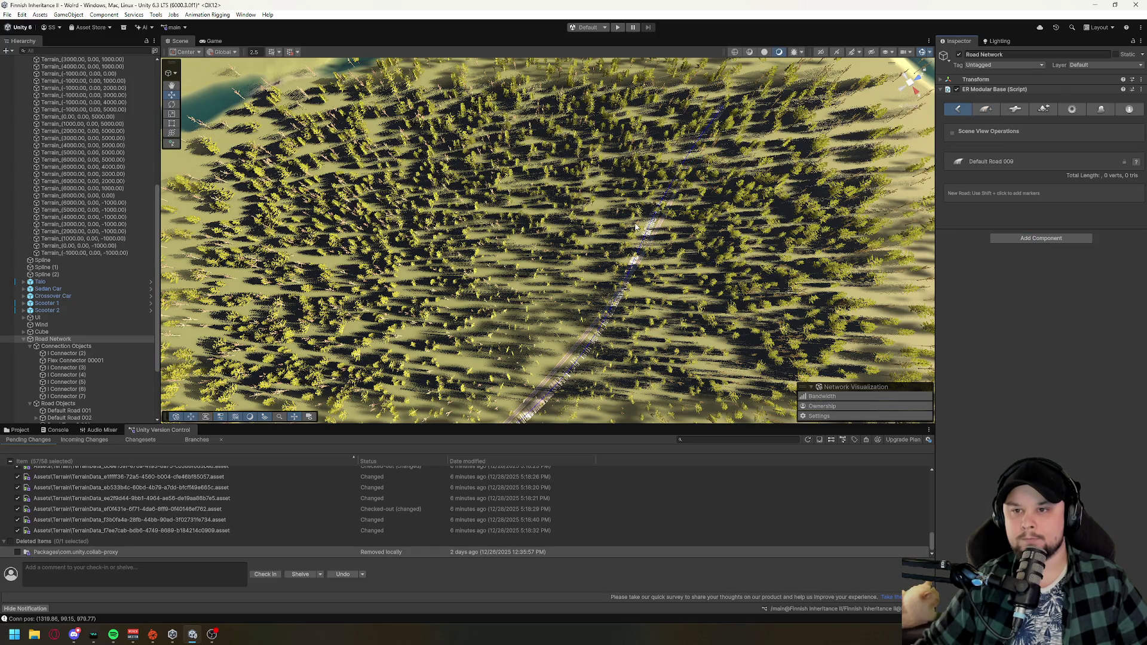
# - Place the first road markers, then undo back to the first road section
pyautogui.click(541, 184)
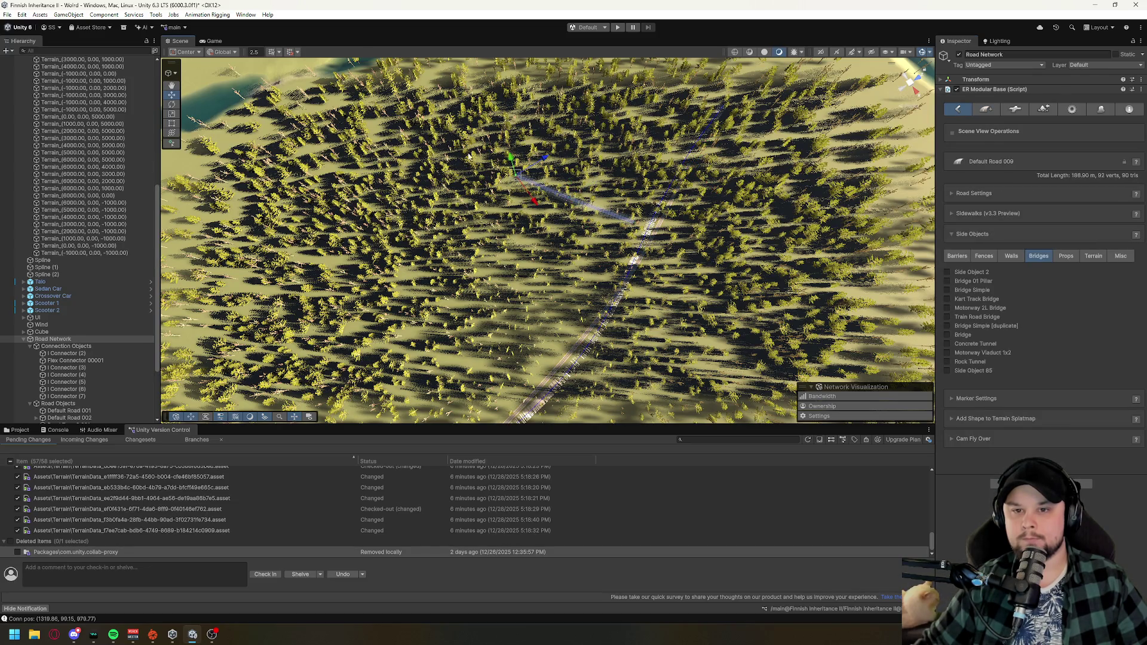
pyautogui.moveTo(376, 152); pyautogui.dragTo(573, 174)
pyautogui.click(591, 177)
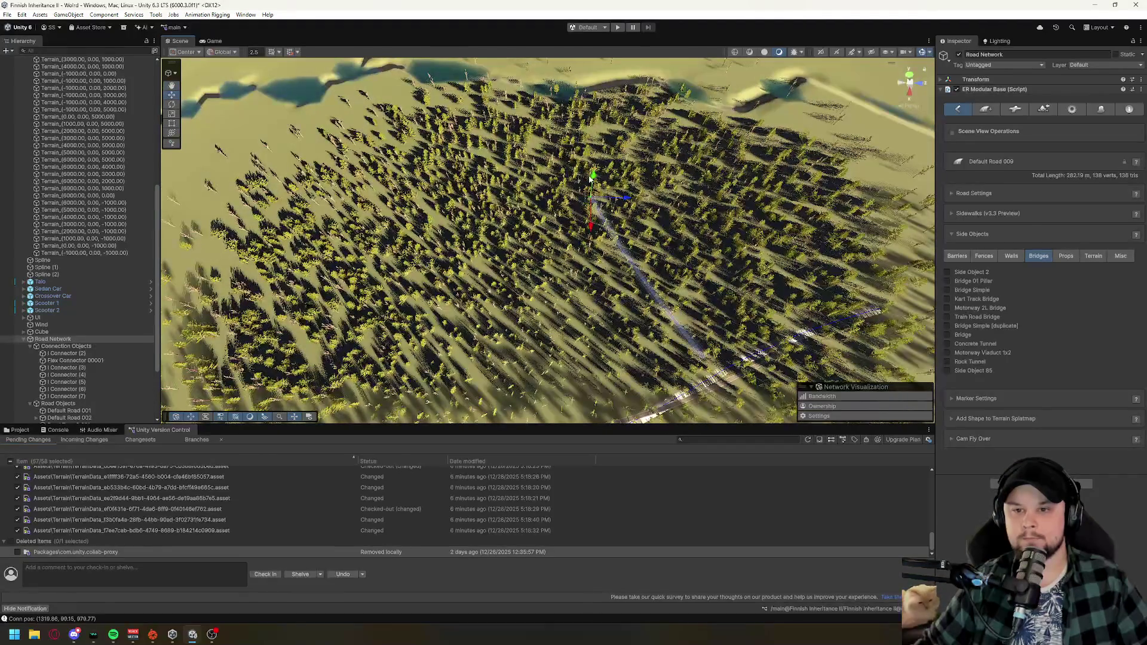
pyautogui.keyDown('shift'); pyautogui.click(486, 155); pyautogui.keyUp('shift')
pyautogui.keyDown('shift'); pyautogui.click(376, 144); pyautogui.keyUp('shift')
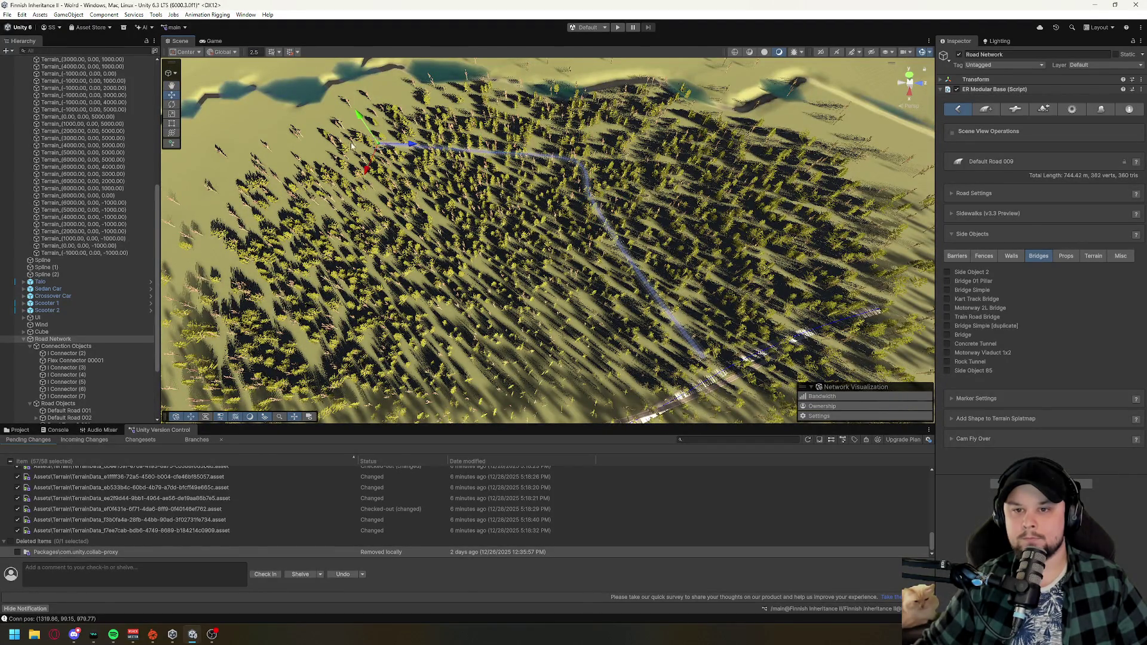
pyautogui.hotkey('ctrl', 'z')
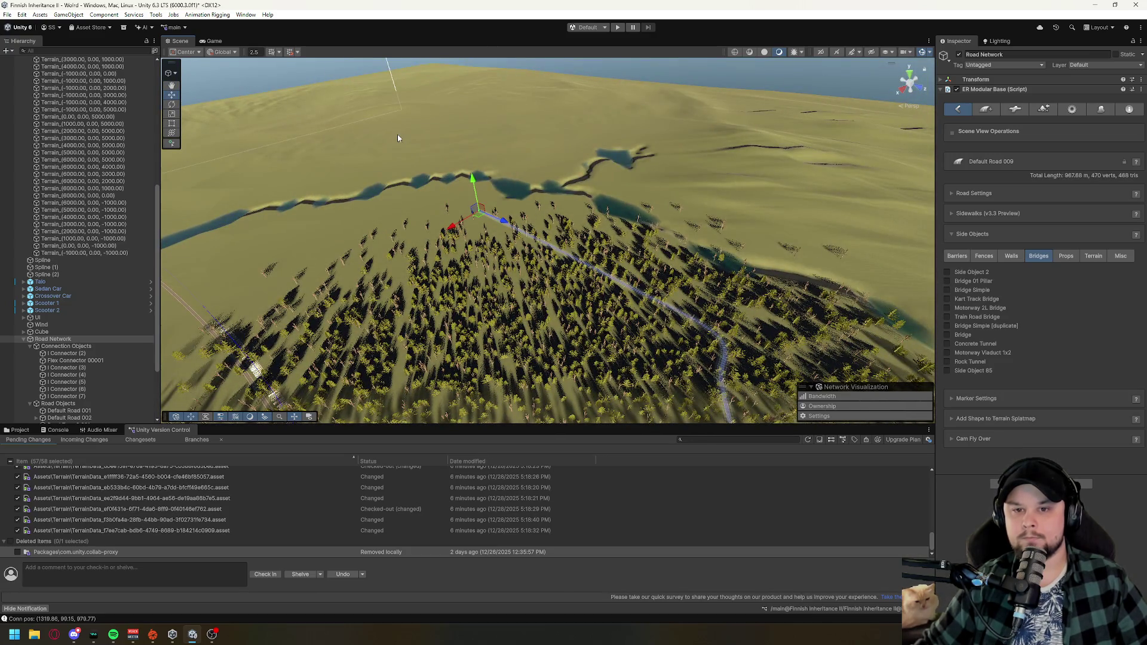
pyautogui.hotkey('ctrl', 'z')
pyautogui.hotkey('ctrl', 'z')
pyautogui.hotkey('ctrl', 'z')
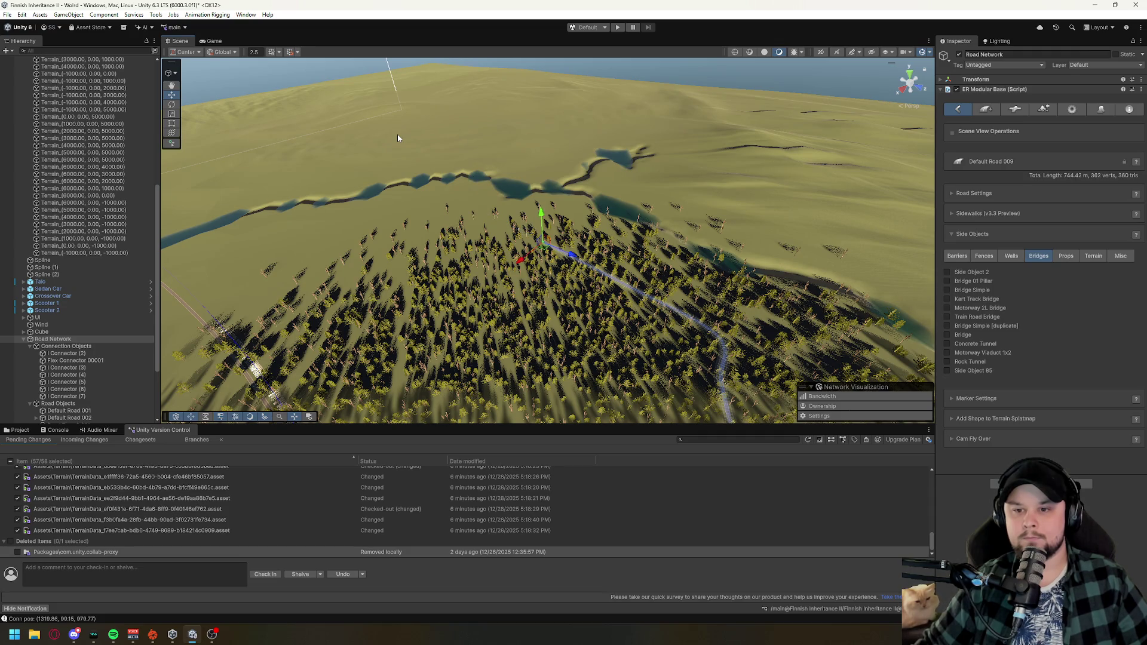
pyautogui.hotkey('ctrl', 'z')
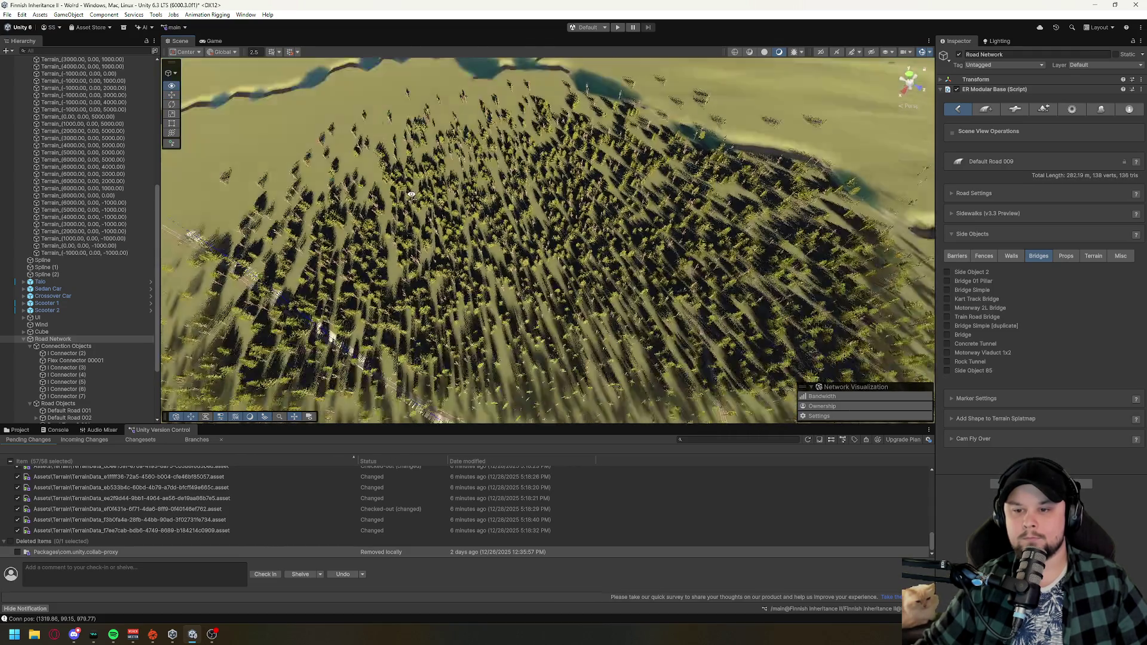
# - Re-lay five markers across the forest, bringing the road to 1.056 km
pyautogui.keyDown('shift'); pyautogui.click(690, 228); pyautogui.keyUp('shift')
pyautogui.keyDown('shift'); pyautogui.click(621, 193); pyautogui.keyUp('shift')
pyautogui.keyDown('shift'); pyautogui.click(561, 173); pyautogui.keyUp('shift')
pyautogui.keyDown('shift'); pyautogui.click(484, 122); pyautogui.keyUp('shift')
pyautogui.keyDown('shift'); pyautogui.click(417, 129); pyautogui.keyUp('shift')
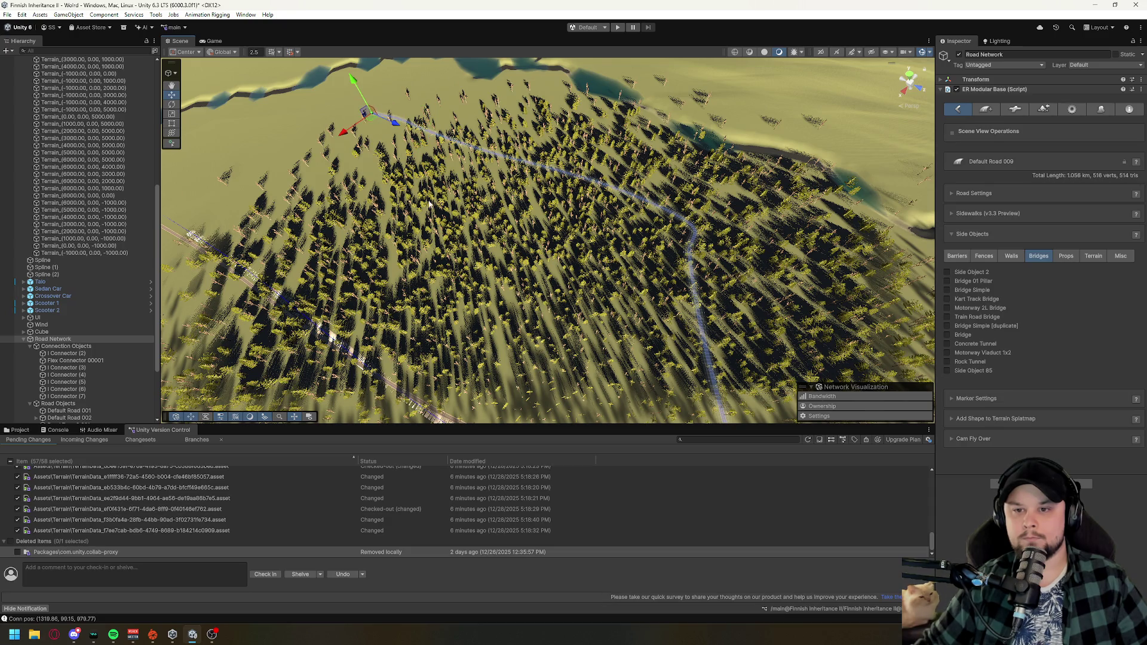
pyautogui.moveTo(430, 204); pyautogui.dragTo(648, 230)
pyautogui.moveTo(709, 341); pyautogui.dragTo(694, 210)
pyautogui.scroll(10, 694, 210)
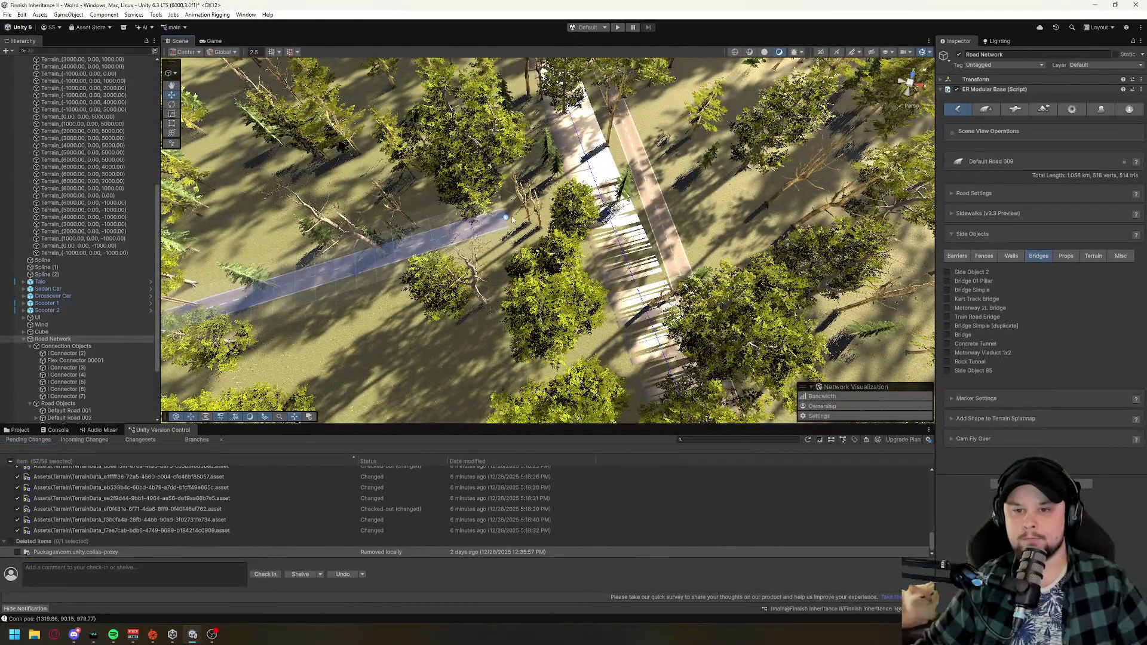
# - Drag the road's end marker toward the paved road, undoing stray extensions
pyautogui.click(507, 218)
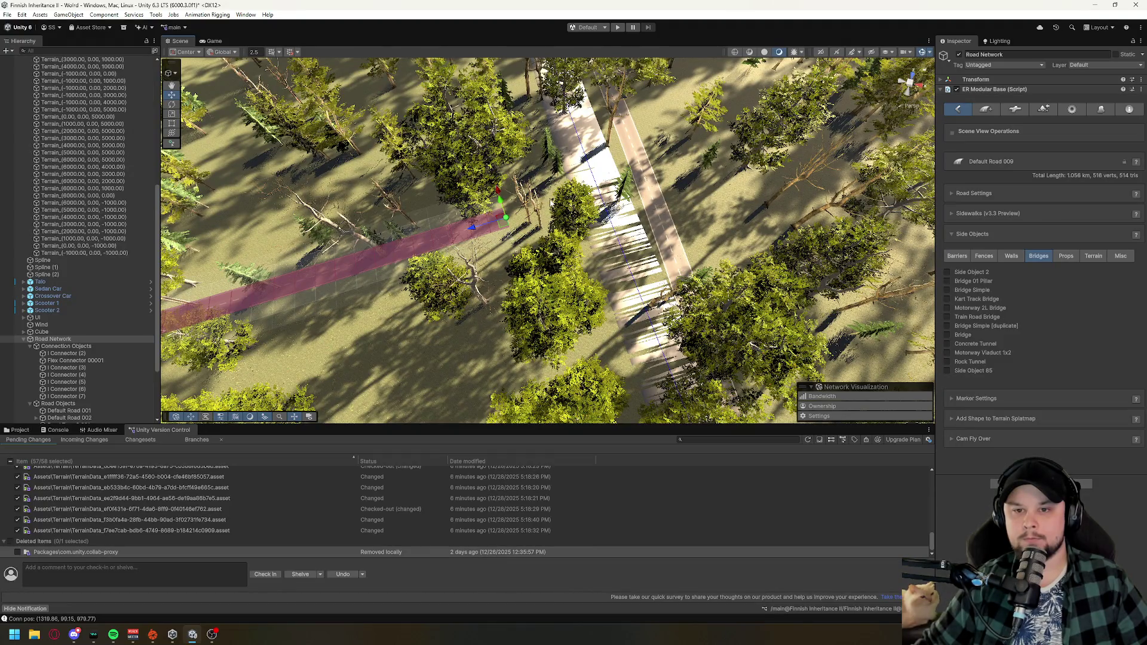
pyautogui.keyDown('shift'); pyautogui.click(636, 203); pyautogui.keyUp('shift')
pyautogui.moveTo(709, 247)
pyautogui.mouseDown()
pyautogui.moveTo(757, 220)
pyautogui.moveTo(753, 156)
pyautogui.mouseUp()
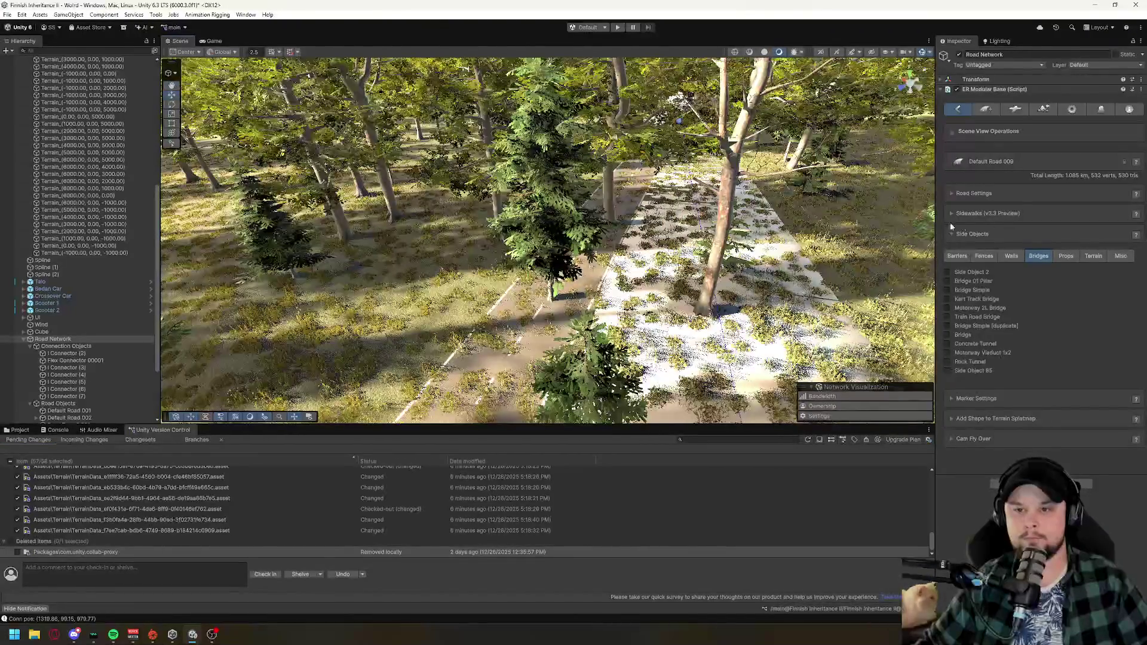
pyautogui.moveTo(704, 146)
pyautogui.mouseDown()
pyautogui.moveTo(533, 356)
pyautogui.moveTo(552, 277)
pyautogui.moveTo(410, 205)
pyautogui.moveTo(509, 272)
pyautogui.mouseUp()
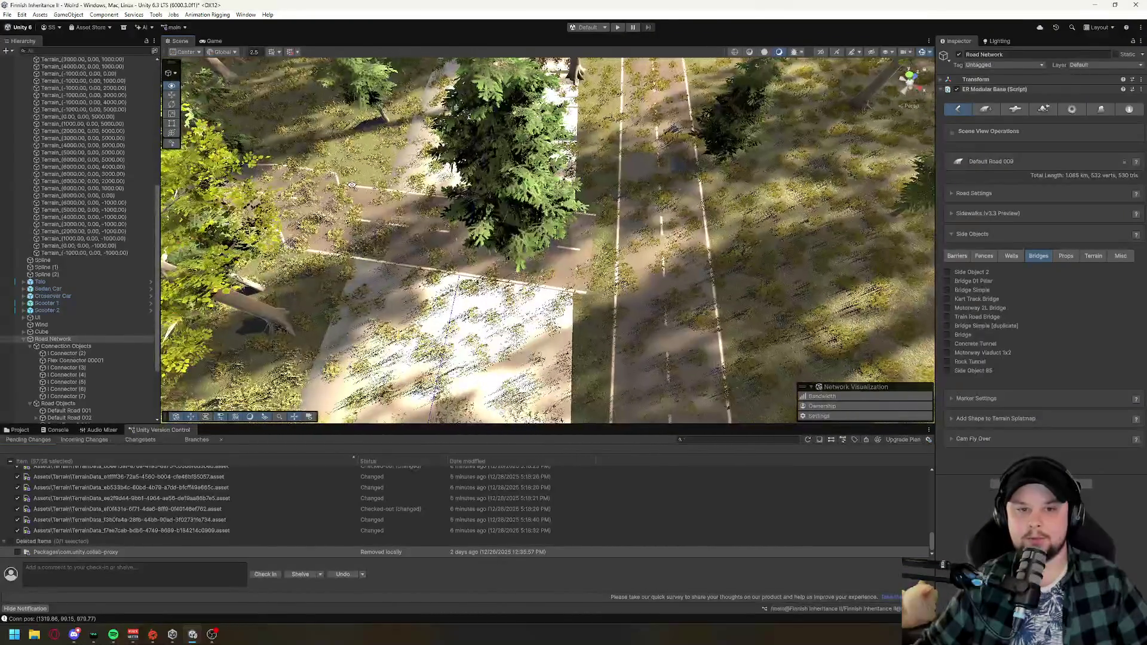
pyautogui.hotkey('ctrl', 'z')
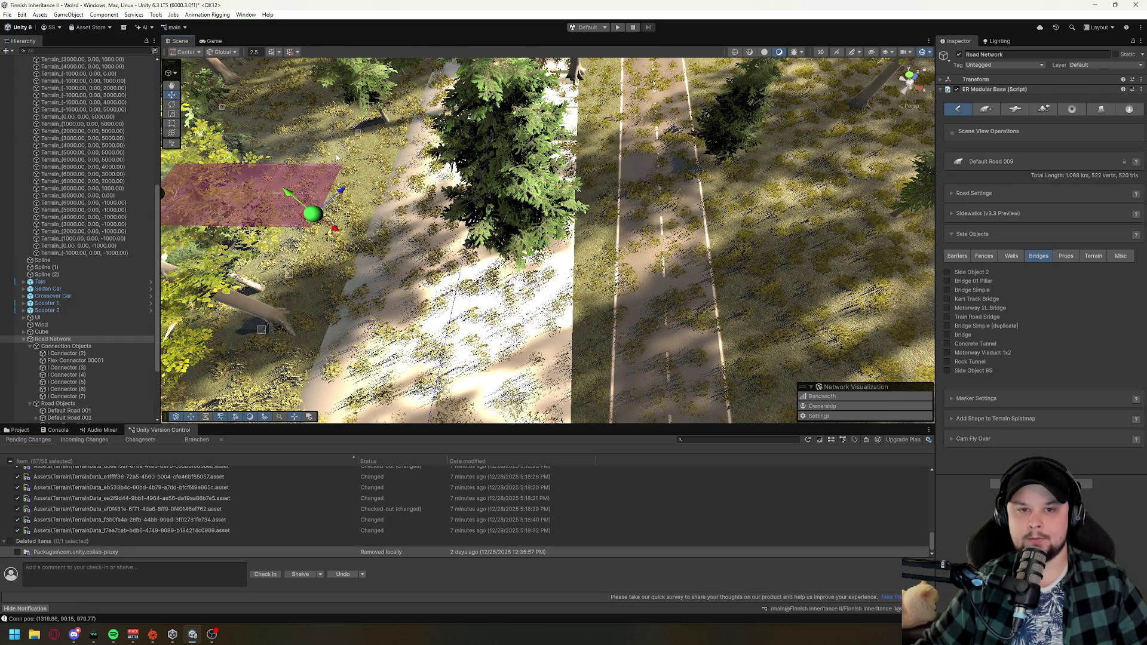
pyautogui.moveTo(335, 230); pyautogui.dragTo(630, 317)
pyautogui.press('Down')
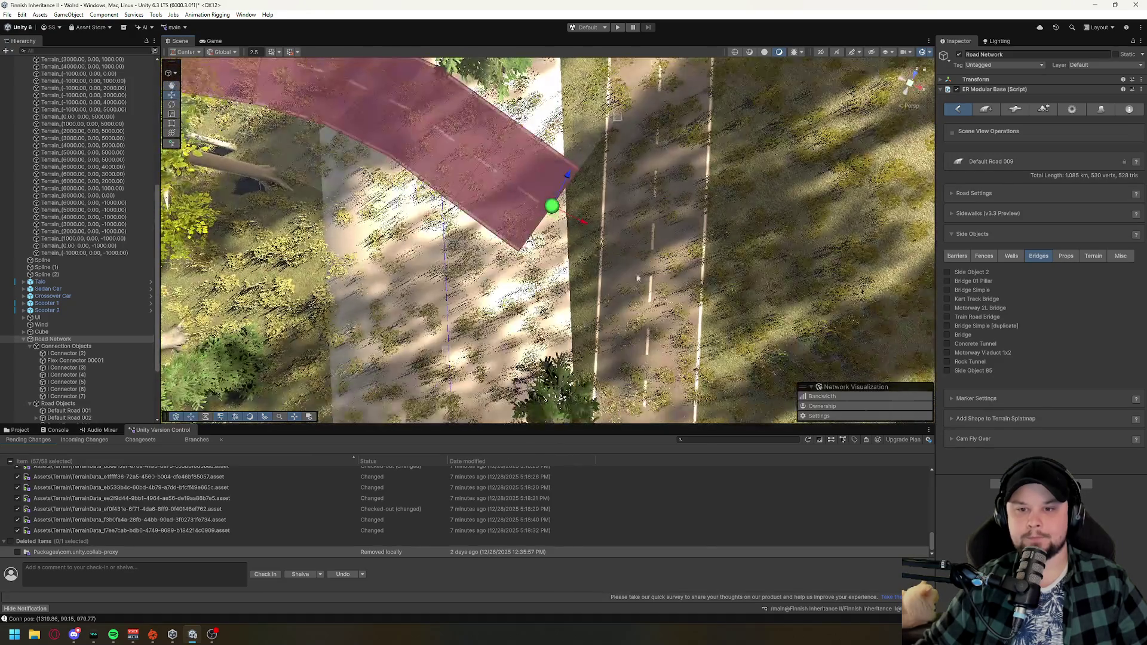
pyautogui.moveTo(550, 213)
pyautogui.mouseDown()
pyautogui.moveTo(687, 314)
pyautogui.moveTo(565, 239)
pyautogui.moveTo(616, 216)
pyautogui.moveTo(615, 236)
pyautogui.mouseUp()
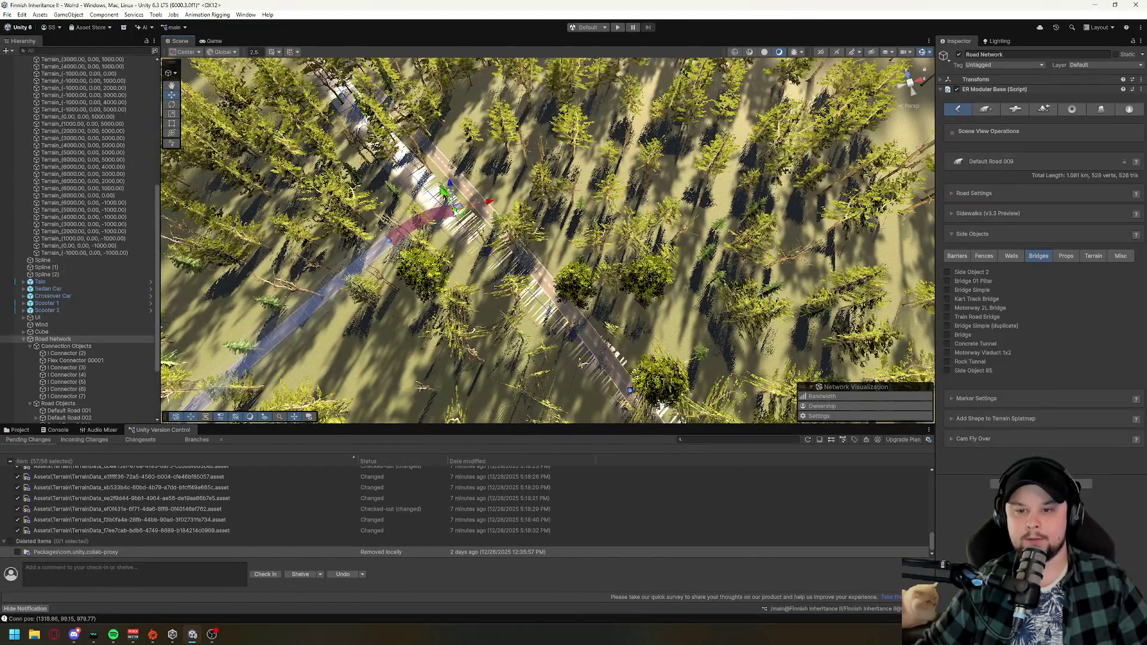
pyautogui.moveTo(454, 210); pyautogui.dragTo(491, 250)
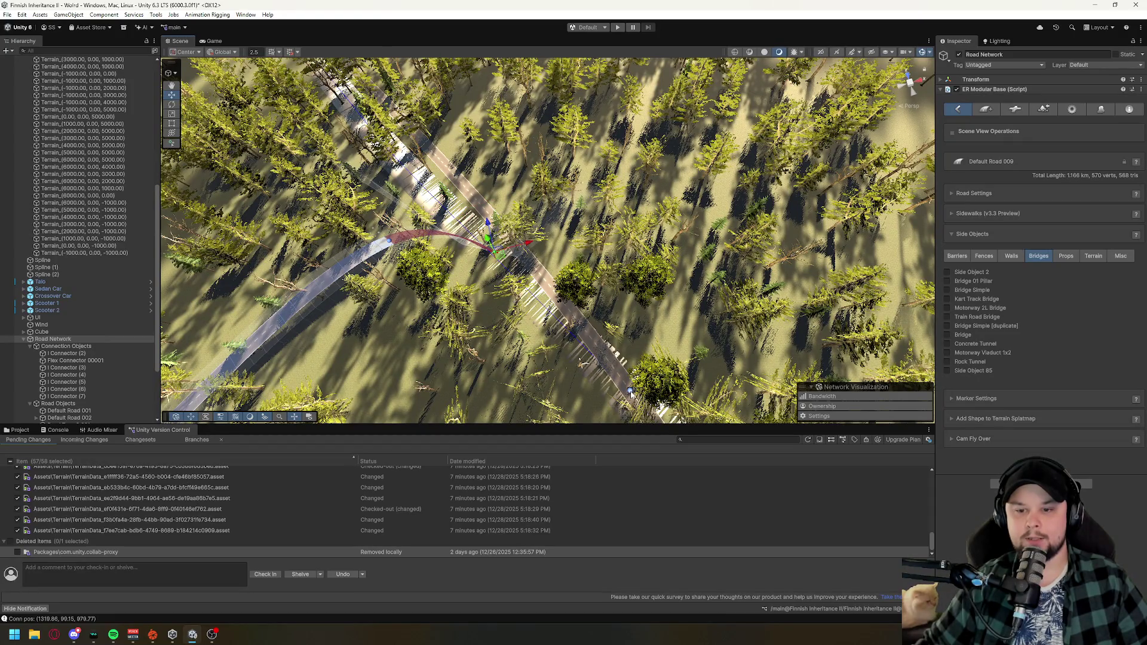
pyautogui.hotkey('ctrl', 'z')
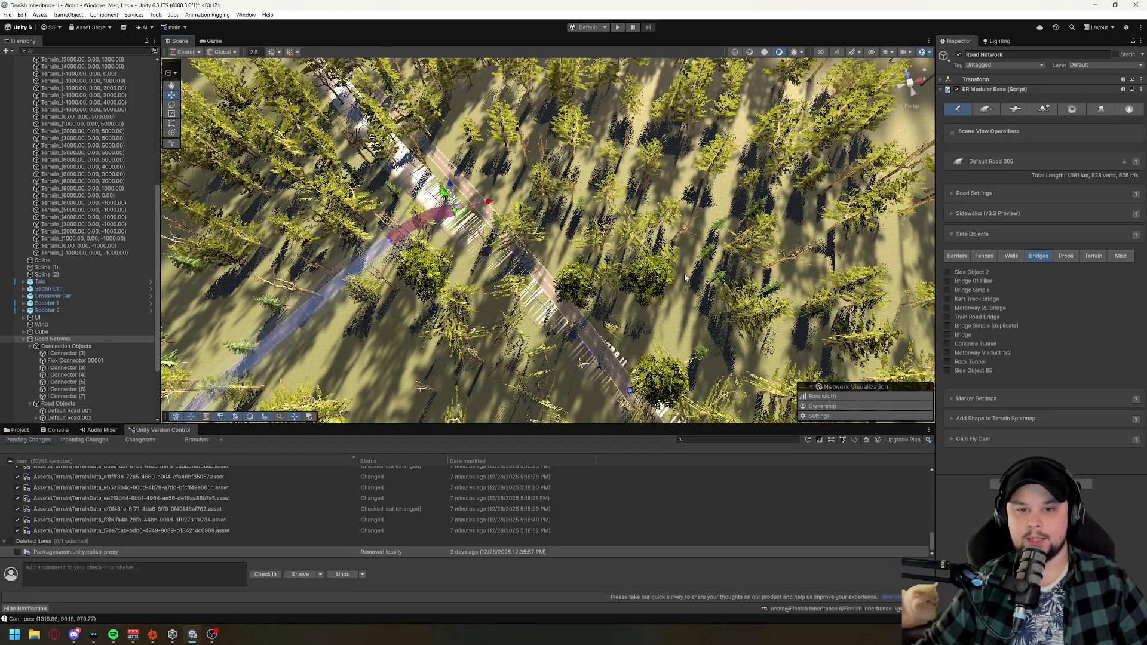
# - Try extra end nodes toward the paved road, then undo them, leaving 1.068 km
pyautogui.keyDown('shift'); pyautogui.click(511, 317); pyautogui.keyUp('shift')
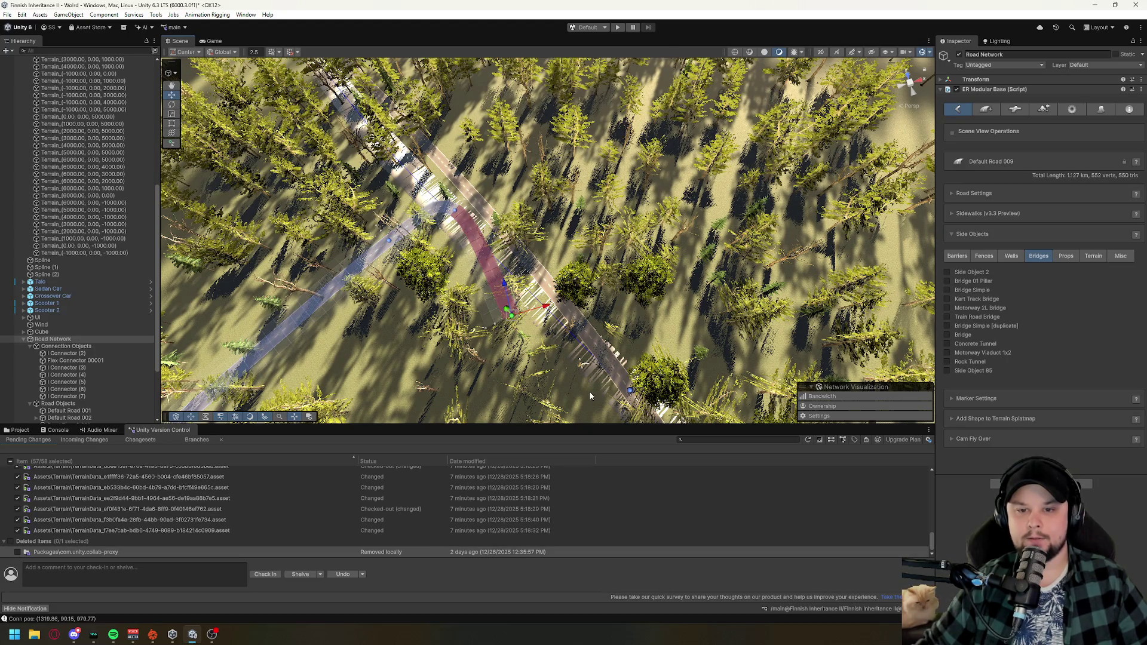
pyautogui.keyDown('shift'); pyautogui.click(575, 381); pyautogui.keyUp('shift')
pyautogui.moveTo(577, 387); pyautogui.dragTo(621, 370)
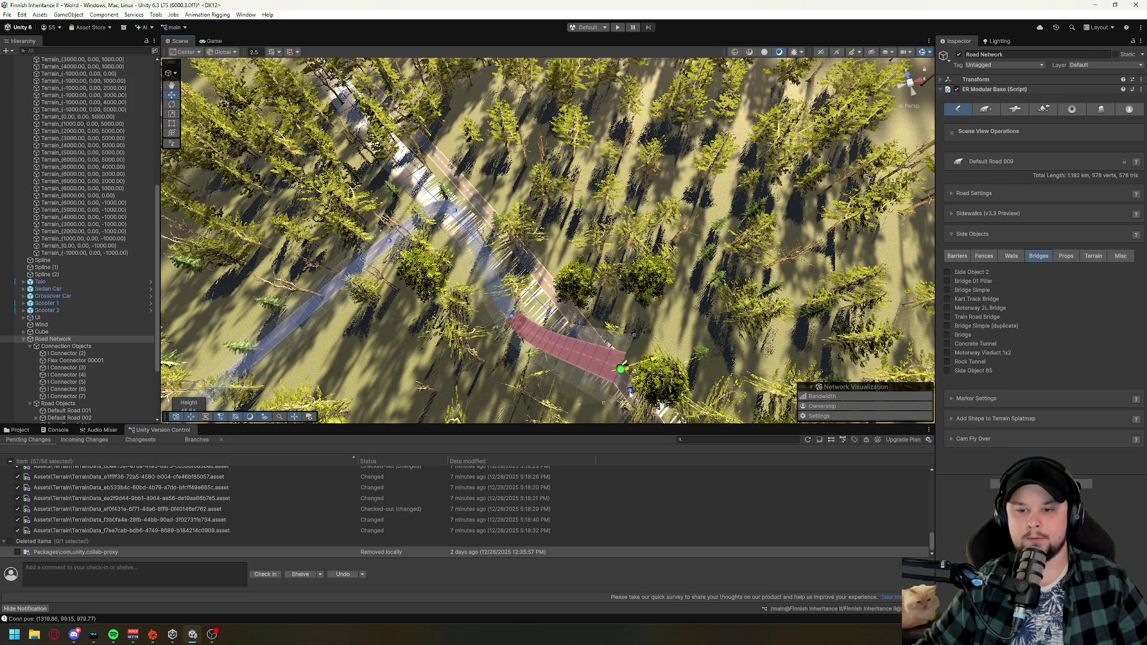
pyautogui.hotkey('ctrl', 'z')
pyautogui.hotkey('ctrl', 'z')
pyautogui.hotkey('ctrl', 'z')
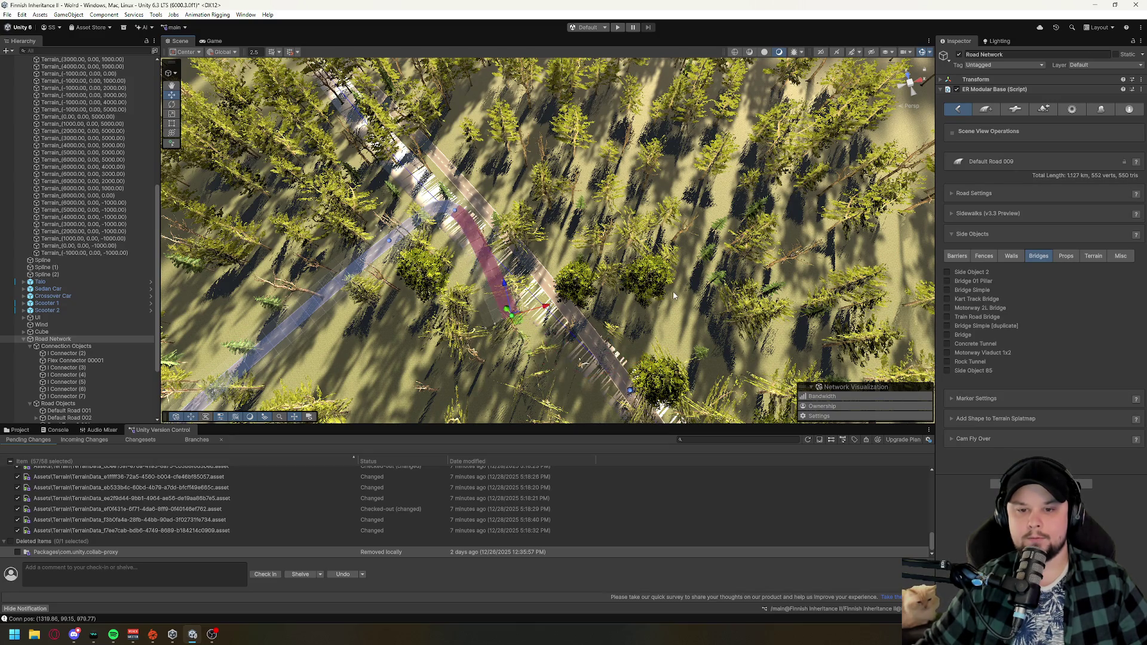
pyautogui.hotkey('ctrl', 'z')
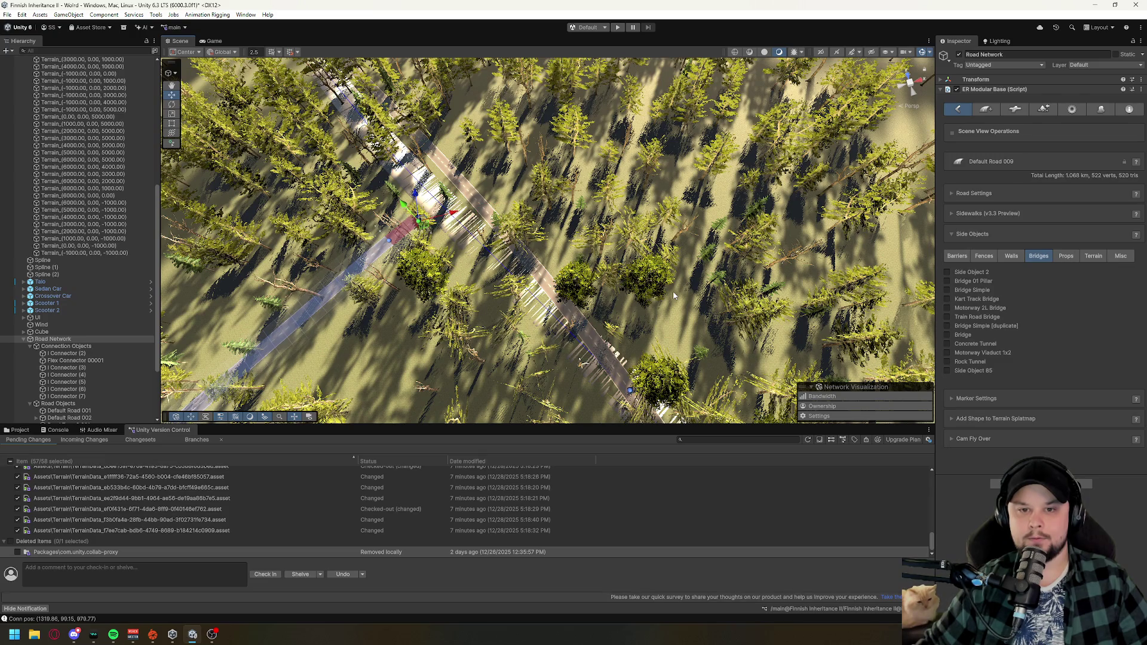
pyautogui.moveTo(678, 308); pyautogui.dragTo(657, 281)
pyautogui.moveTo(914, 262); pyautogui.dragTo(913, 262)
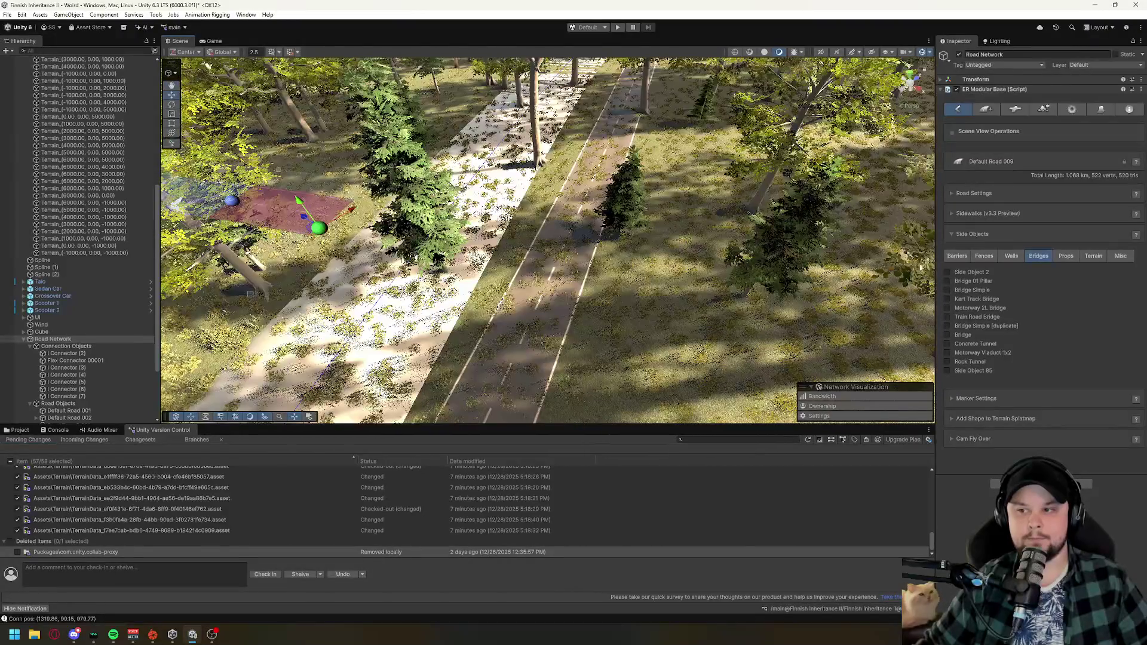
# - Attach a Default T Crossing from the Connections list, then delete it again
pyautogui.click(1016, 110)
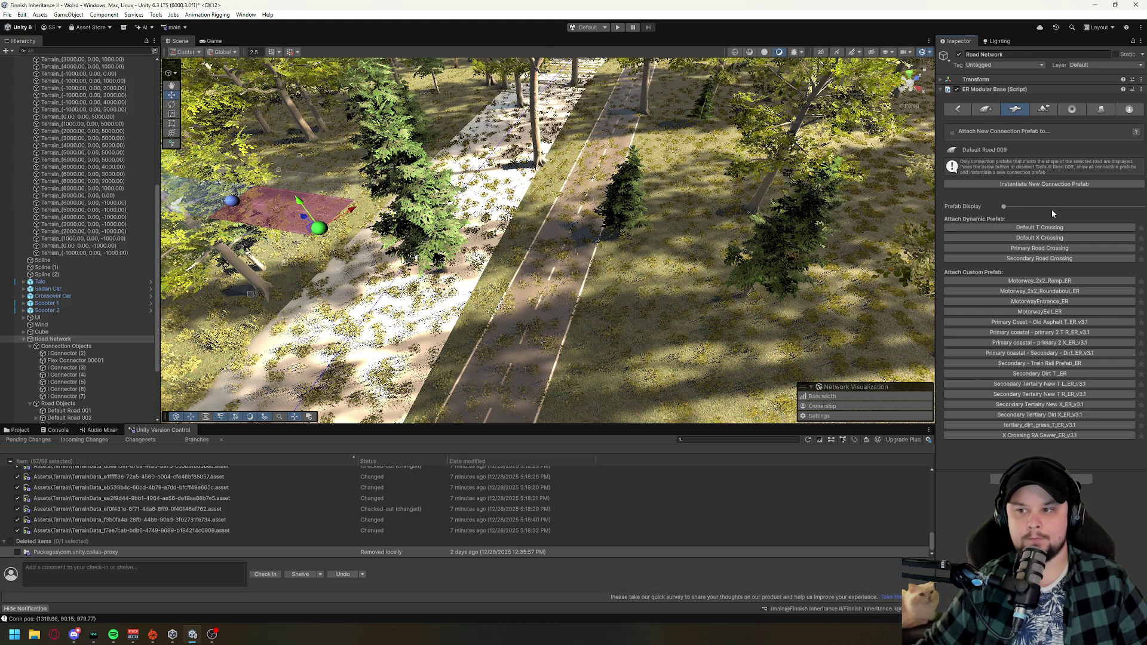
pyautogui.click(1050, 227)
pyautogui.moveTo(813, 178)
pyautogui.mouseDown()
pyautogui.moveTo(584, 235)
pyautogui.moveTo(514, 221)
pyautogui.mouseUp()
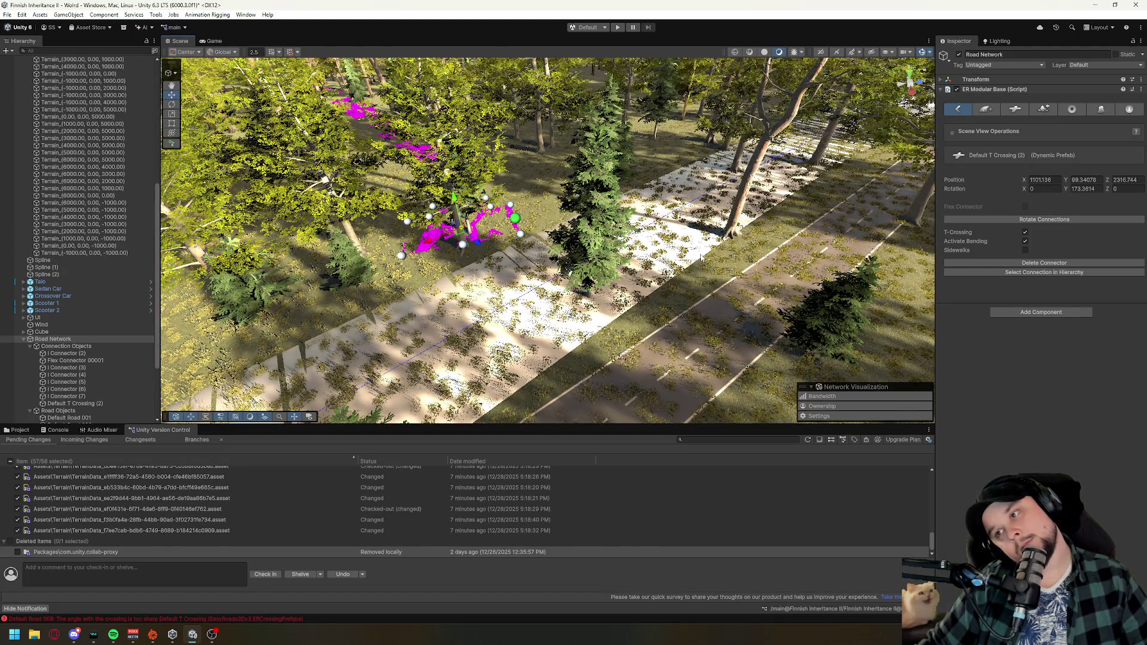
pyautogui.press('Delete')
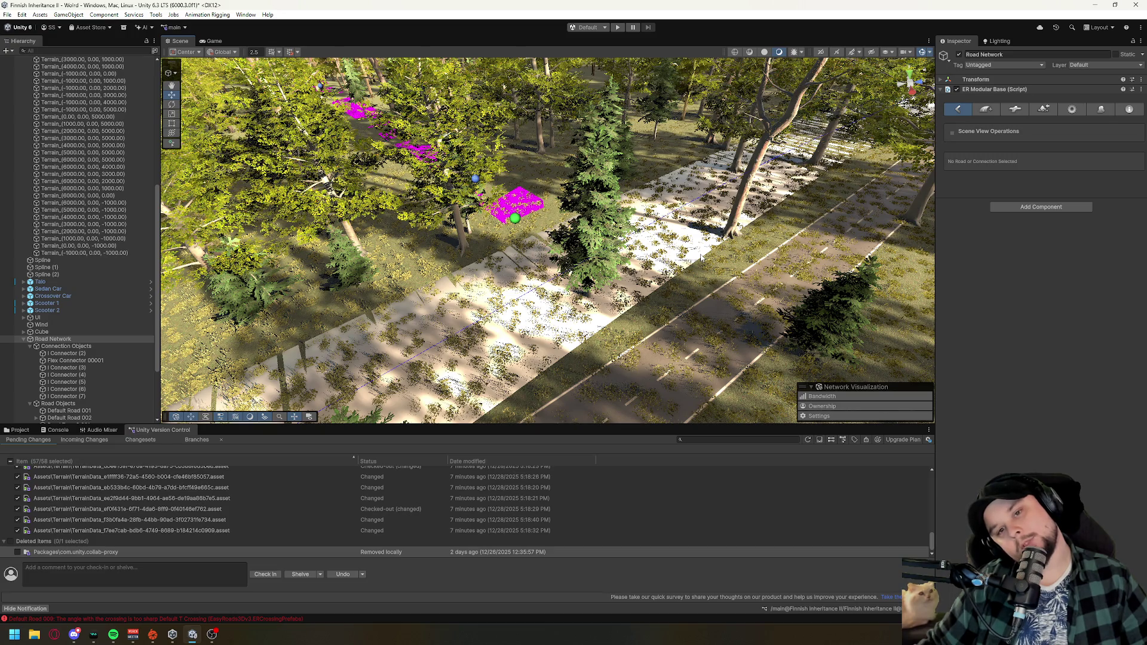
pyautogui.scroll(-10, 629, 299)
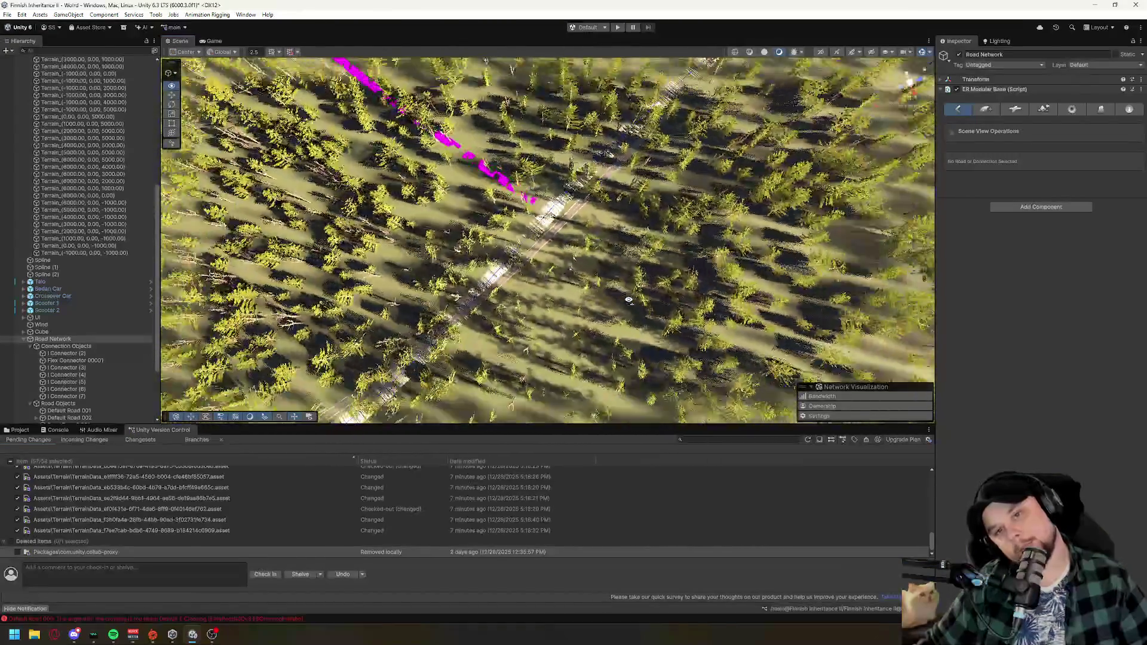
pyautogui.moveTo(628, 299); pyautogui.dragTo(714, 221)
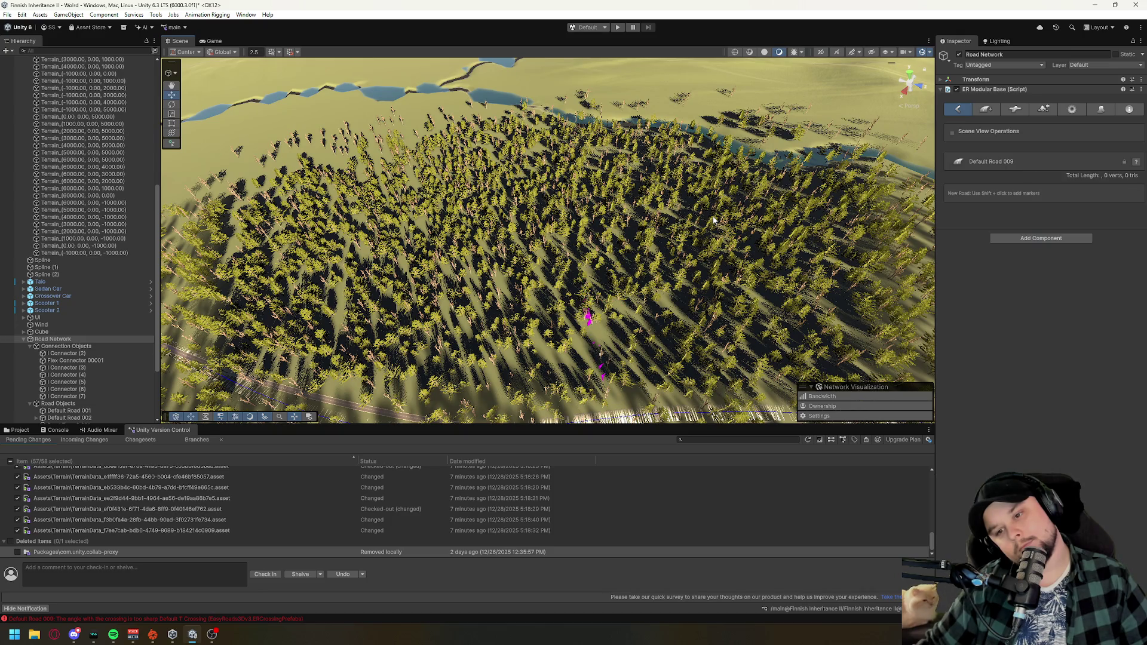
# - Select Road Network and add three new points extending the forest road
pyautogui.moveTo(714, 221)
pyautogui.mouseDown()
pyautogui.moveTo(669, 275)
pyautogui.moveTo(553, 267)
pyautogui.moveTo(592, 289)
pyautogui.mouseUp()
pyautogui.click(52, 339)
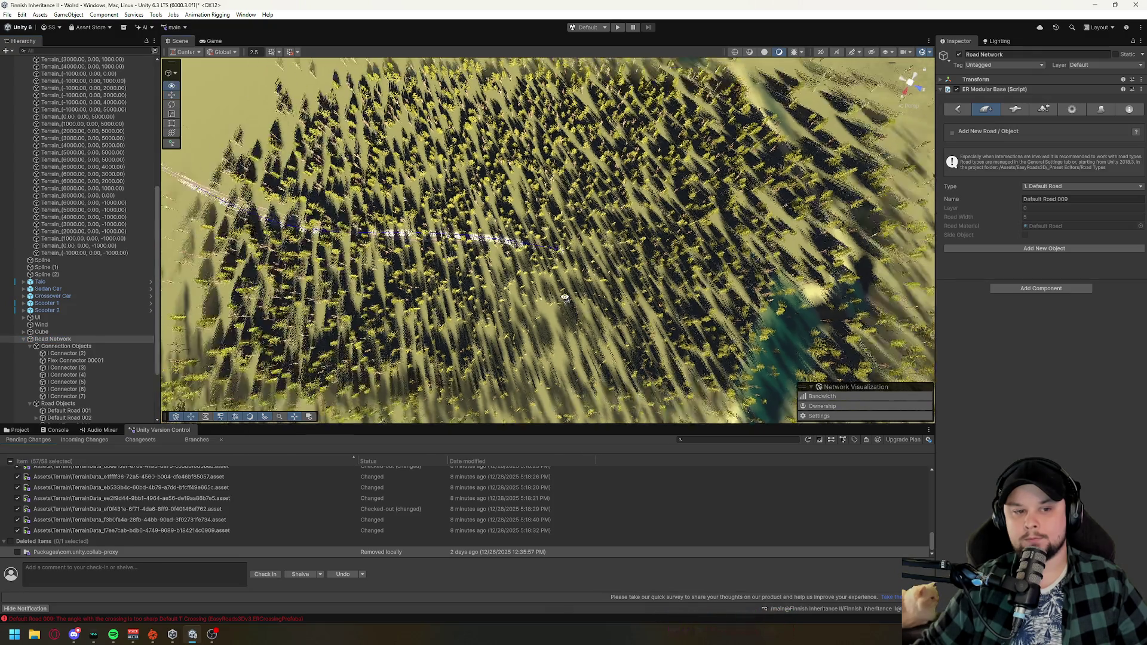
pyautogui.moveTo(460, 261)
pyautogui.mouseDown()
pyautogui.moveTo(544, 291)
pyautogui.moveTo(488, 194)
pyautogui.mouseUp()
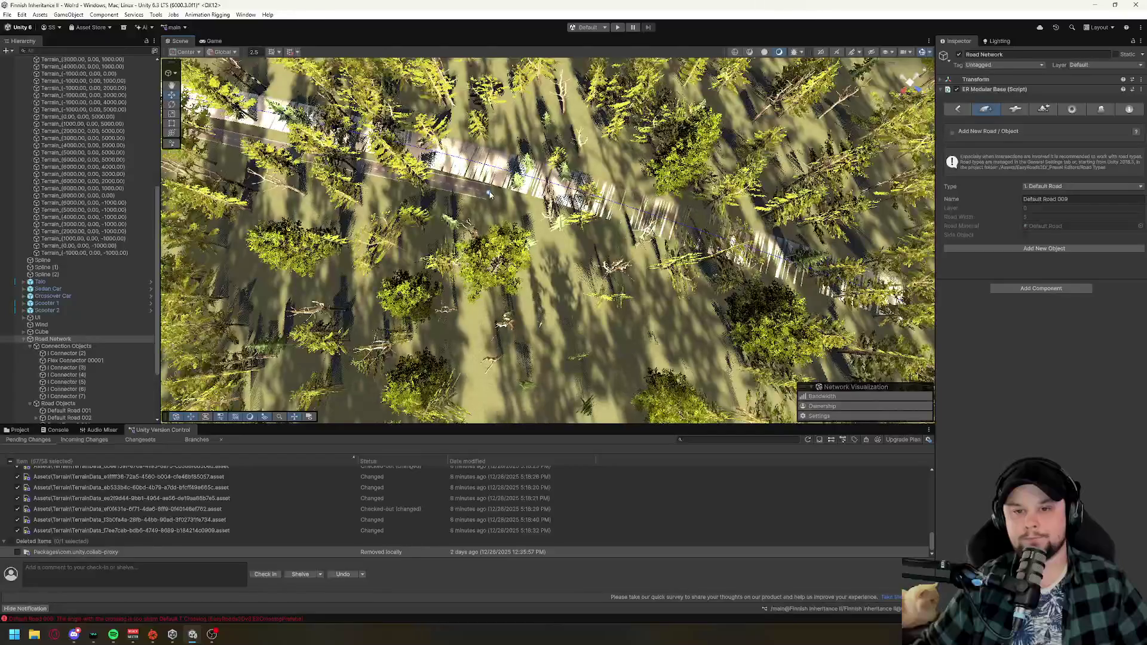
pyautogui.moveTo(698, 323)
pyautogui.mouseDown()
pyautogui.moveTo(688, 329)
pyautogui.moveTo(661, 283)
pyautogui.moveTo(647, 326)
pyautogui.moveTo(648, 246)
pyautogui.moveTo(661, 256)
pyautogui.moveTo(657, 269)
pyautogui.moveTo(642, 251)
pyautogui.mouseUp()
pyautogui.keyDown('shift'); pyautogui.click(628, 229); pyautogui.keyUp('shift')
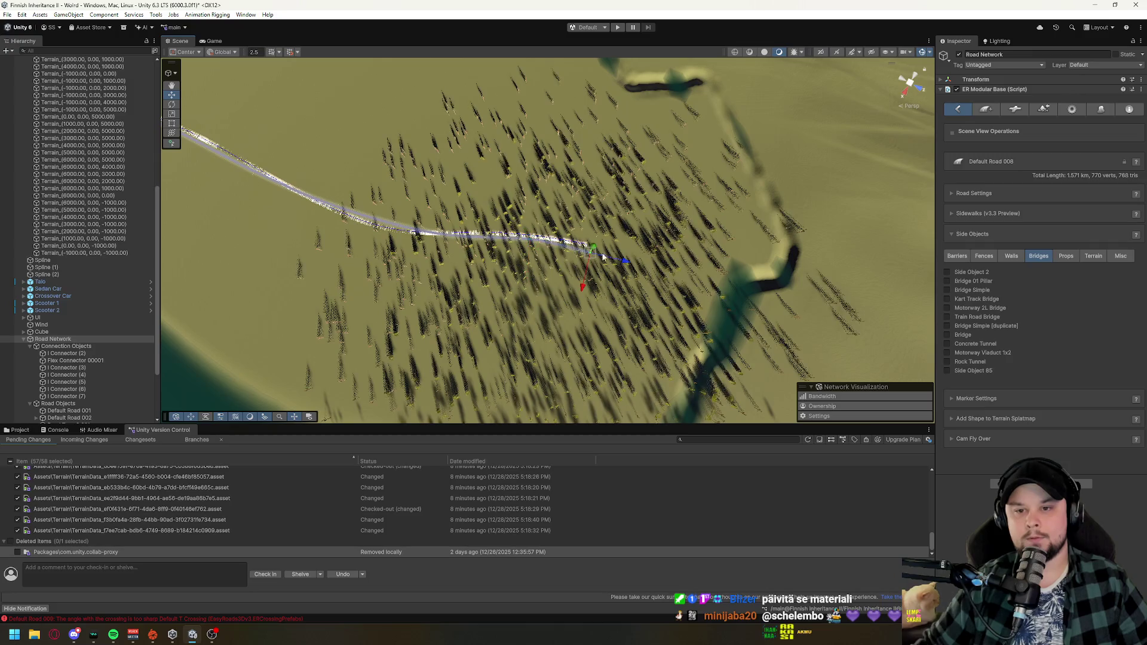
pyautogui.keyDown('shift'); pyautogui.click(661, 145); pyautogui.keyUp('shift')
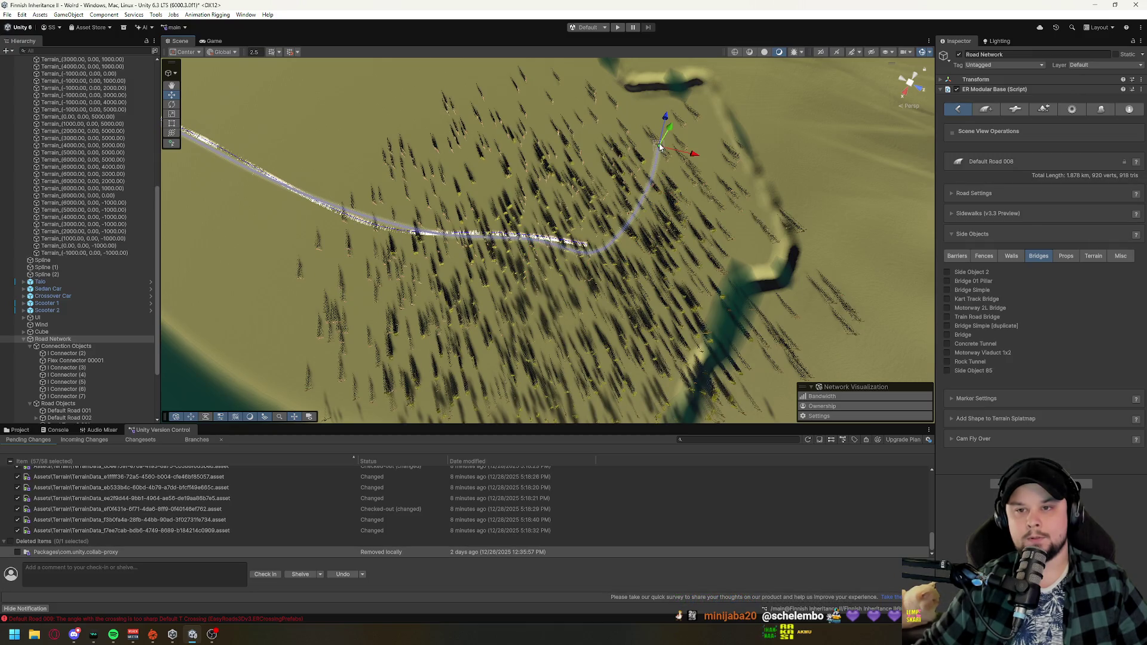
pyautogui.keyDown('shift'); pyautogui.click(622, 122); pyautogui.keyUp('shift')
pyautogui.moveTo(622, 122); pyautogui.dragTo(529, 186)
# - Continue the road along the river and curve it back, reaching 3.233 km
pyautogui.keyDown('shift'); pyautogui.click(463, 147); pyautogui.keyUp('shift')
pyautogui.keyDown('shift'); pyautogui.click(422, 127); pyautogui.keyUp('shift')
pyautogui.hotkey('ctrl', 'z')
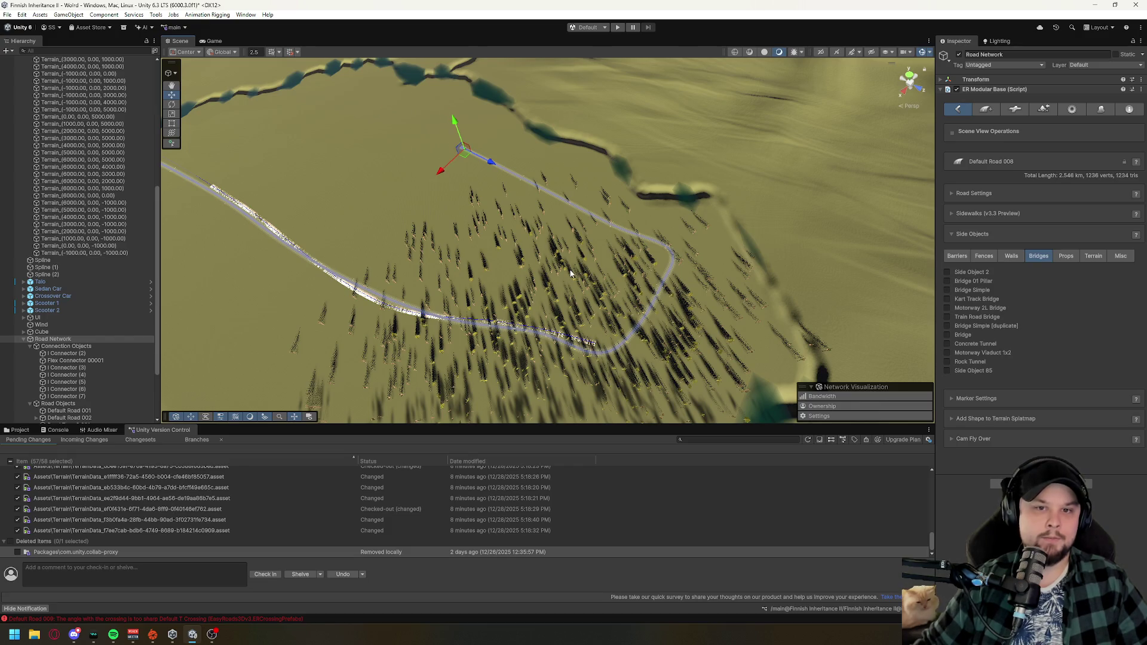
pyautogui.keyDown('shift'); pyautogui.click(406, 119); pyautogui.keyUp('shift')
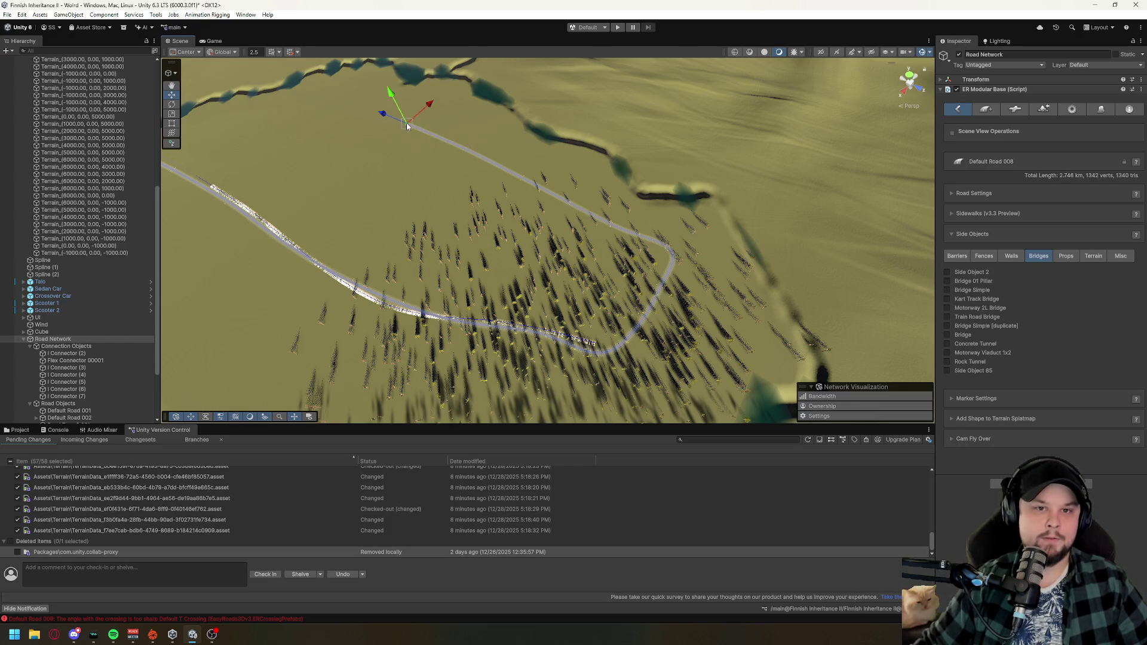
pyautogui.keyDown('shift'); pyautogui.click(369, 102); pyautogui.keyUp('shift')
pyautogui.keyDown('shift'); pyautogui.click(325, 106); pyautogui.keyUp('shift')
pyautogui.keyDown('shift'); pyautogui.click(275, 120); pyautogui.keyUp('shift')
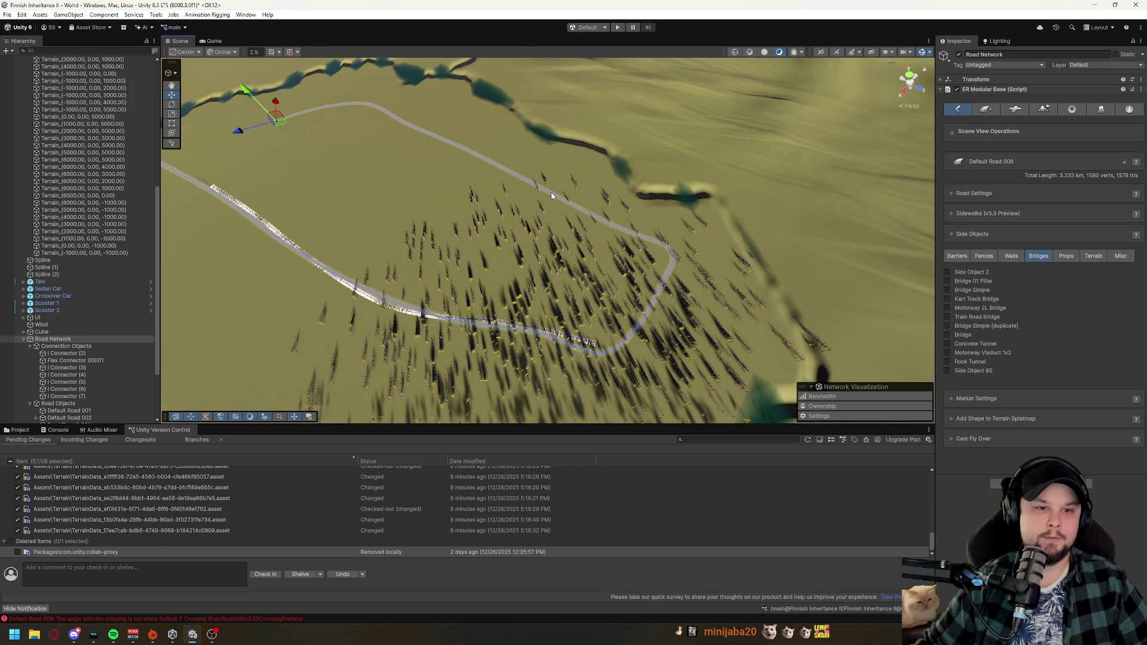
pyautogui.moveTo(552, 196); pyautogui.dragTo(370, 248)
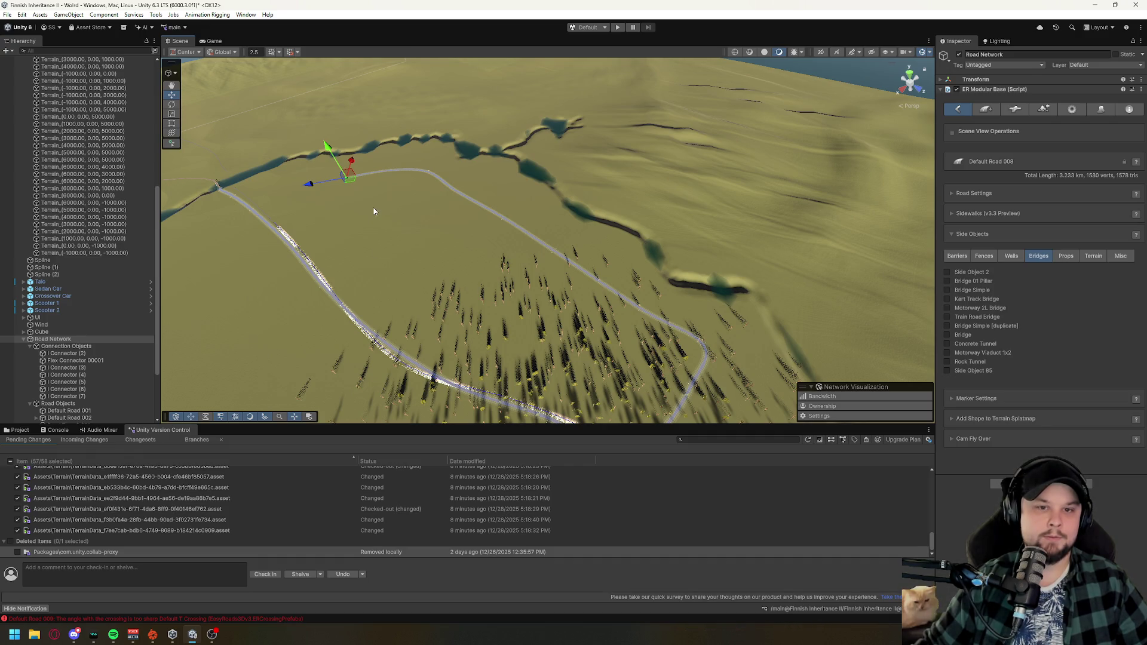
pyautogui.click(370, 241)
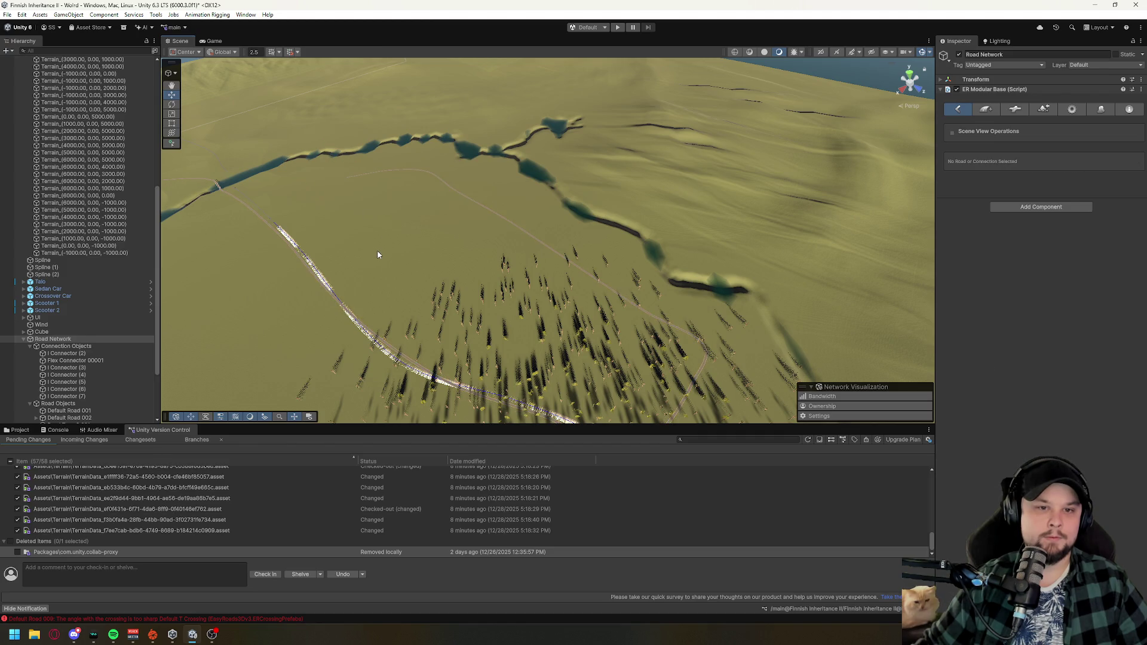
# - Reselect Road Network, pick a marker on Default Road 008, and frame it with F
pyautogui.press('w')
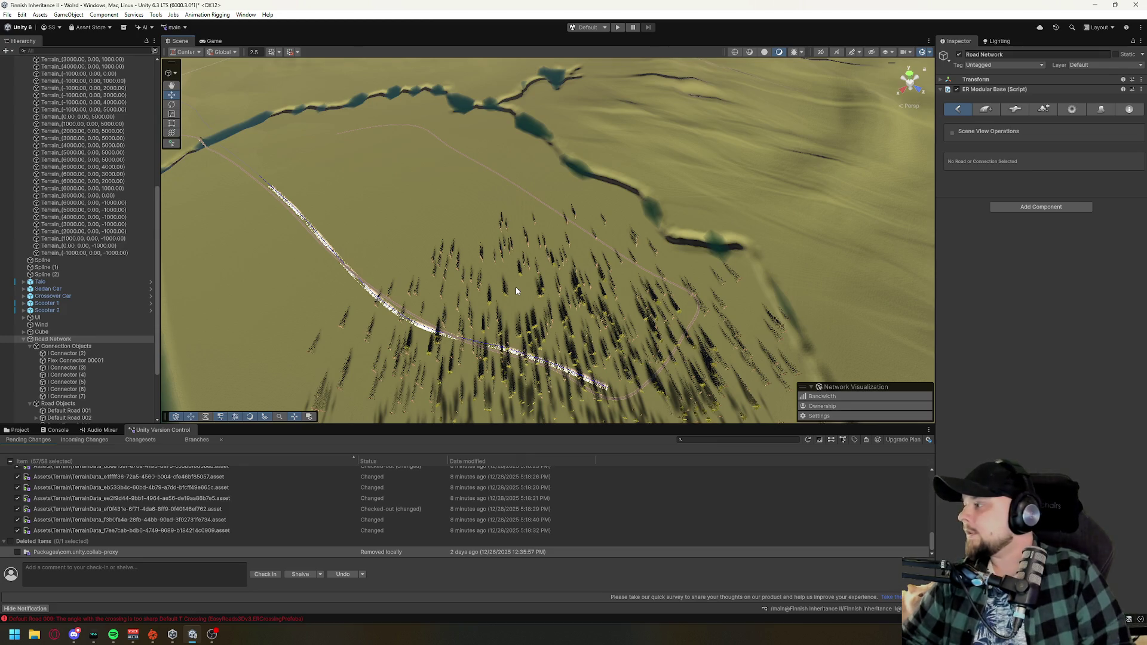
pyautogui.moveTo(525, 321)
pyautogui.mouseDown()
pyautogui.moveTo(635, 329)
pyautogui.moveTo(691, 357)
pyautogui.moveTo(548, 205)
pyautogui.mouseUp()
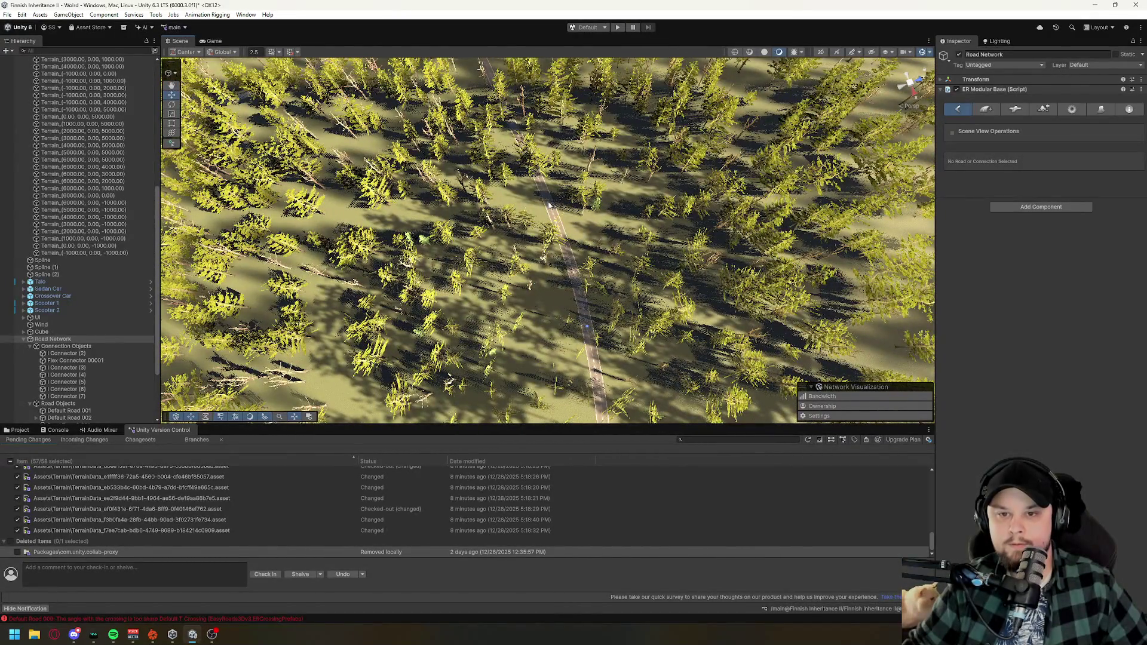
pyautogui.click(589, 333)
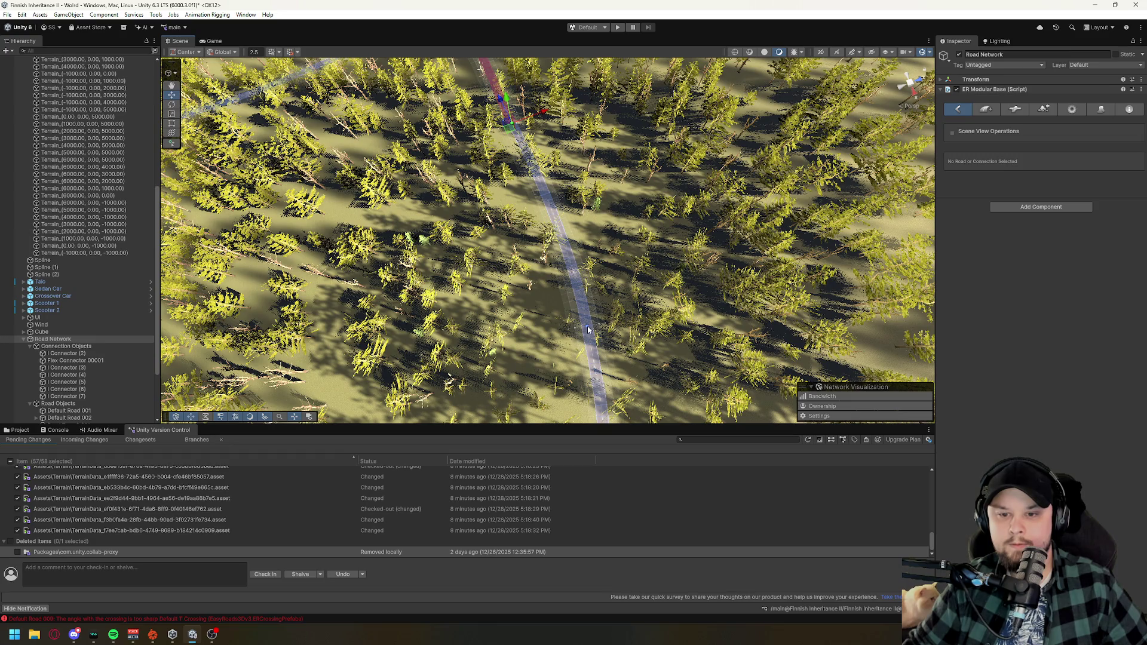
pyautogui.click(669, 316)
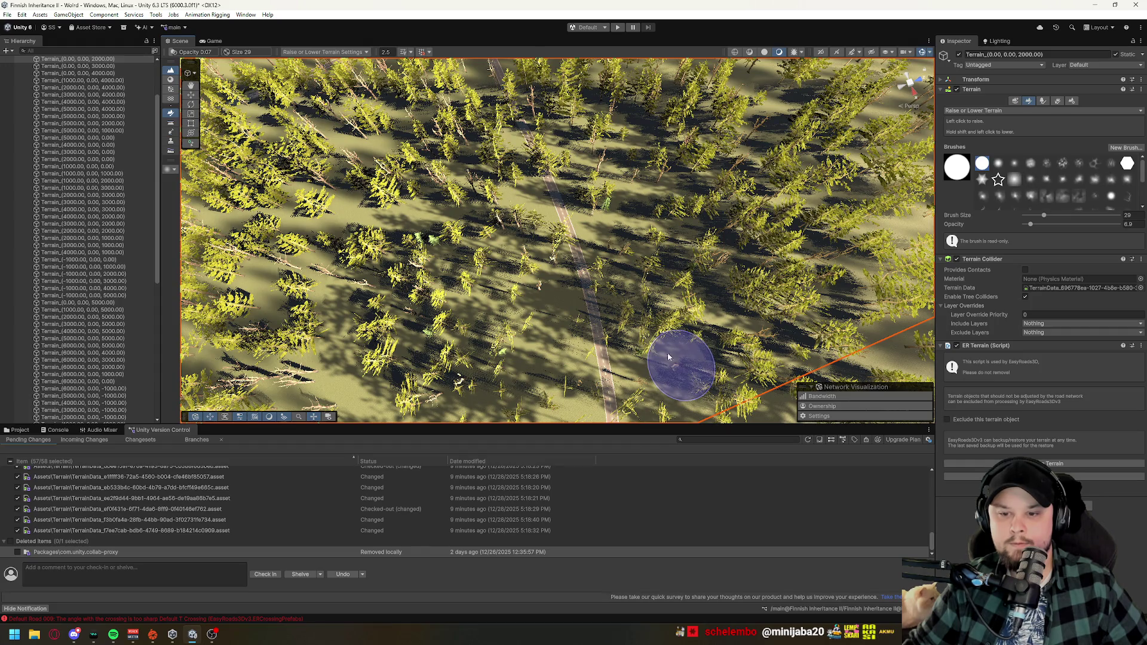
pyautogui.moveTo(679, 365); pyautogui.dragTo(657, 306)
pyautogui.scroll(-5, 60, 335)
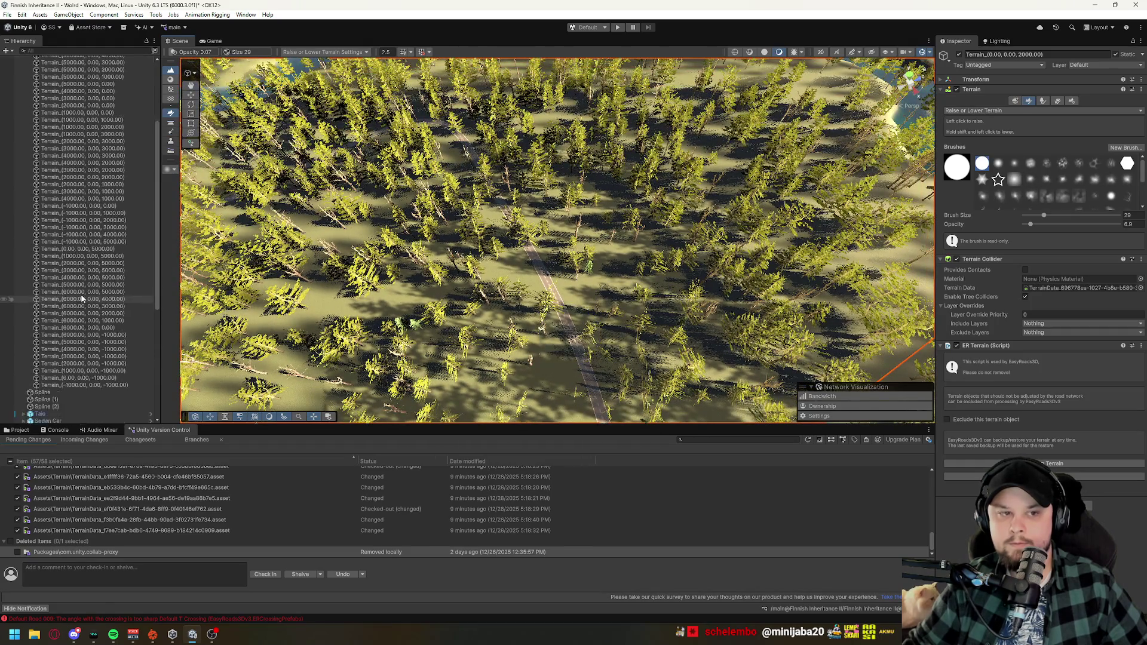
pyautogui.scroll(-3, 56, 390)
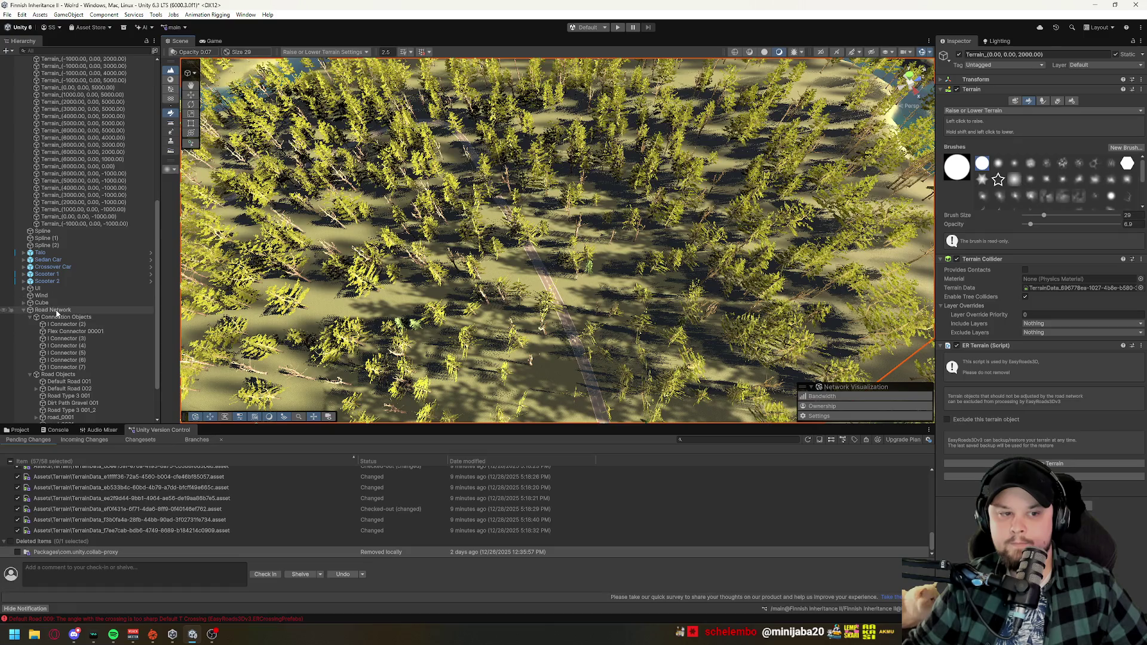
pyautogui.click(54, 309)
pyautogui.click(616, 374)
pyautogui.press('f')
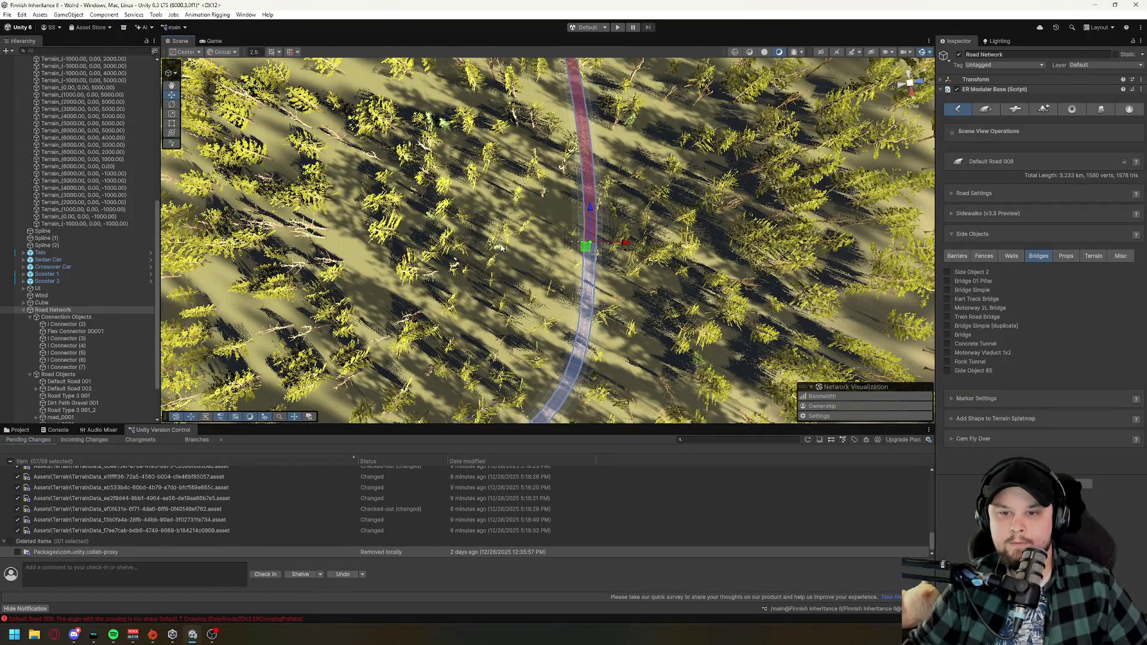
# - Add a road marker across the forest, undo it, and survey the 3.233 km loop
pyautogui.keyDown('shift'); pyautogui.click(502, 247); pyautogui.keyUp('shift')
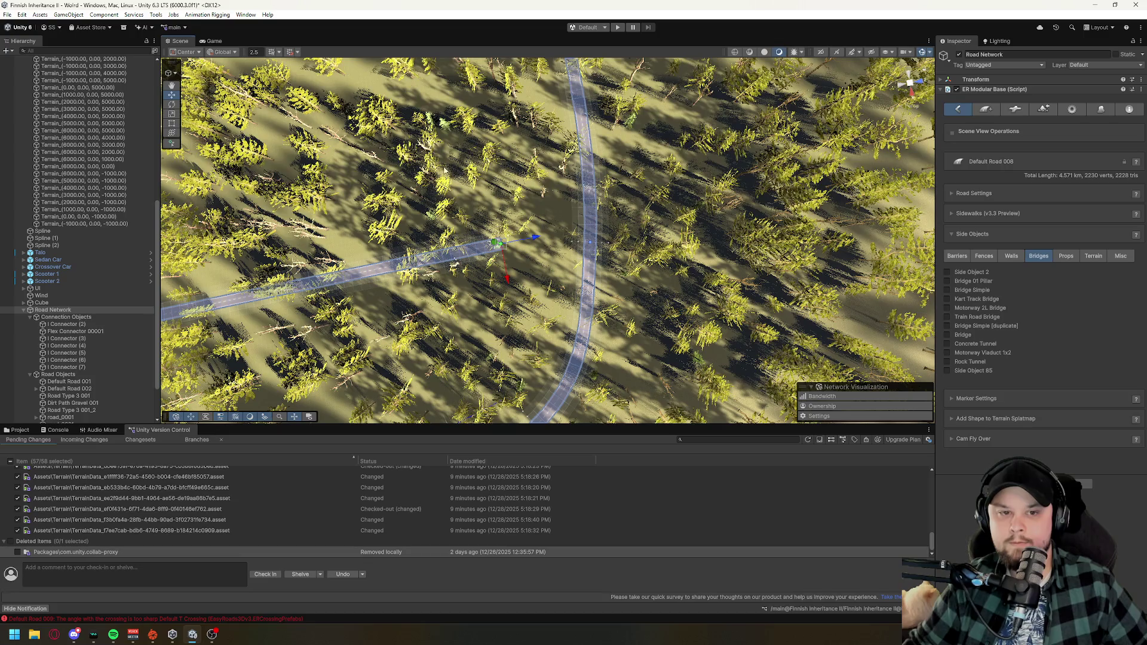
pyautogui.rightClick(499, 236)
pyautogui.press('Escape')
pyautogui.moveTo(499, 237); pyautogui.dragTo(456, 132)
pyautogui.hotkey('ctrl', 'z')
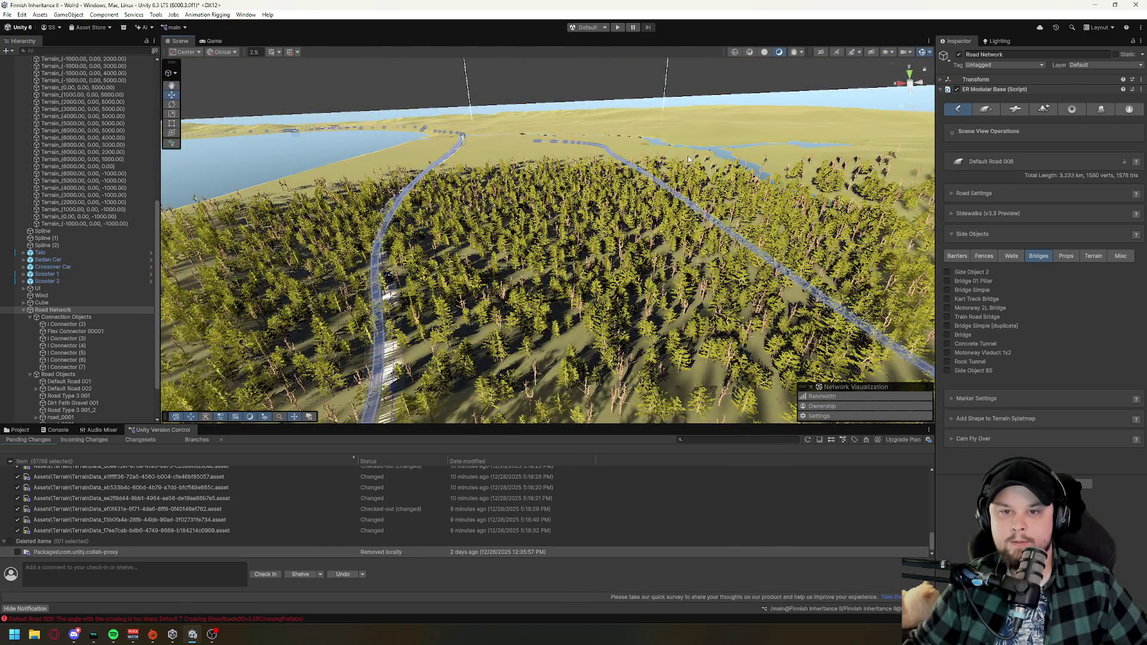
pyautogui.moveTo(688, 155); pyautogui.dragTo(680, 275)
pyautogui.scroll(10, 524, 346)
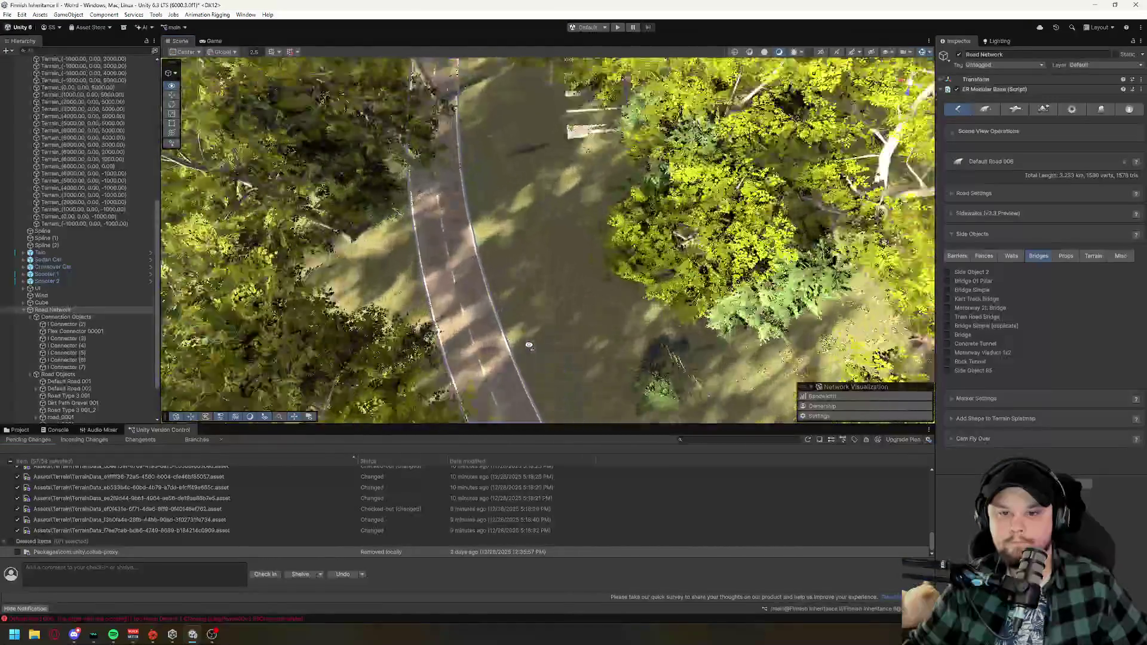
pyautogui.moveTo(529, 345); pyautogui.dragTo(852, 317)
pyautogui.scroll(-10, 851, 316)
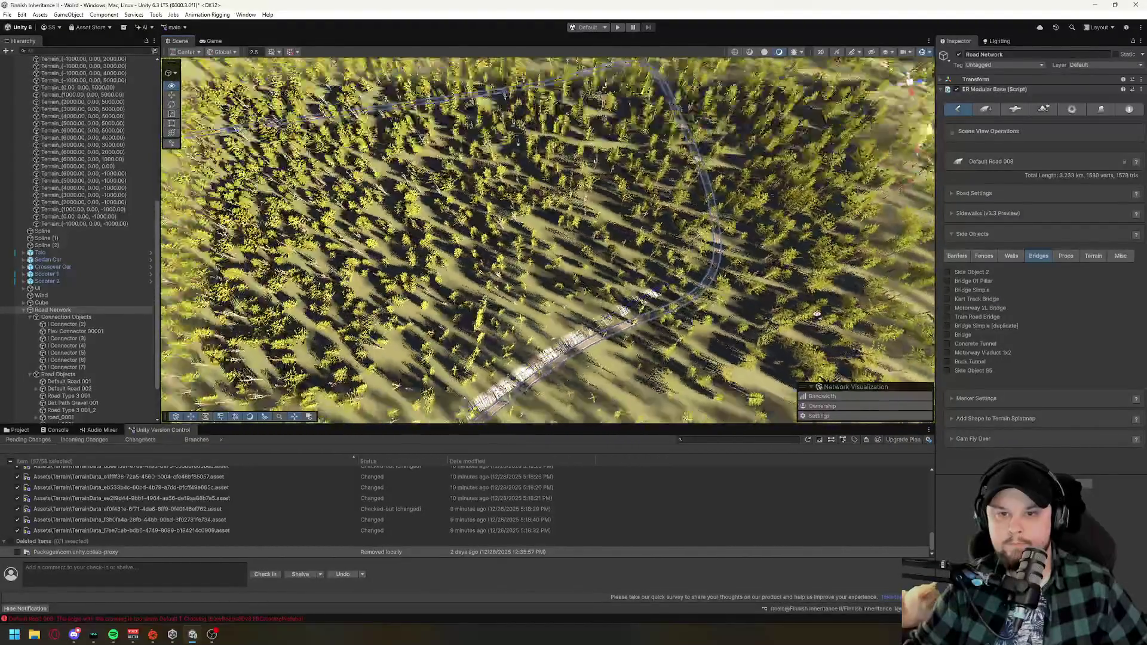
pyautogui.scroll(-8, 816, 314)
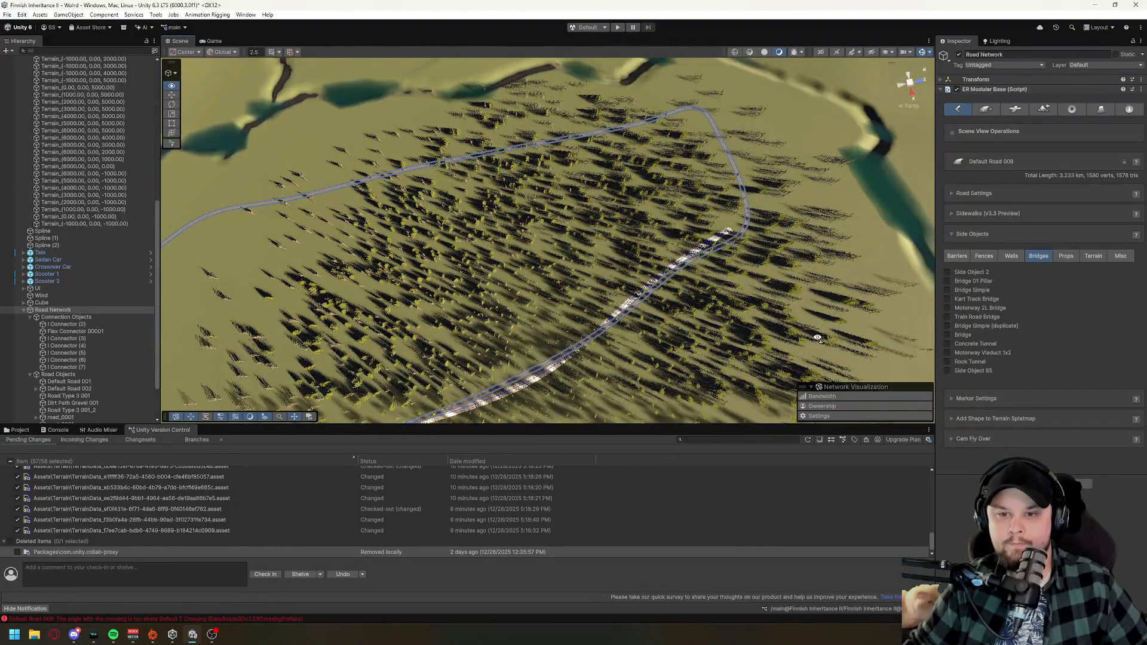
pyautogui.moveTo(817, 338)
pyautogui.mouseDown()
pyautogui.moveTo(594, 255)
pyautogui.moveTo(749, 324)
pyautogui.moveTo(801, 327)
pyautogui.moveTo(589, 307)
pyautogui.moveTo(614, 320)
pyautogui.moveTo(657, 243)
pyautogui.moveTo(586, 302)
pyautogui.moveTo(920, 252)
pyautogui.moveTo(734, 269)
pyautogui.mouseUp()
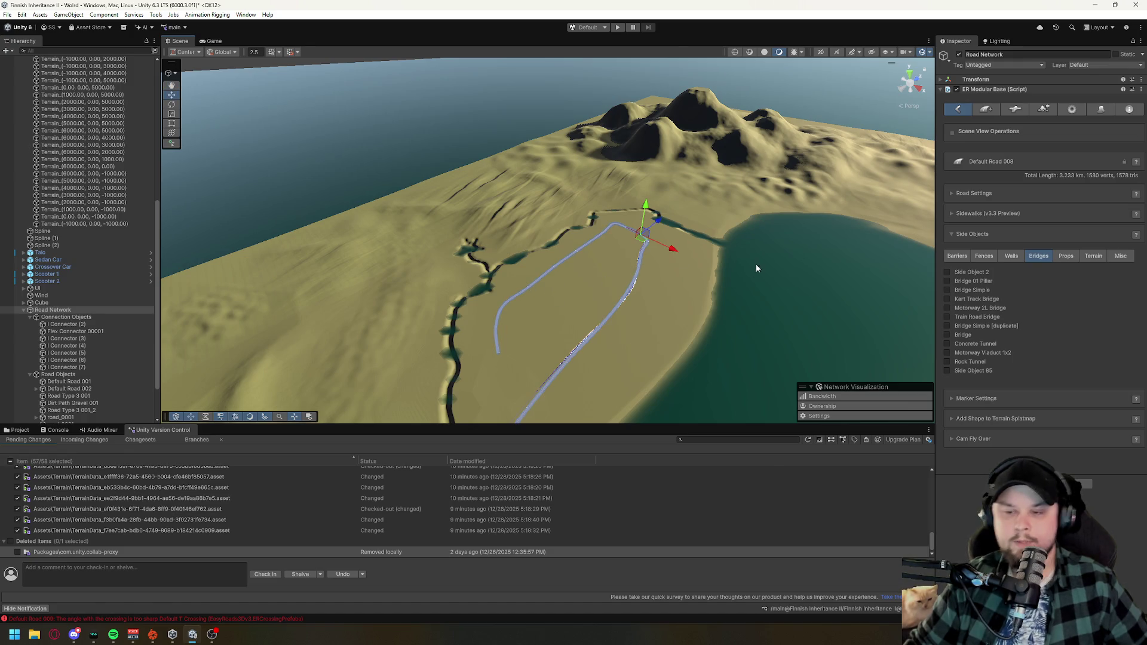
# - Save the scene from the File menu and bring up the add-road form
pyautogui.rightClick(635, 257)
pyautogui.moveTo(635, 263); pyautogui.dragTo(811, 250)
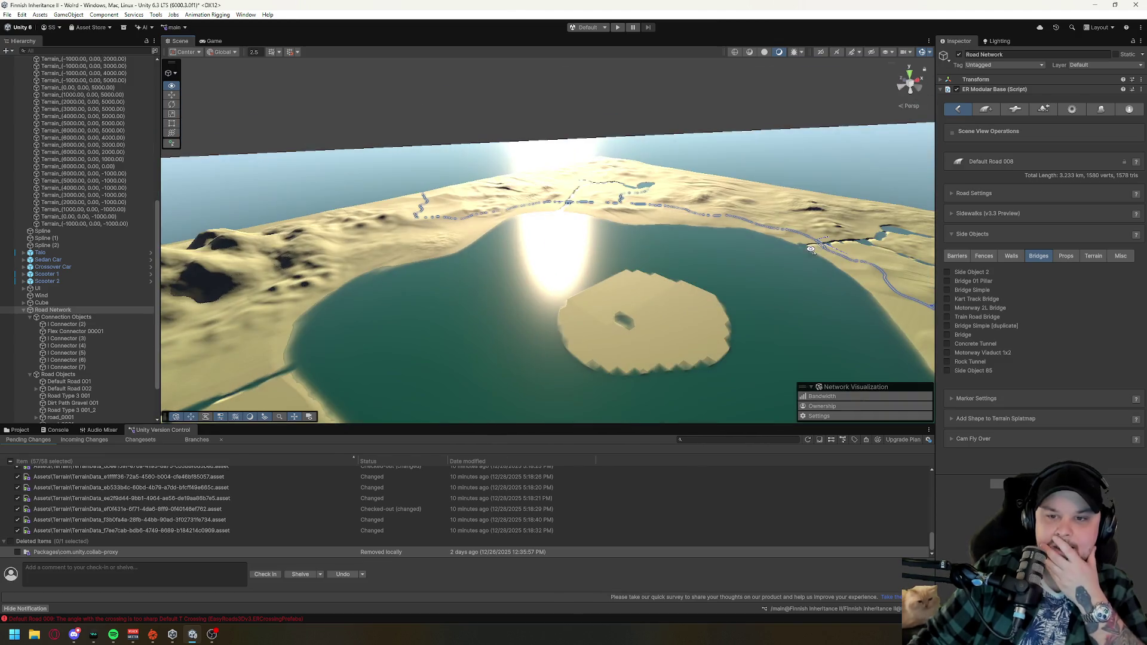
pyautogui.click(8, 15)
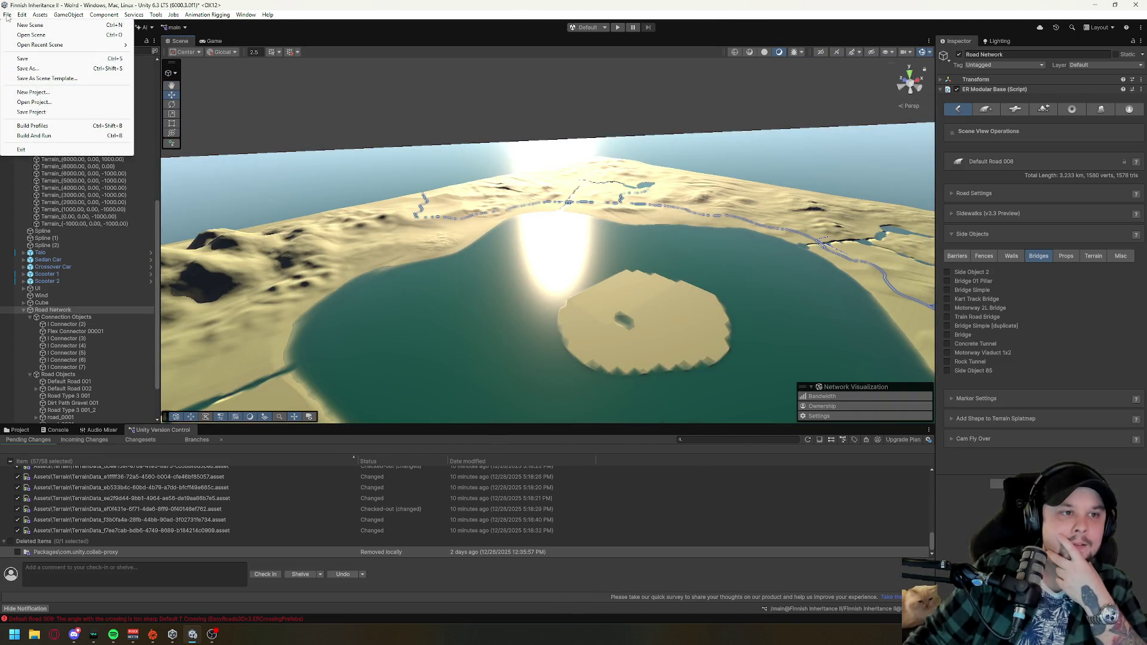
pyautogui.click(23, 58)
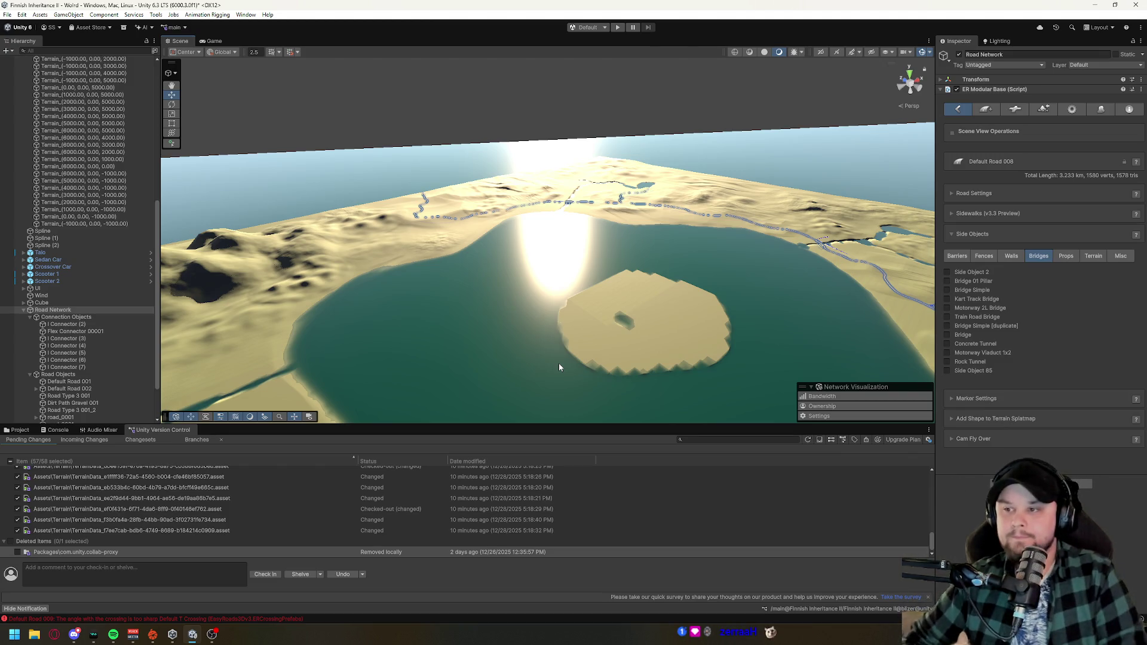
pyautogui.click(985, 109)
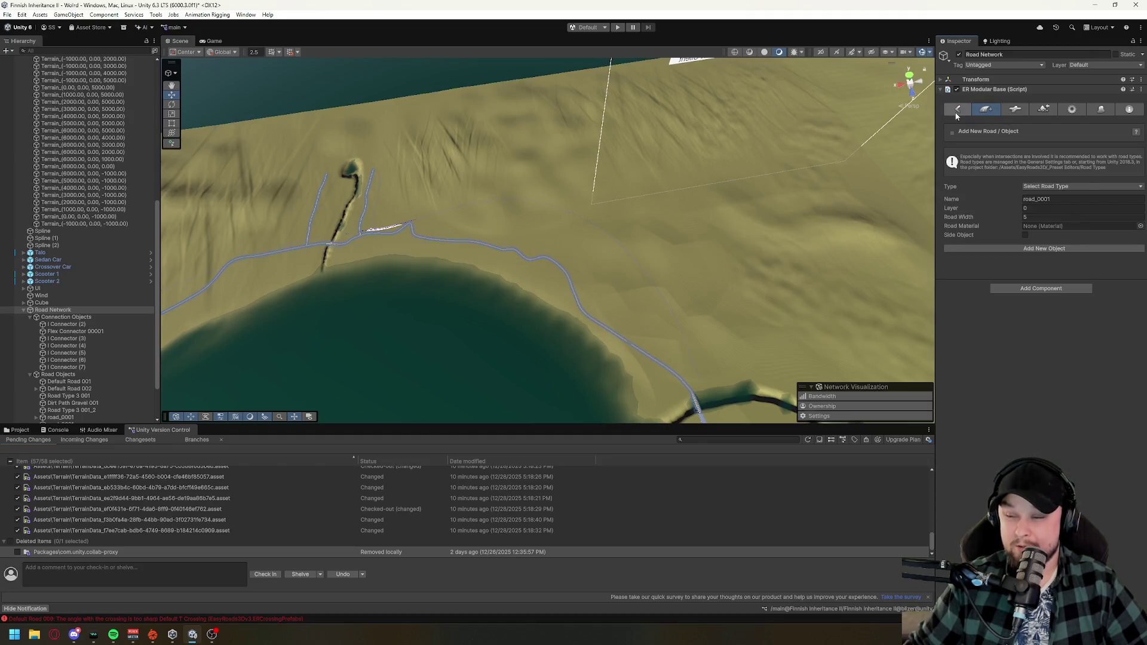
# - Switch to editing existing roads and select Default Road 006 at the river crossing
pyautogui.scroll(-5, 597, 299)
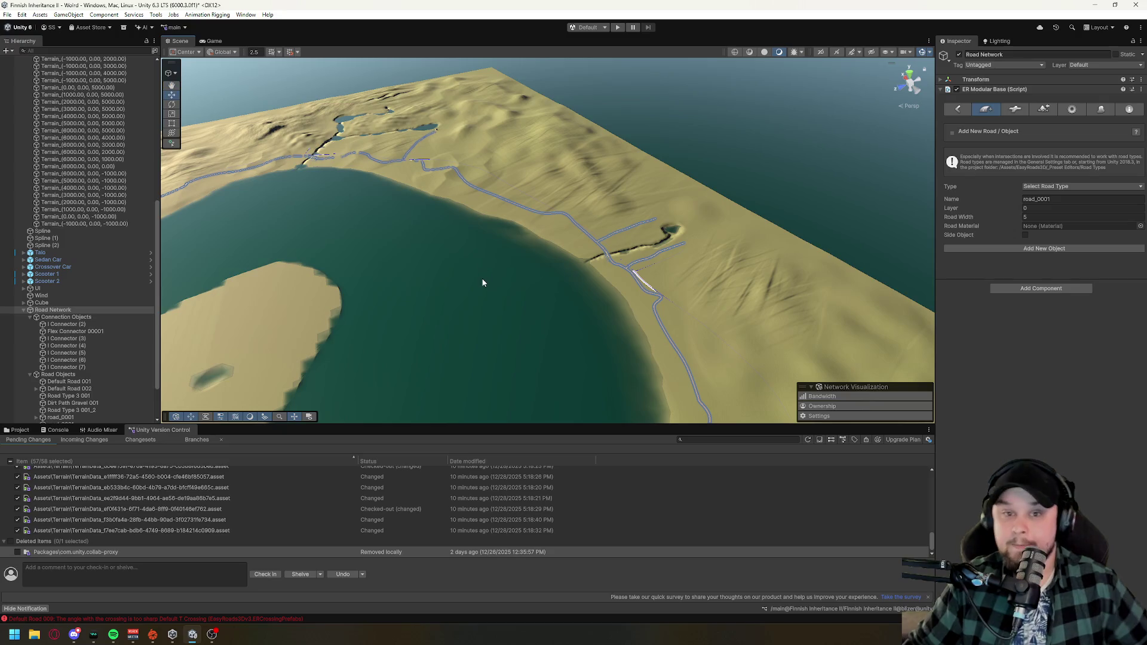
pyautogui.scroll(5, 479, 281)
pyautogui.moveTo(691, 340)
pyautogui.mouseDown()
pyautogui.moveTo(734, 364)
pyautogui.moveTo(583, 274)
pyautogui.moveTo(758, 259)
pyautogui.moveTo(599, 289)
pyautogui.moveTo(716, 269)
pyautogui.moveTo(638, 228)
pyautogui.mouseUp()
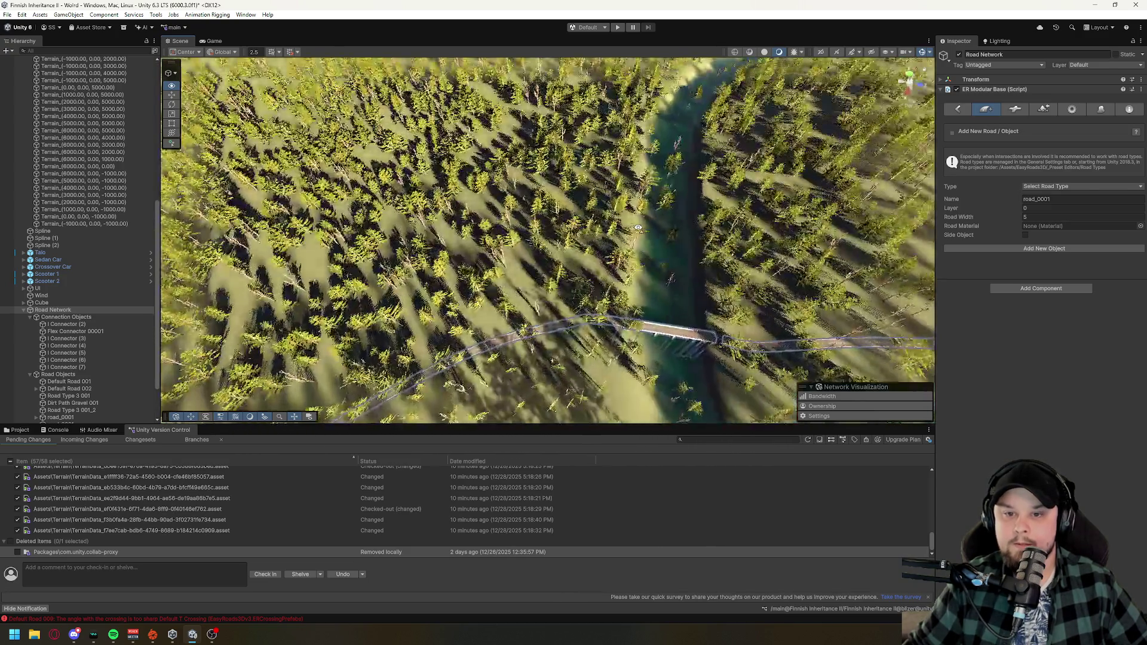
pyautogui.click(560, 328)
pyautogui.moveTo(560, 328)
pyautogui.mouseDown()
pyautogui.moveTo(509, 377)
pyautogui.moveTo(435, 267)
pyautogui.mouseUp()
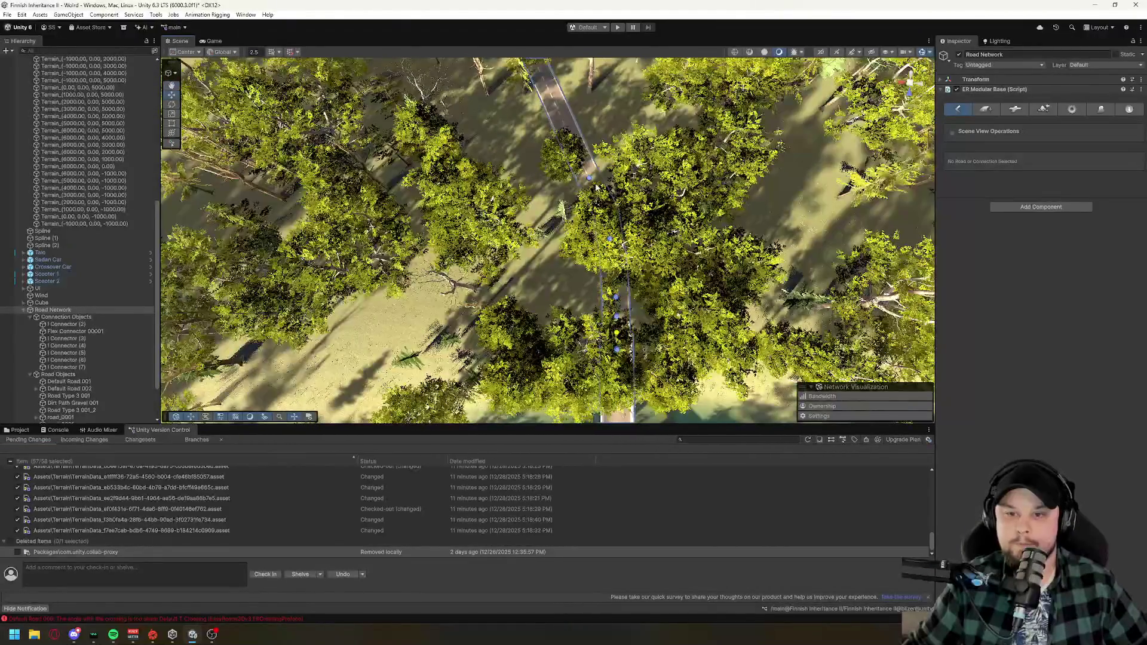
pyautogui.click(588, 178)
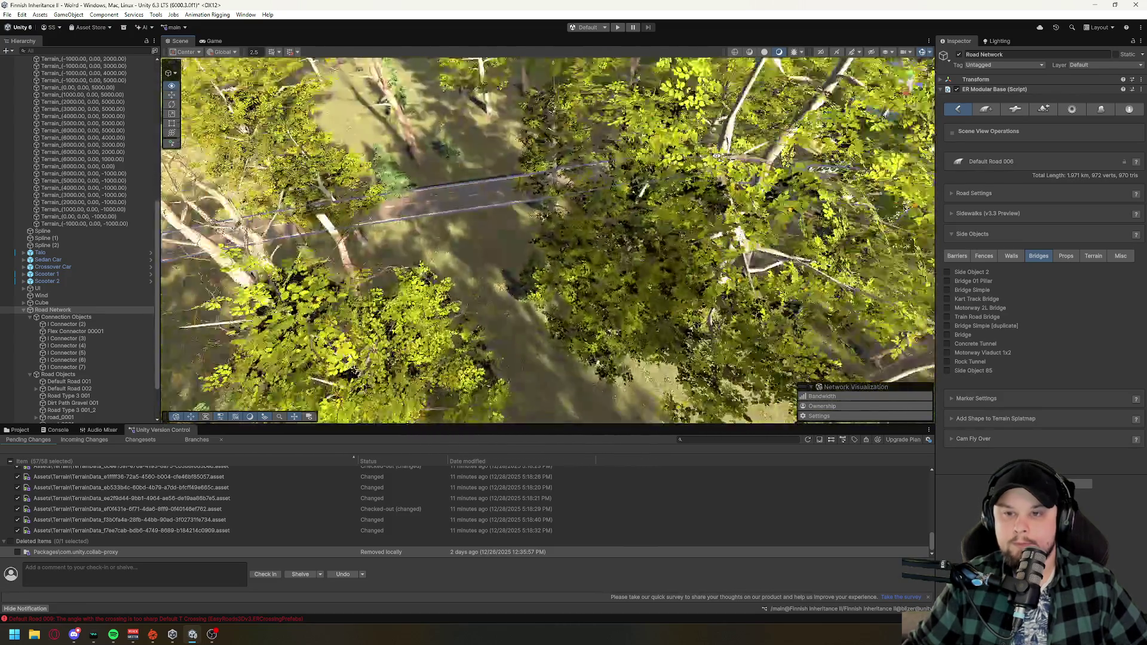
# - Fly down through the canopy beside Default Road 006 and select a road section
pyautogui.moveTo(716, 157)
pyautogui.mouseDown()
pyautogui.moveTo(739, 179)
pyautogui.moveTo(739, 220)
pyautogui.mouseUp()
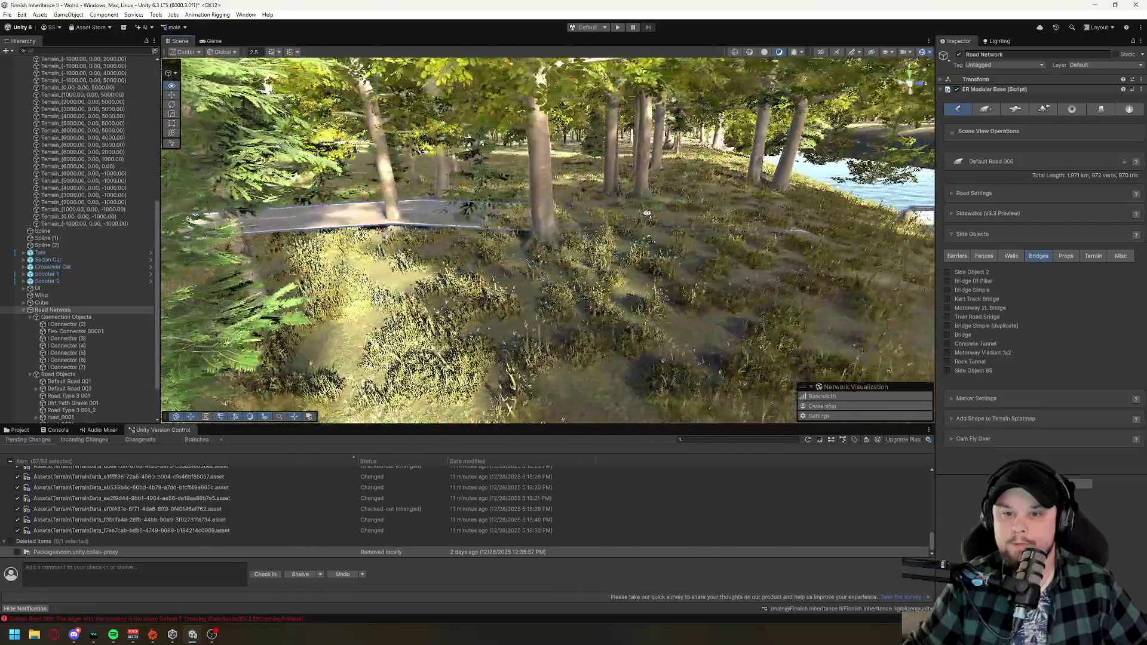
pyautogui.moveTo(647, 214); pyautogui.dragTo(554, 201)
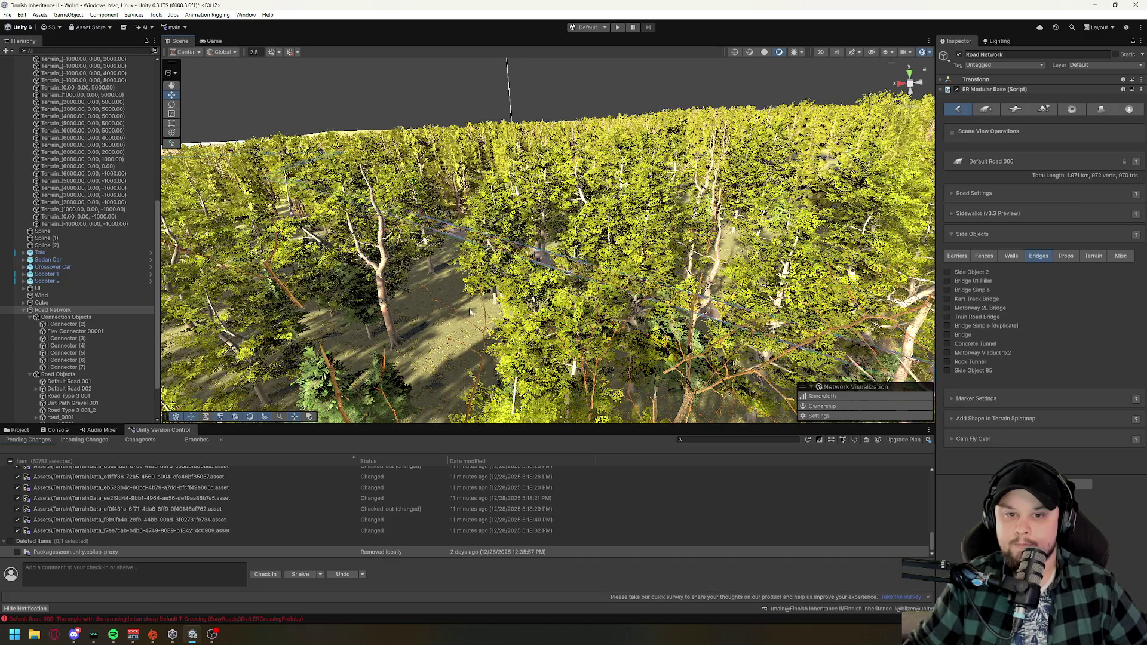
pyautogui.press('w')
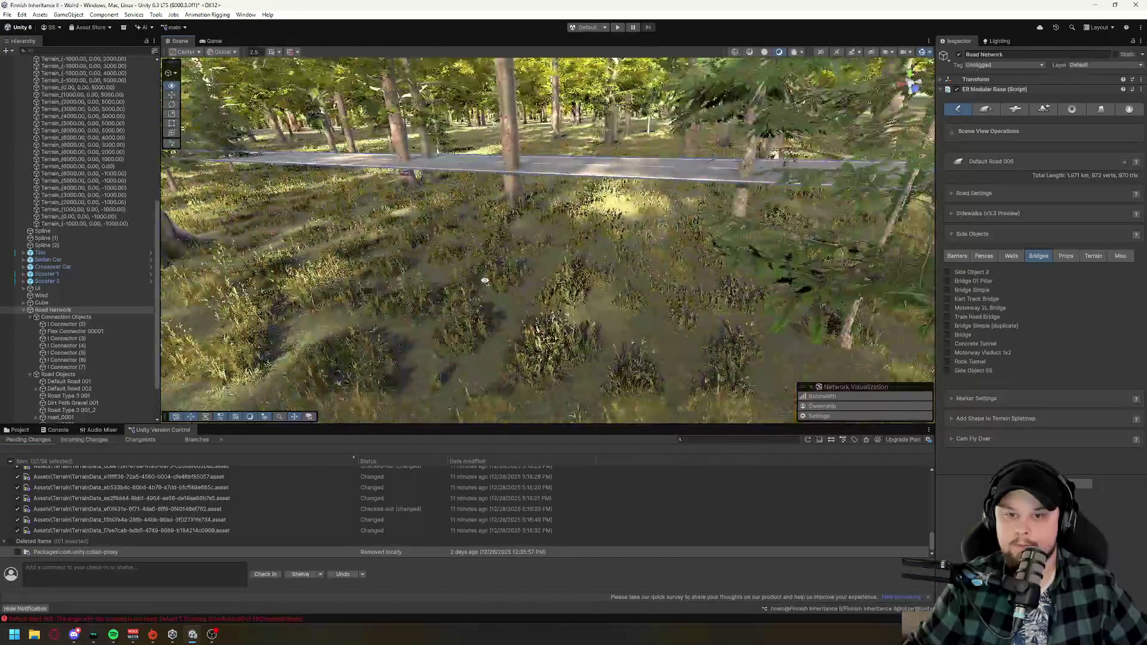
pyautogui.press('w')
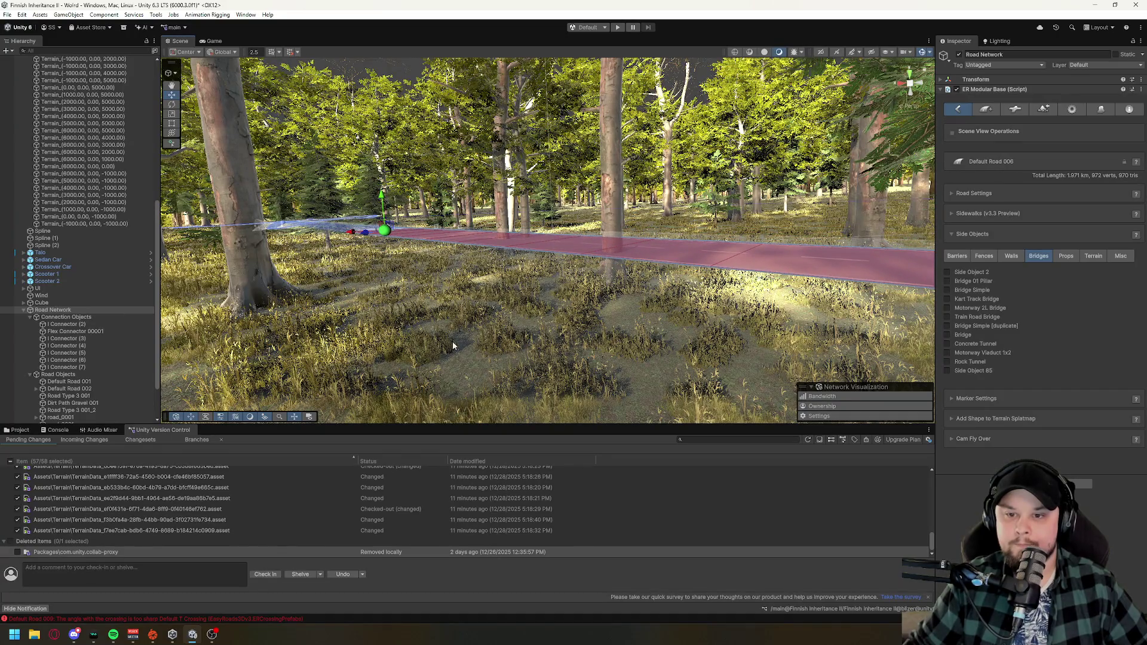
pyautogui.press('e')
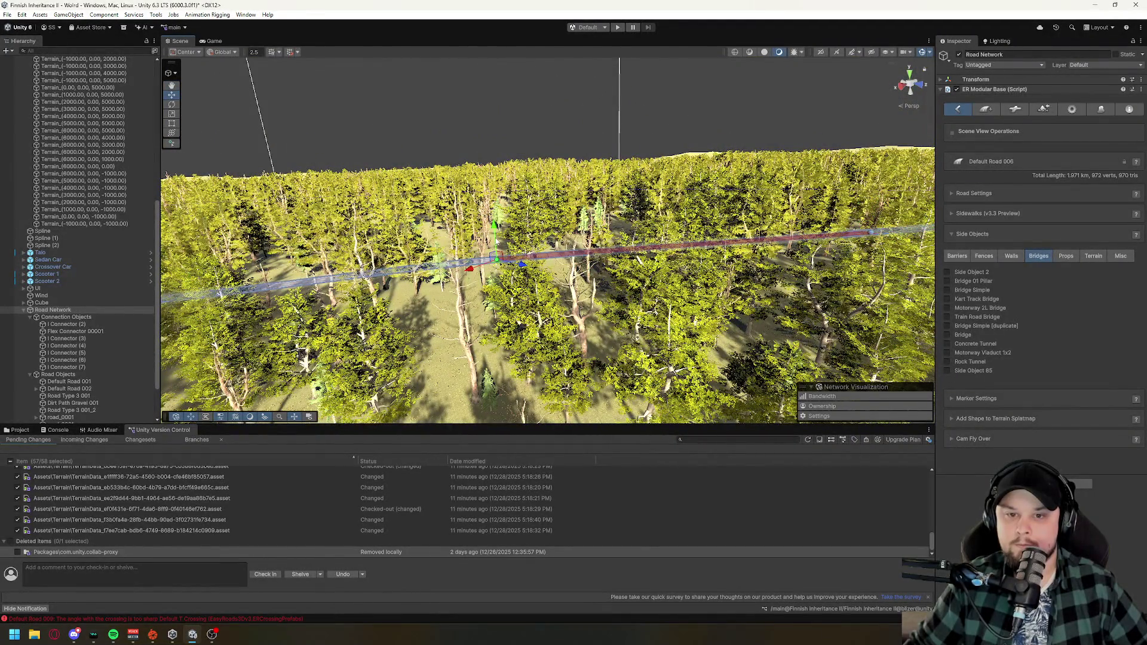
pyautogui.press('w')
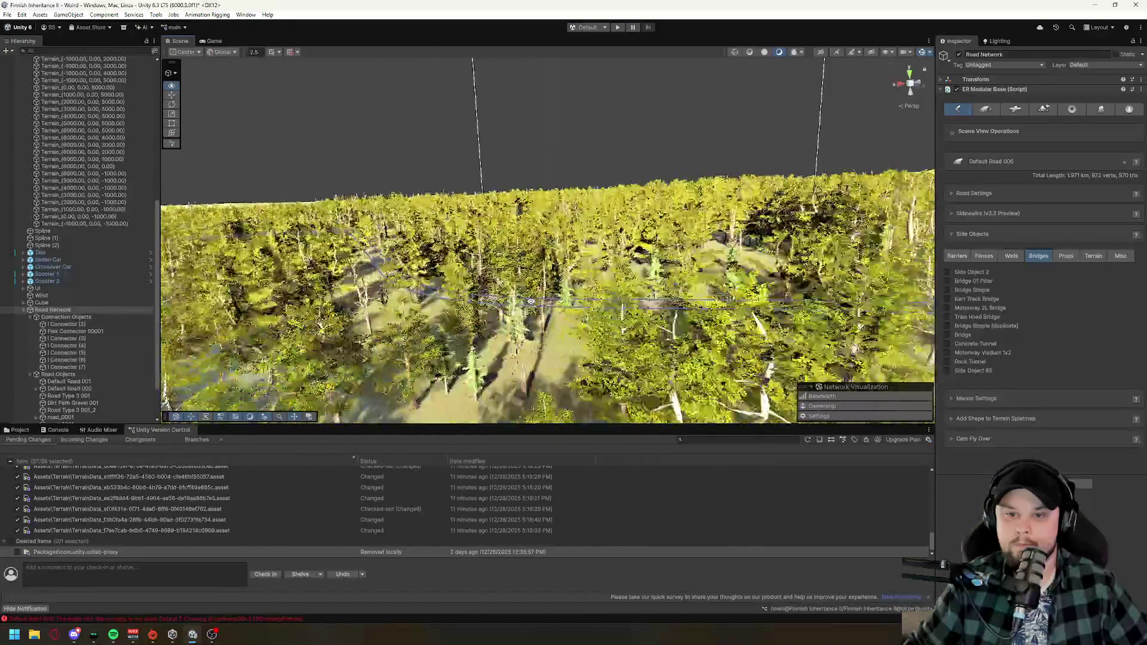
pyautogui.click(470, 338)
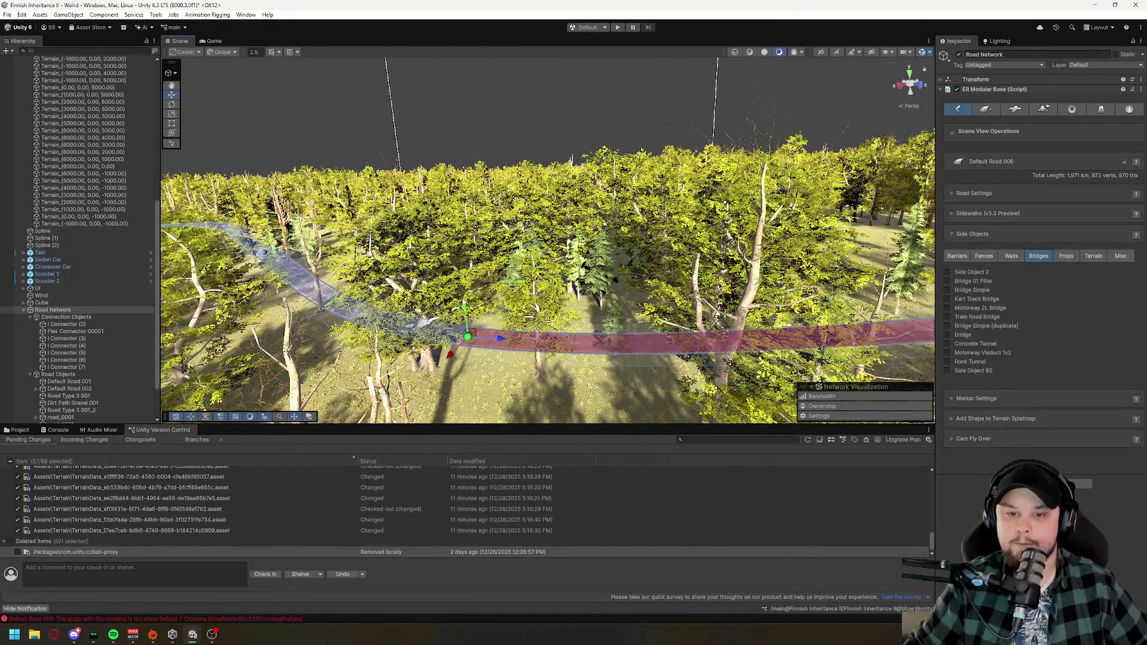
pyautogui.moveTo(464, 302)
pyautogui.mouseDown()
pyautogui.moveTo(763, 431)
pyautogui.moveTo(571, 308)
pyautogui.mouseUp()
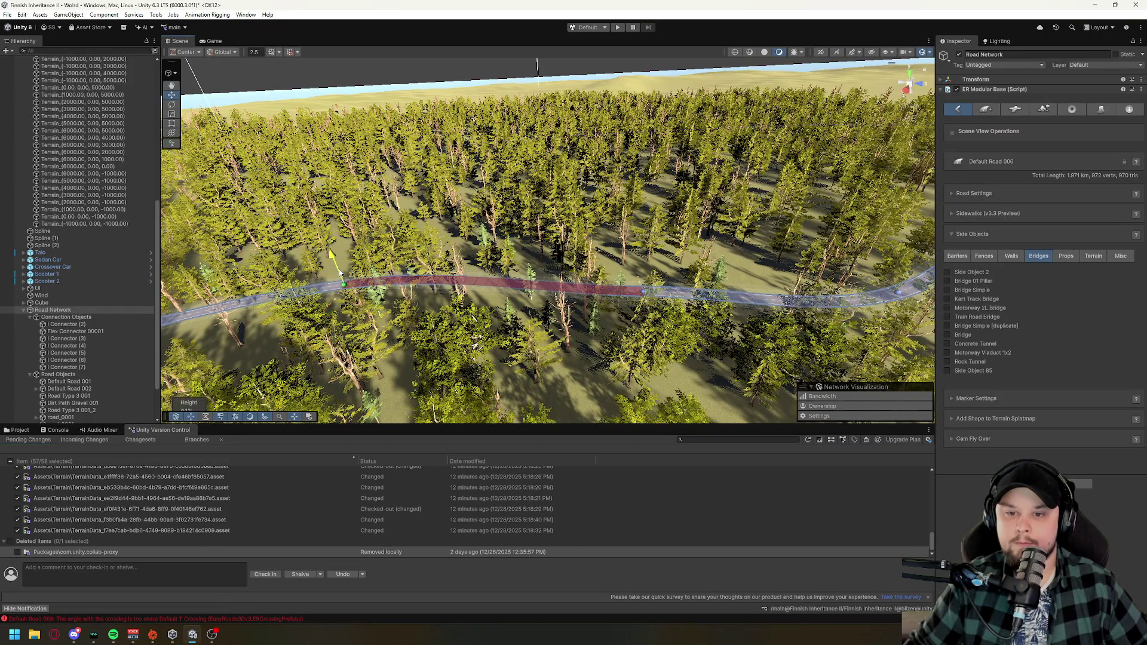
pyautogui.click(644, 293)
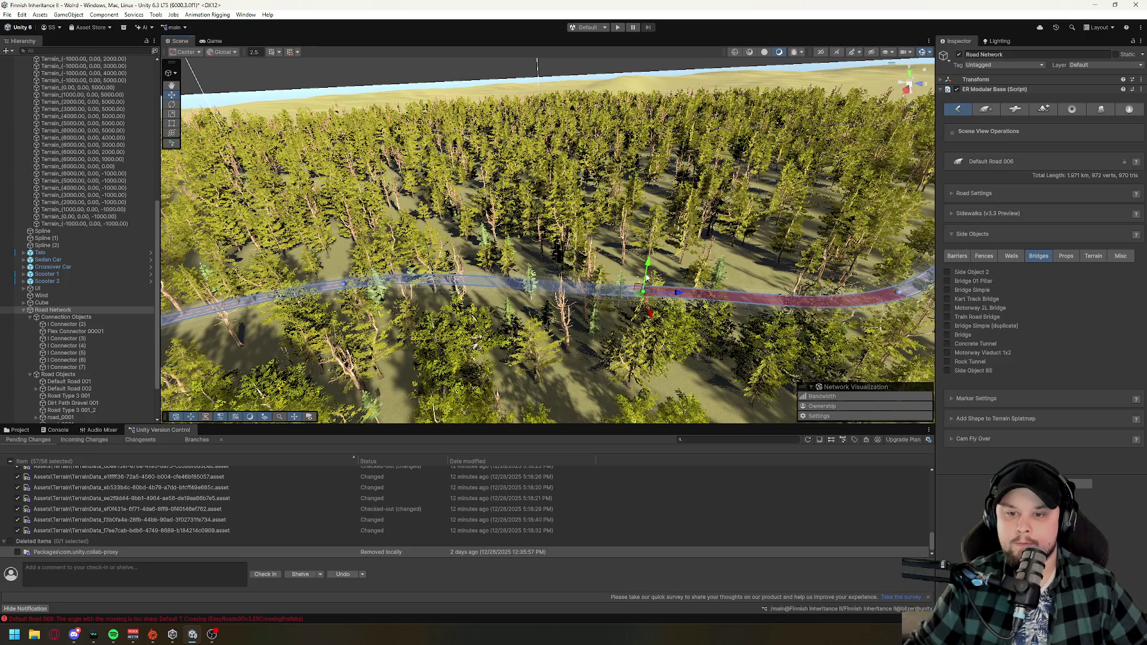
pyautogui.moveTo(646, 276)
pyautogui.mouseDown()
pyautogui.moveTo(596, 358)
pyautogui.moveTo(457, 285)
pyautogui.moveTo(693, 302)
pyautogui.mouseUp()
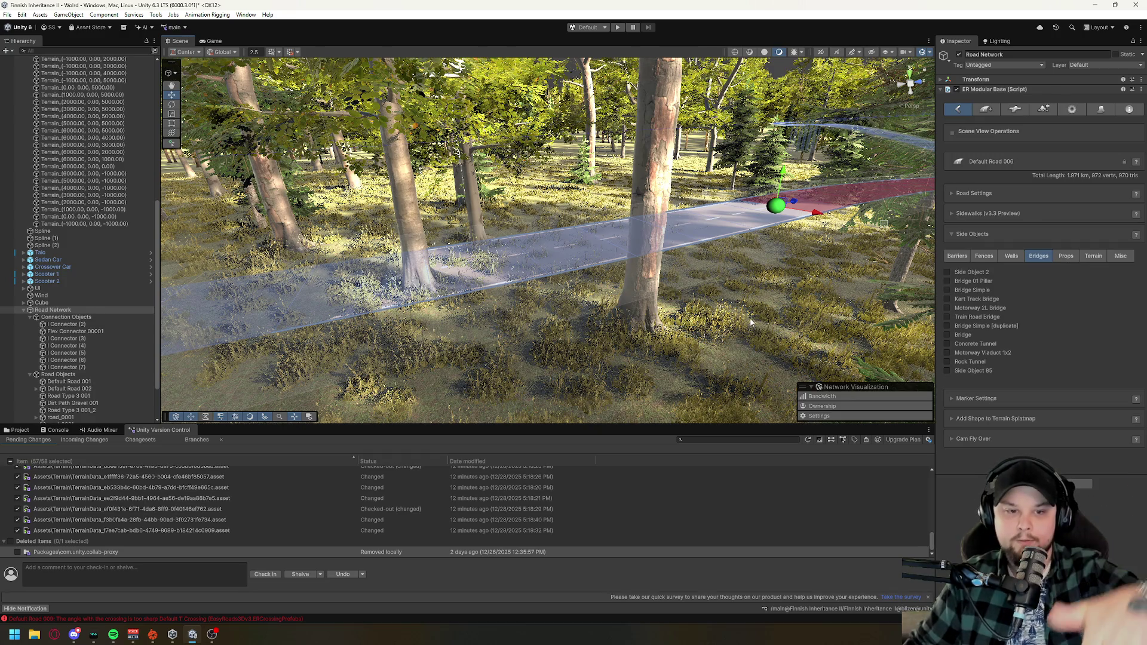
pyautogui.moveTo(746, 330); pyautogui.dragTo(729, 343)
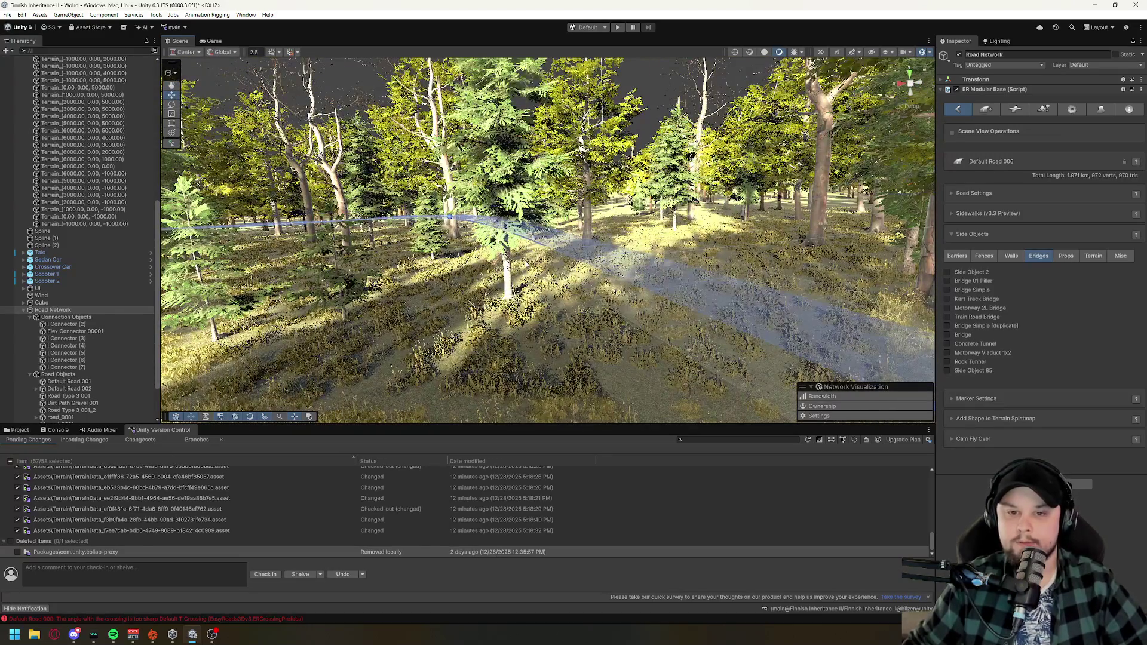
pyautogui.moveTo(572, 267)
pyautogui.mouseDown()
pyautogui.moveTo(557, 410)
pyautogui.moveTo(487, 352)
pyautogui.mouseUp()
# - Select the long and short forest road sections, then a road marker
pyautogui.moveTo(554, 317); pyautogui.dragTo(630, 304)
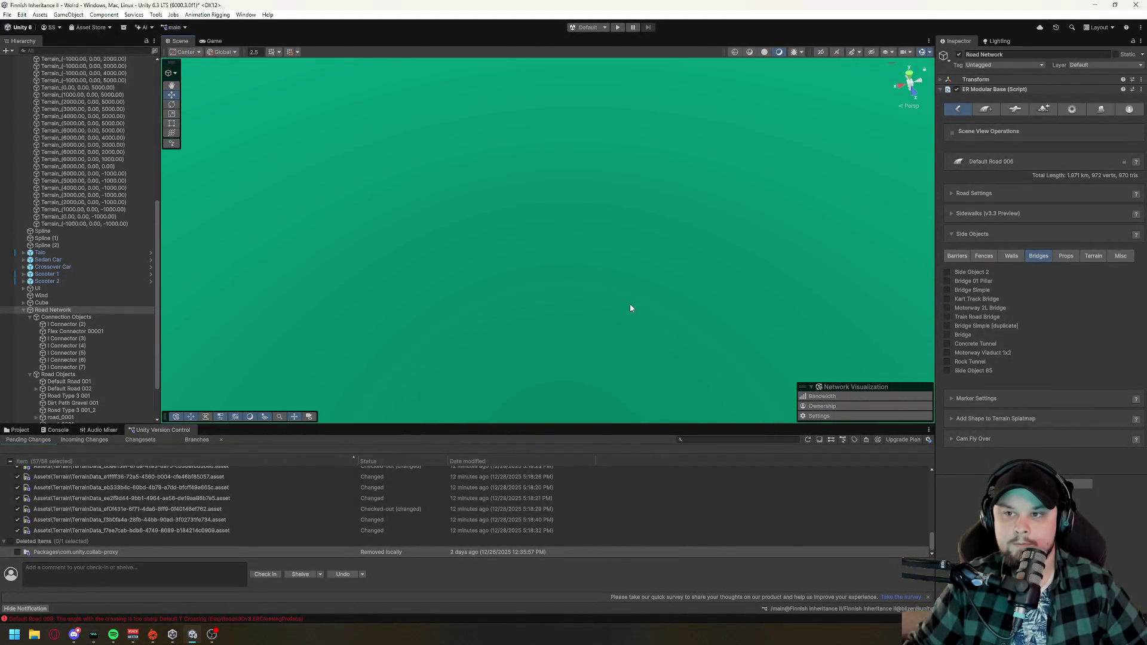
pyautogui.moveTo(558, 281)
pyautogui.mouseDown()
pyautogui.moveTo(453, 244)
pyautogui.moveTo(570, 261)
pyautogui.mouseUp()
pyautogui.click(436, 262)
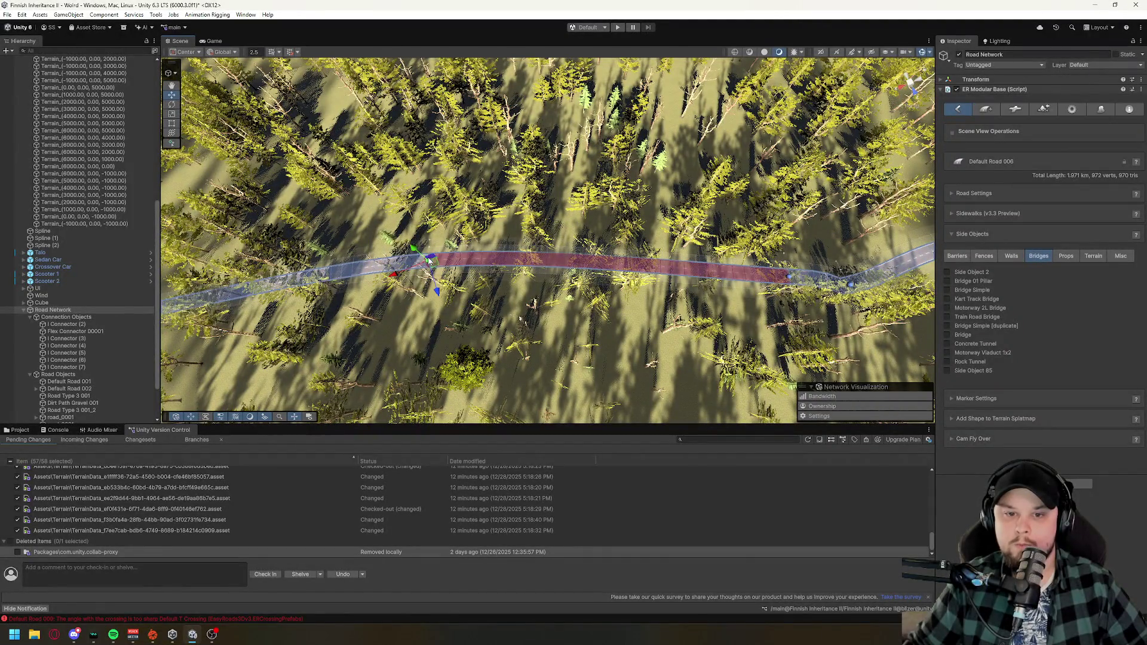
pyautogui.click(783, 277)
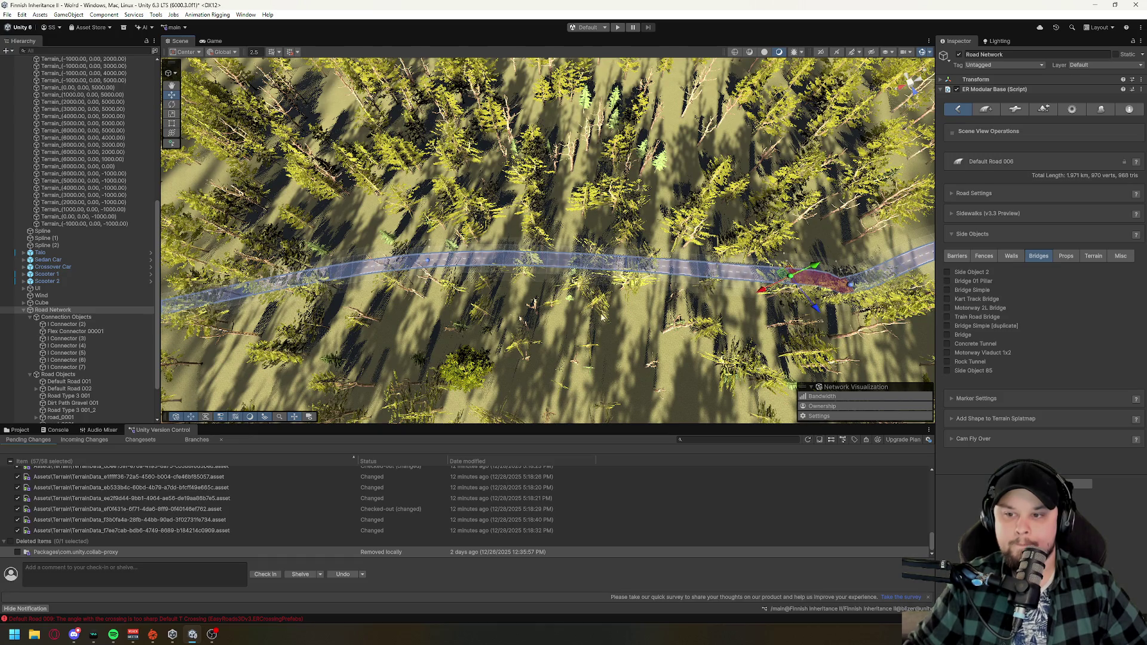
pyautogui.scroll(10, 593, 319)
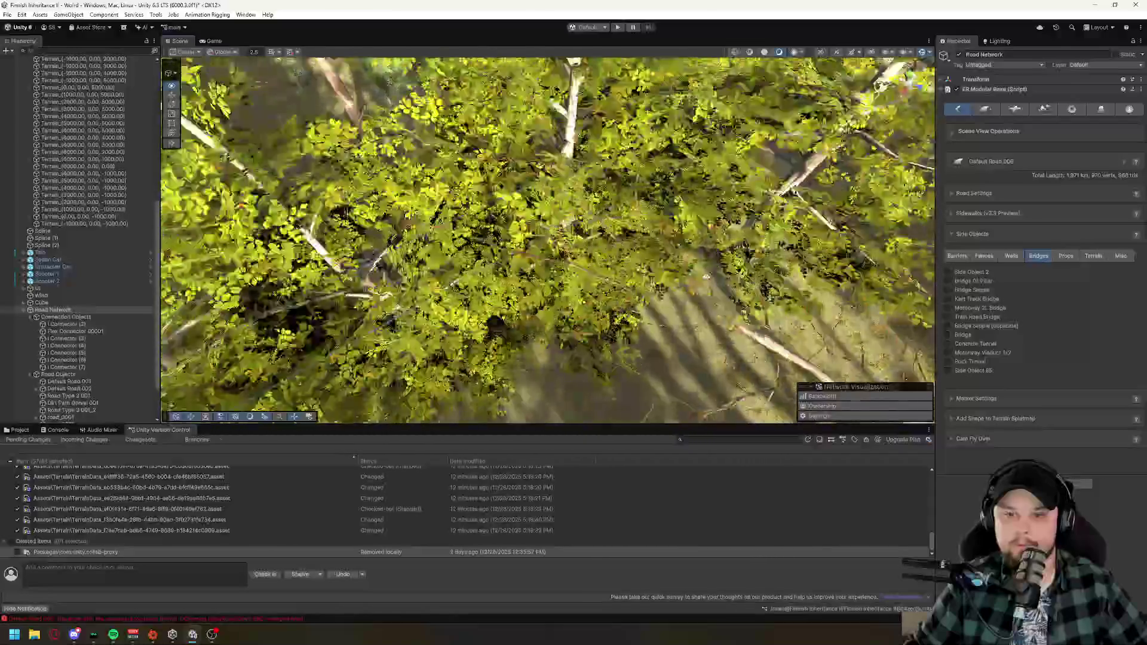
pyautogui.scroll(10, 704, 281)
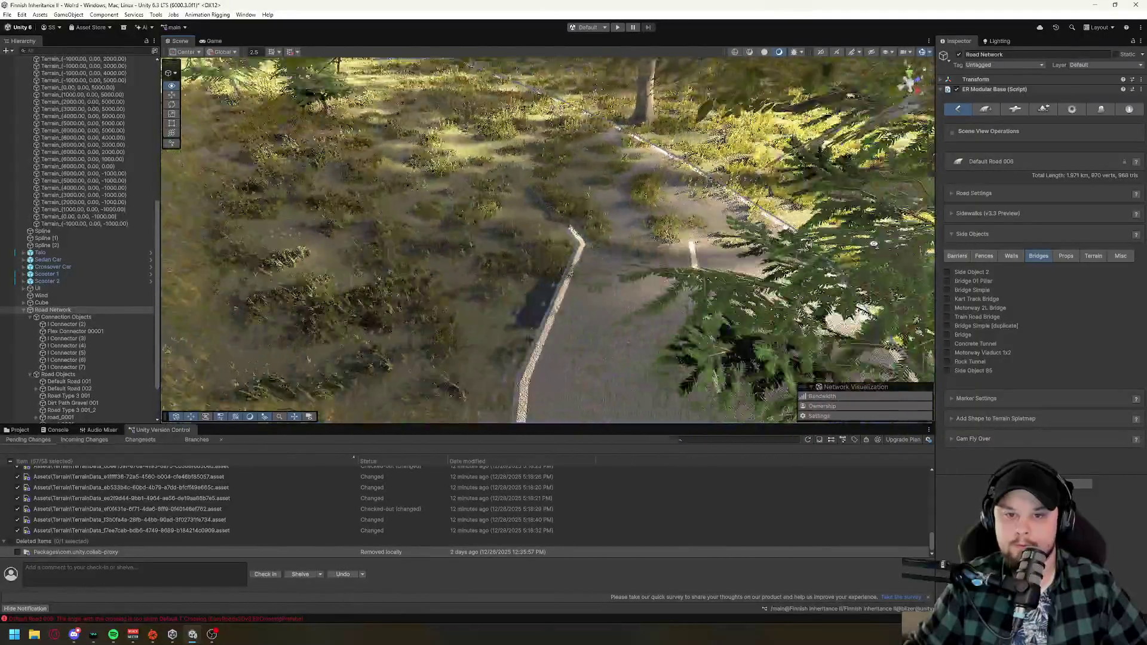
pyautogui.moveTo(704, 281)
pyautogui.mouseDown()
pyautogui.moveTo(571, 148)
pyautogui.moveTo(571, 127)
pyautogui.moveTo(534, 163)
pyautogui.moveTo(428, 321)
pyautogui.moveTo(607, 285)
pyautogui.moveTo(825, 196)
pyautogui.moveTo(742, 123)
pyautogui.moveTo(615, 274)
pyautogui.mouseUp()
pyautogui.click(566, 142)
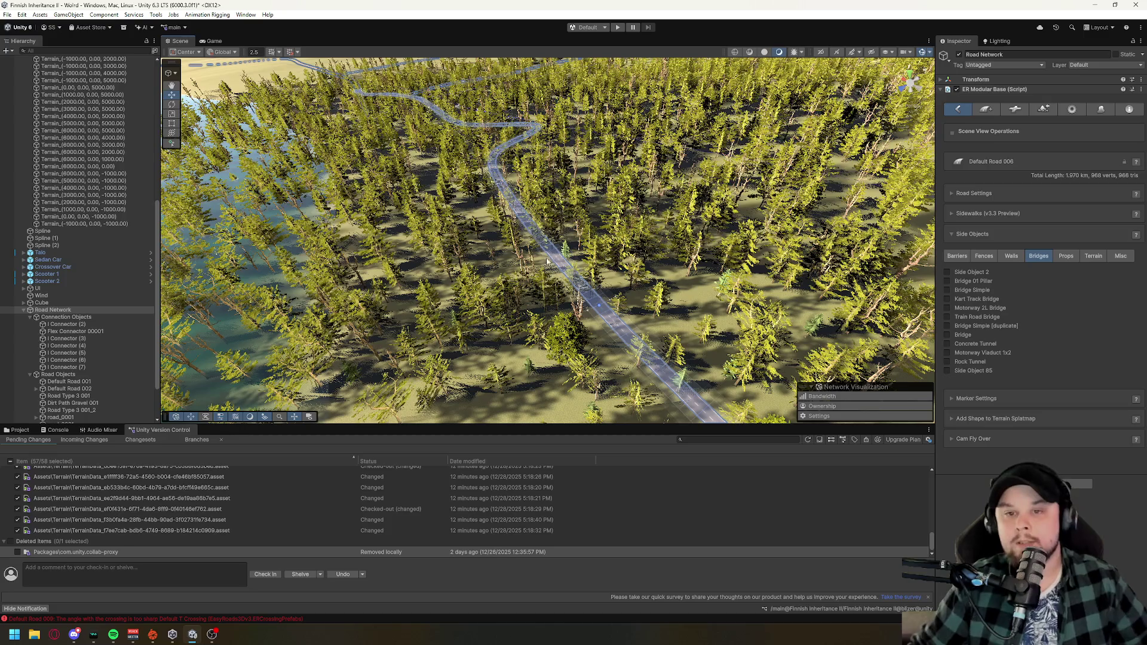
# - Select another marker on the curving road and nudge it to smooth the curve
pyautogui.moveTo(702, 284); pyautogui.dragTo(702, 266)
pyautogui.moveTo(524, 256); pyautogui.dragTo(543, 221)
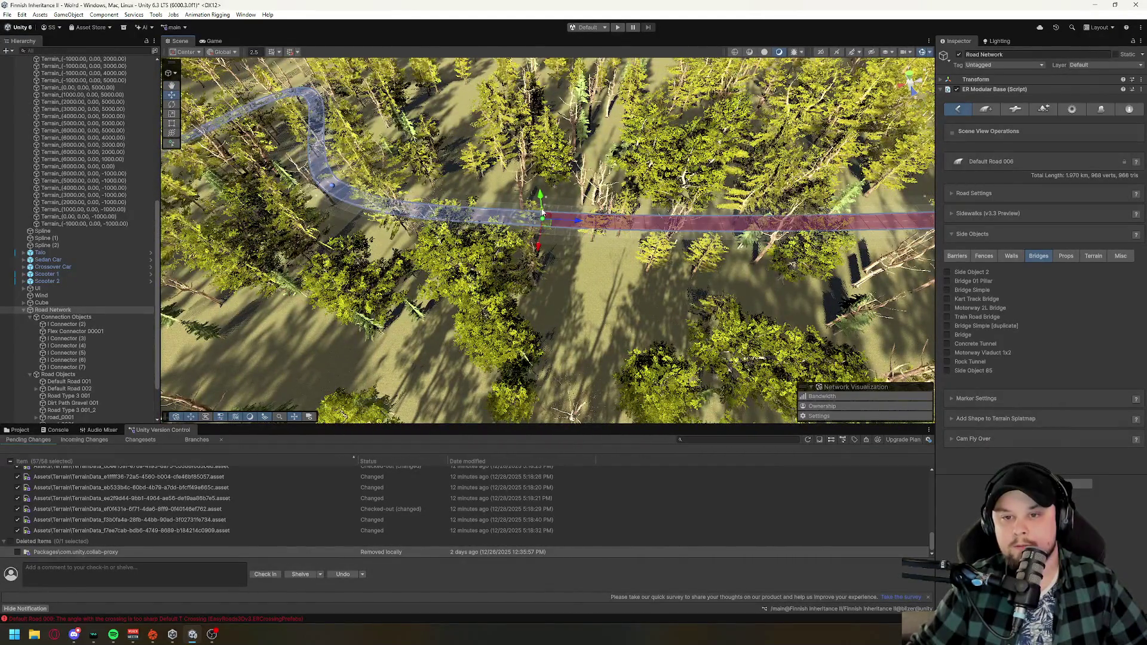
pyautogui.moveTo(566, 265); pyautogui.dragTo(516, 267)
pyautogui.click(470, 246)
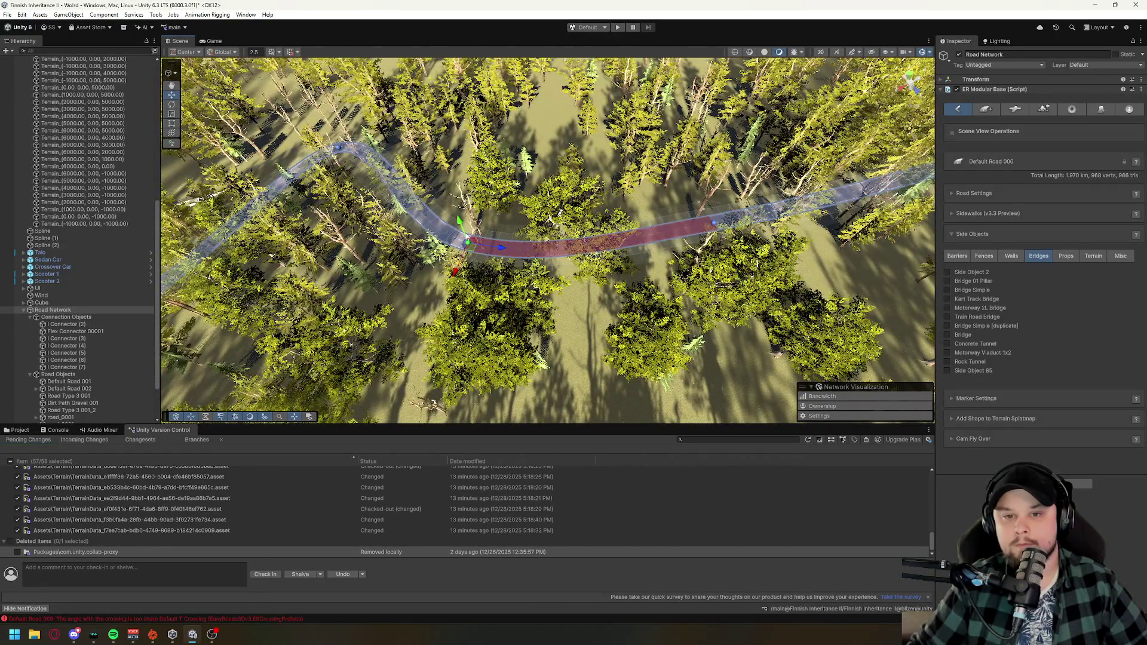
pyautogui.moveTo(471, 241); pyautogui.dragTo(696, 316)
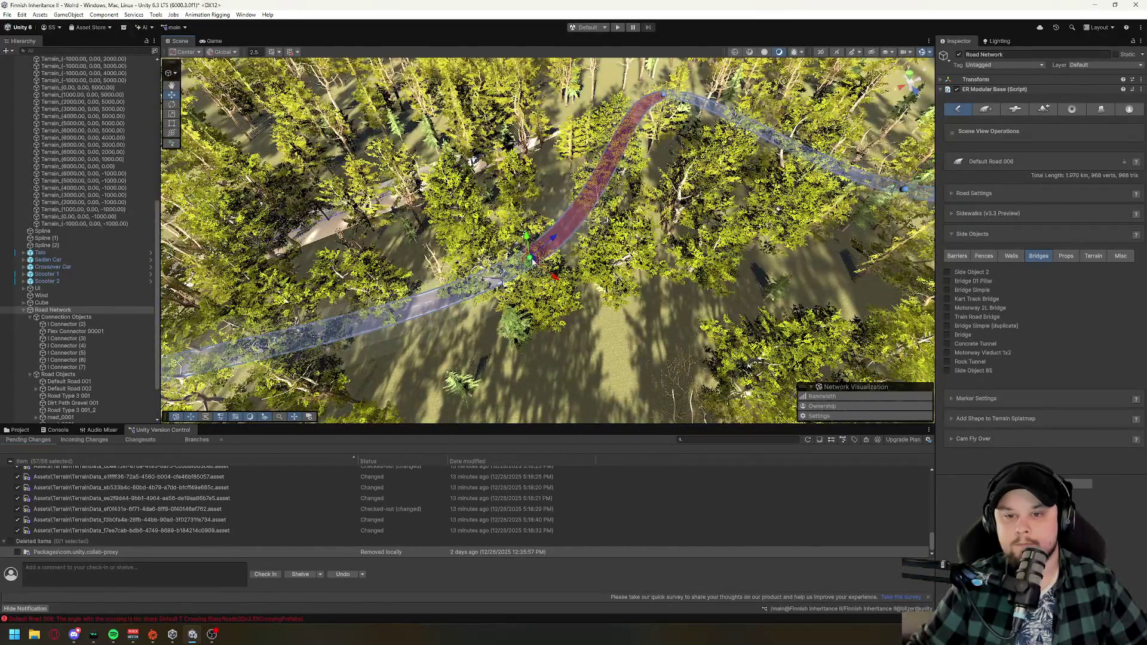
pyautogui.moveTo(554, 279); pyautogui.dragTo(562, 283)
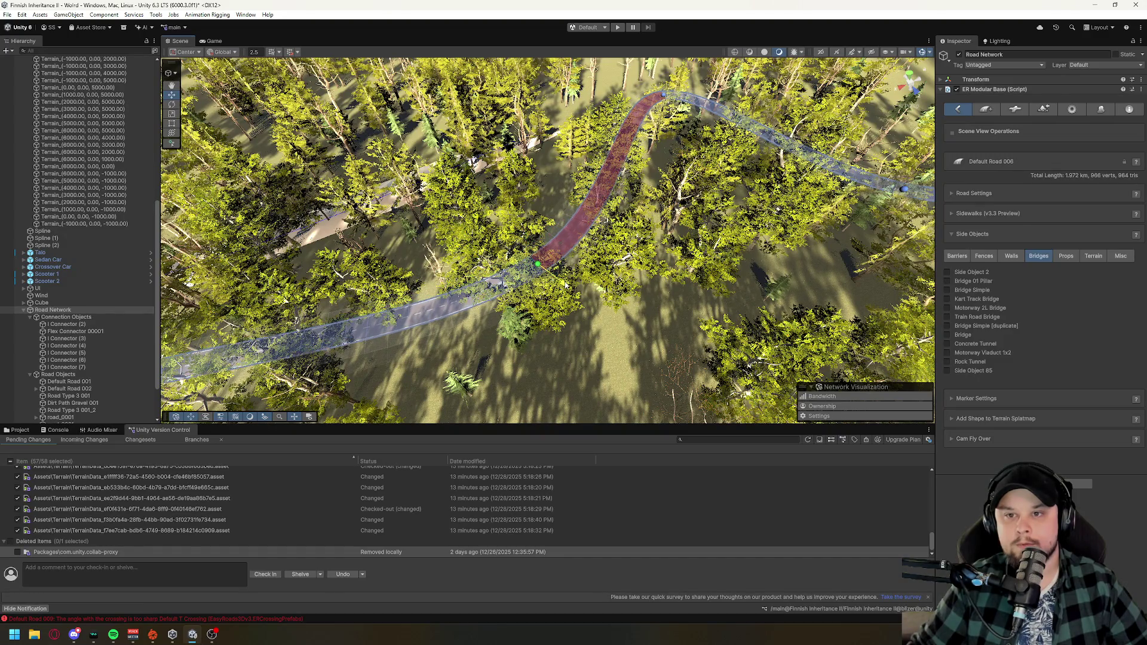
# - Select further markers along the curve, ending on a road_0001 marker
pyautogui.moveTo(560, 278)
pyautogui.mouseDown()
pyautogui.moveTo(586, 303)
pyautogui.moveTo(621, 229)
pyautogui.mouseUp()
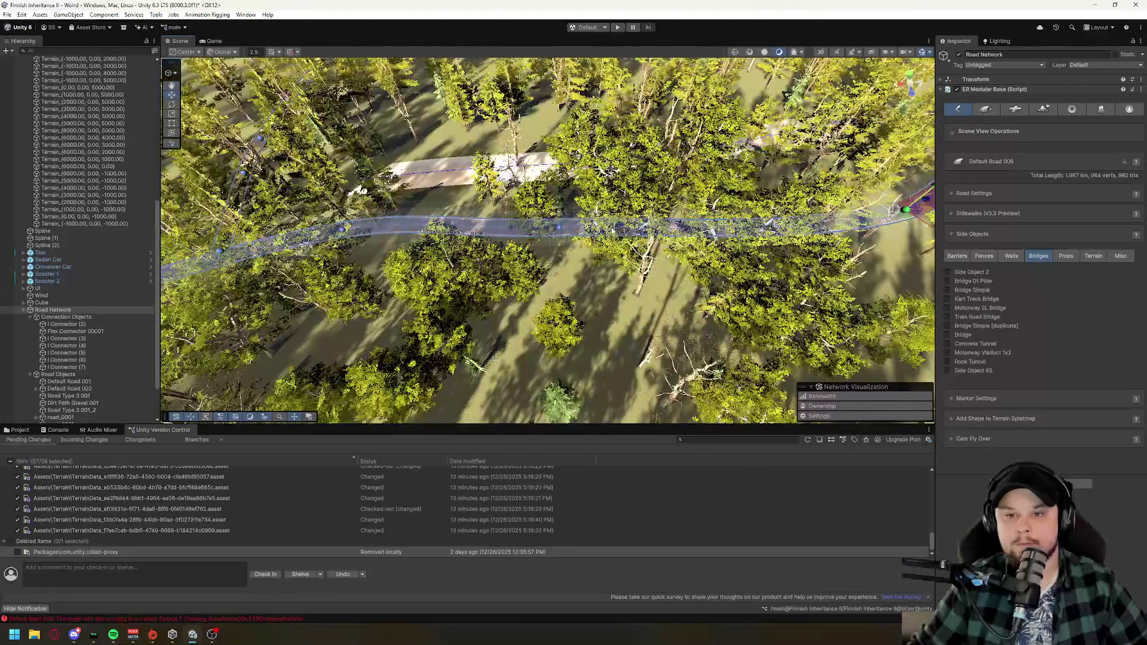
pyautogui.click(559, 228)
pyautogui.moveTo(566, 260); pyautogui.dragTo(445, 266)
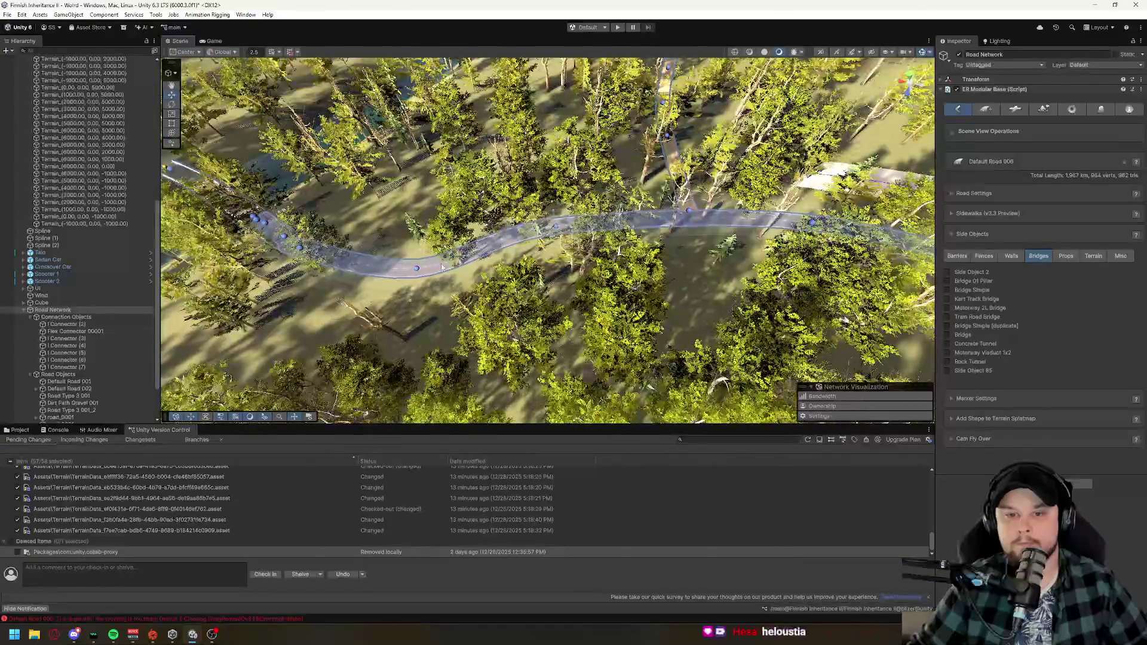
pyautogui.click(417, 268)
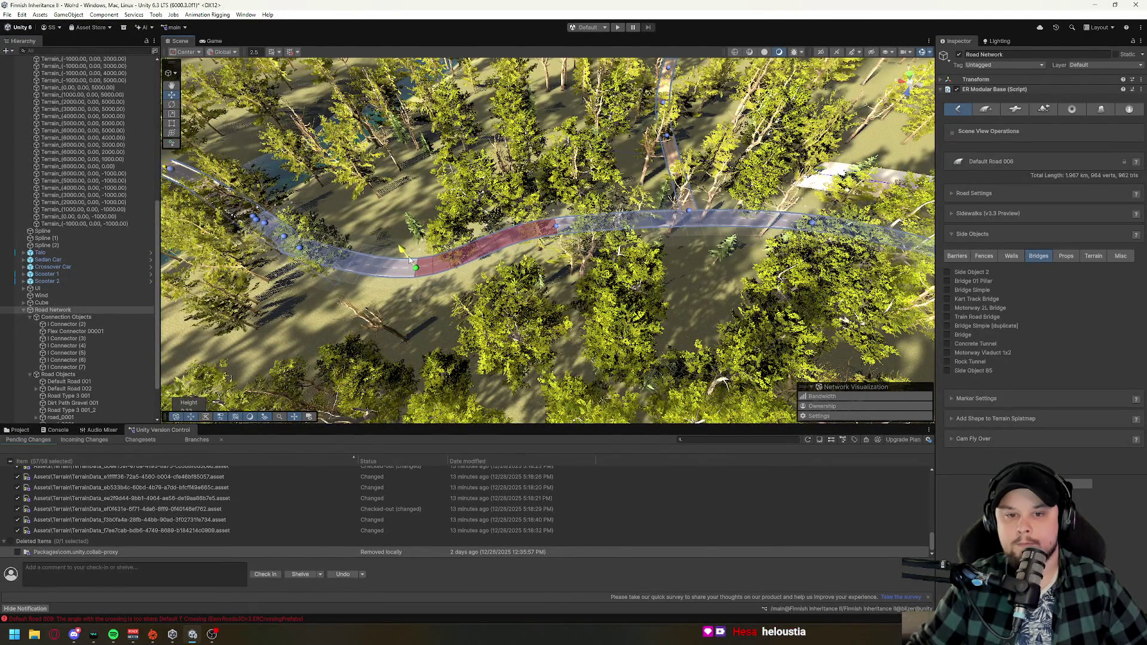
pyautogui.moveTo(409, 256)
pyautogui.mouseDown()
pyautogui.moveTo(542, 333)
pyautogui.moveTo(443, 223)
pyautogui.mouseUp()
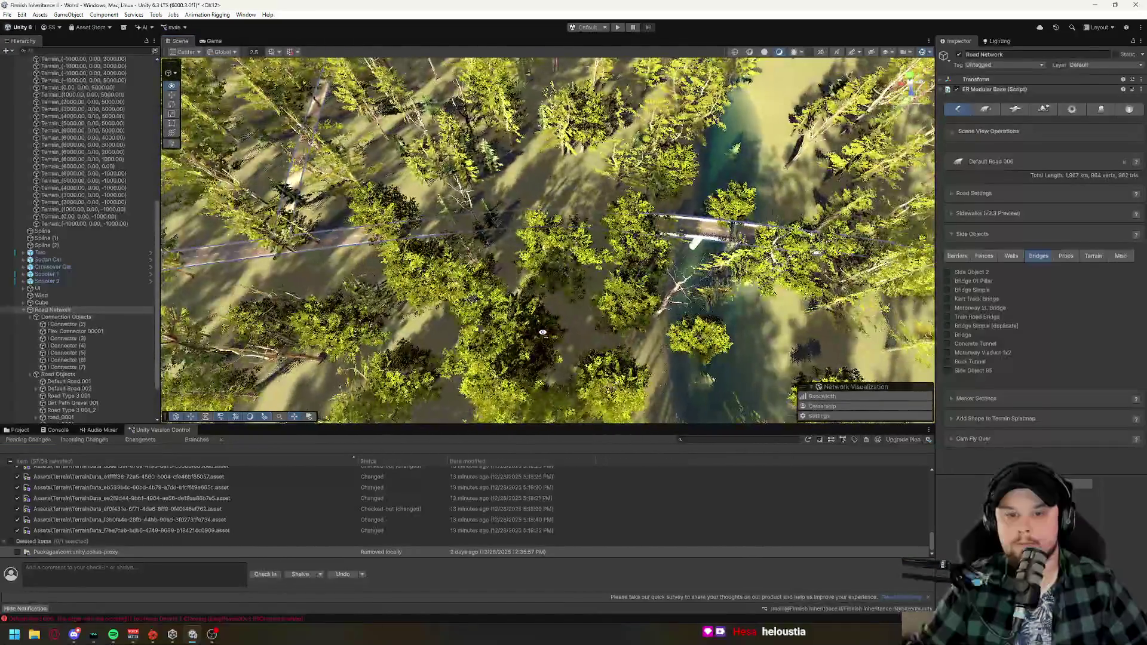
pyautogui.click(405, 232)
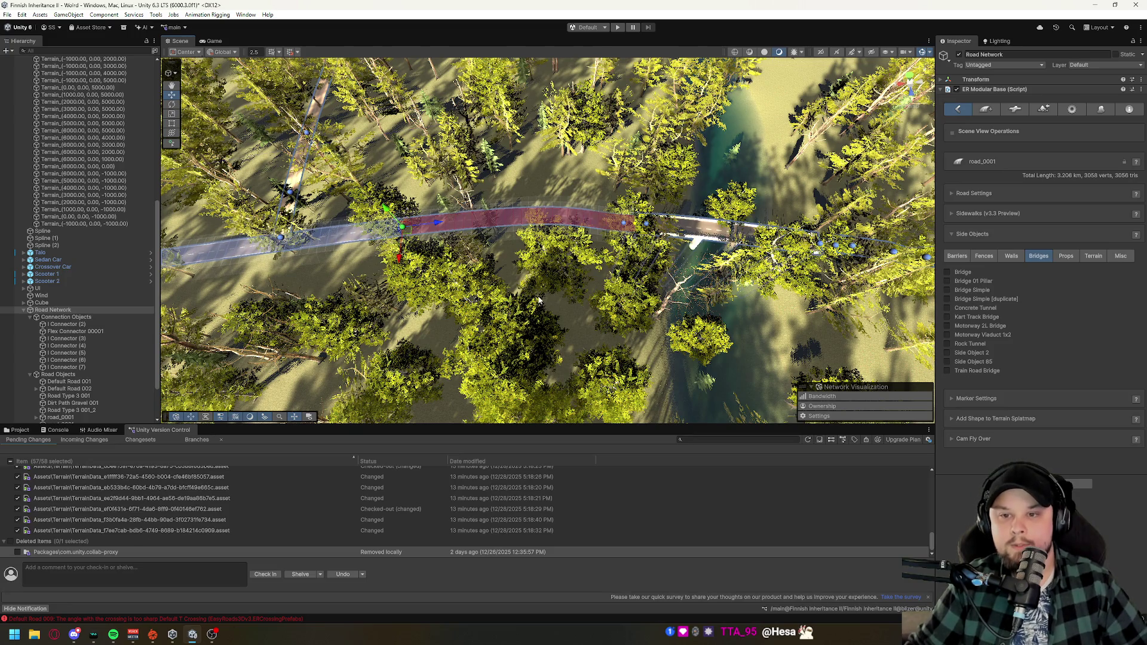
# - Bring the view down to ground level and extend Default Road 006's end with a new point
pyautogui.scroll(3, 521, 289)
pyautogui.scroll(5, 521, 289)
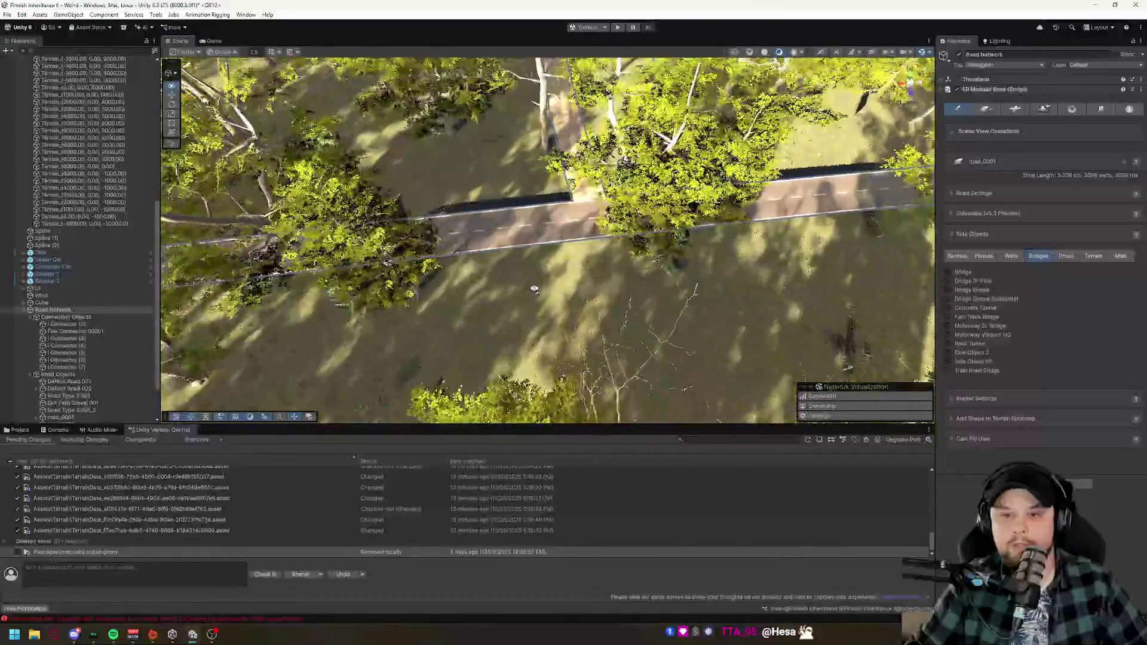
pyautogui.moveTo(542, 285)
pyautogui.mouseDown()
pyautogui.moveTo(507, 163)
pyautogui.moveTo(476, 146)
pyautogui.mouseUp()
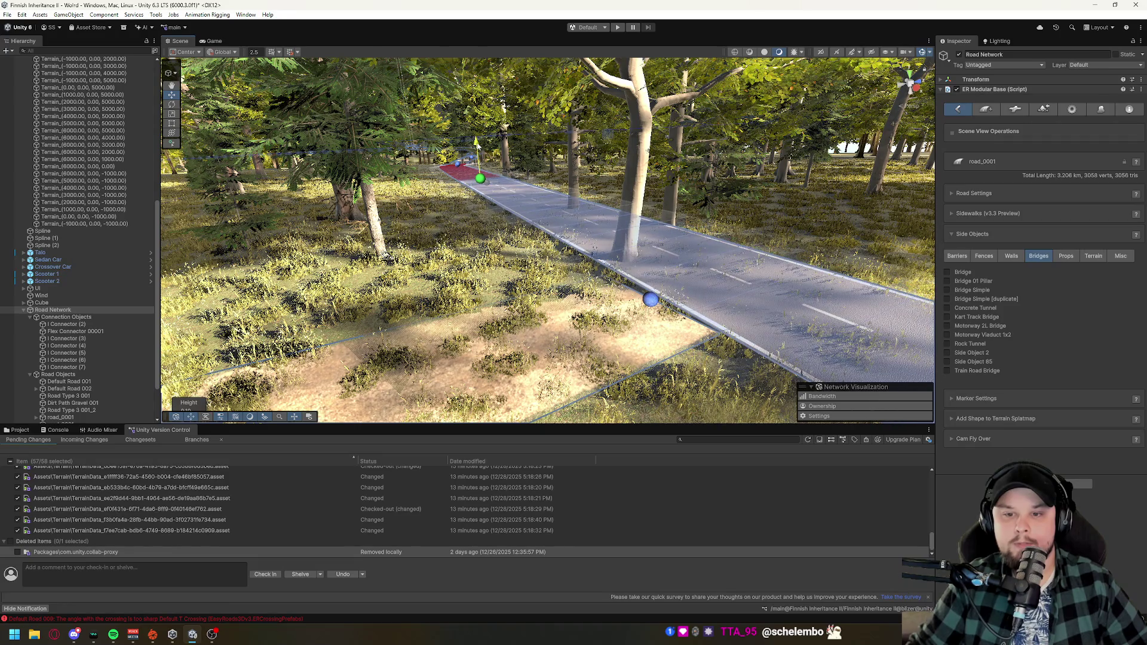
pyautogui.press('w')
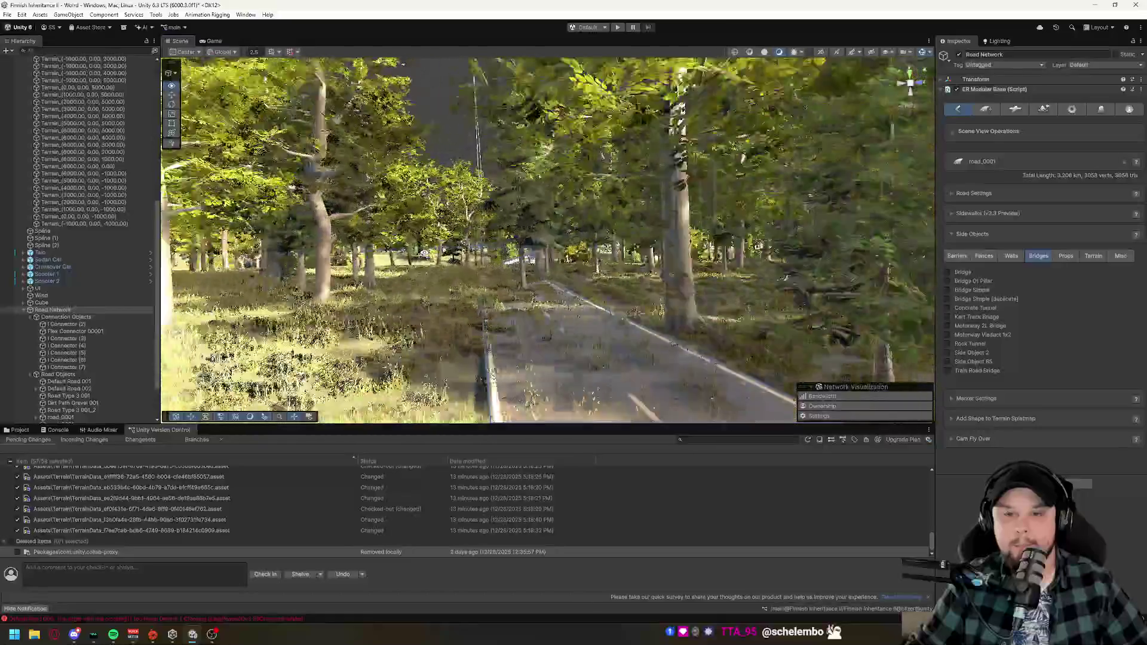
pyautogui.press('w')
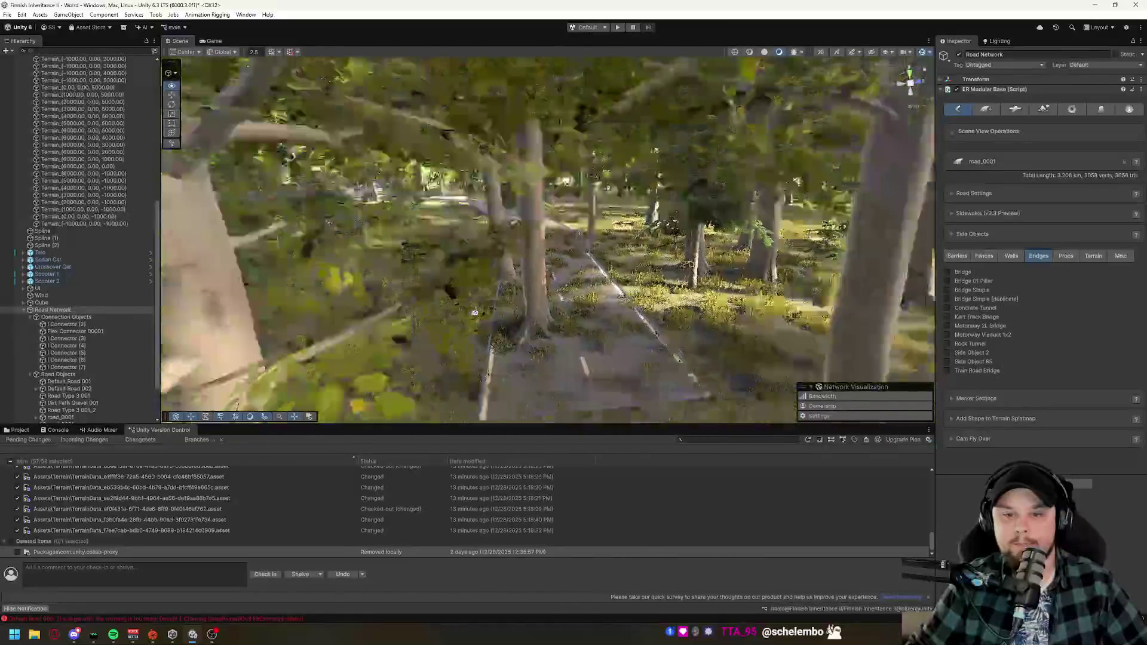
pyautogui.press('w')
pyautogui.click(511, 249)
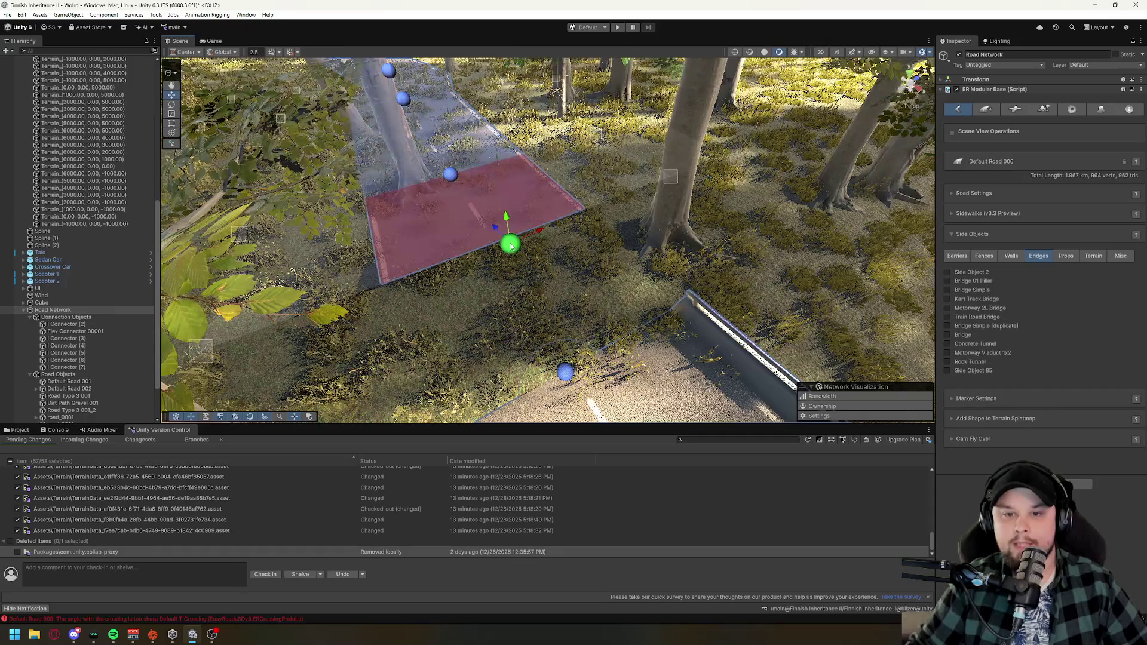
pyautogui.keyDown('shift'); pyautogui.click(561, 377); pyautogui.keyUp('shift')
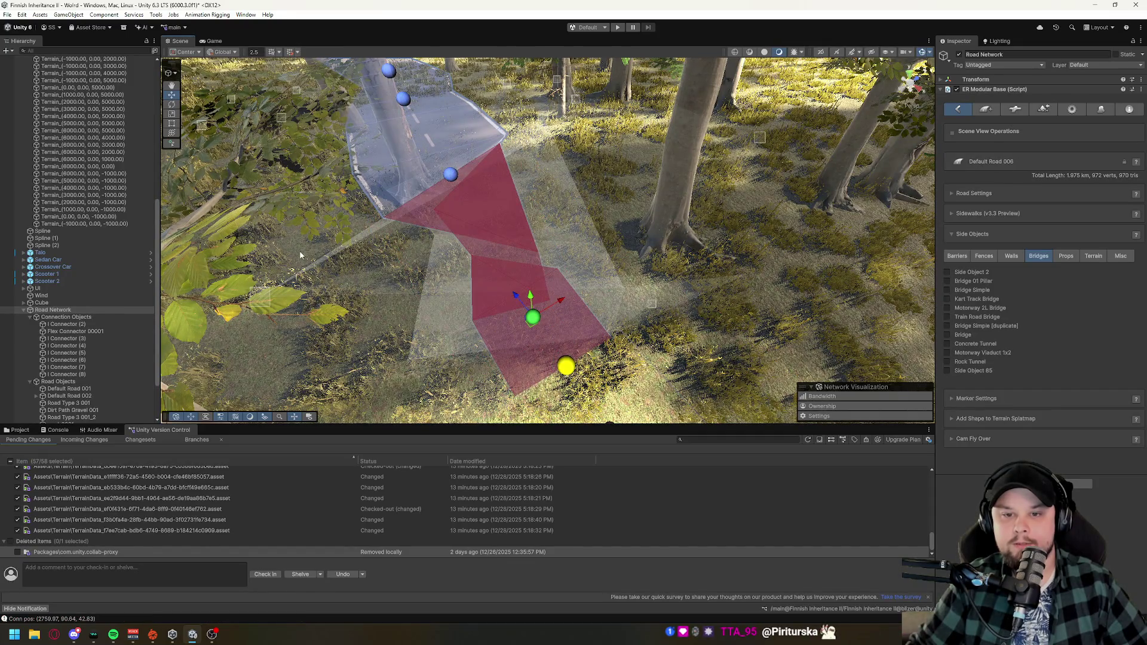
# - Drag Default Road 005's end point up-left near the bridge over the water
pyautogui.press('w')
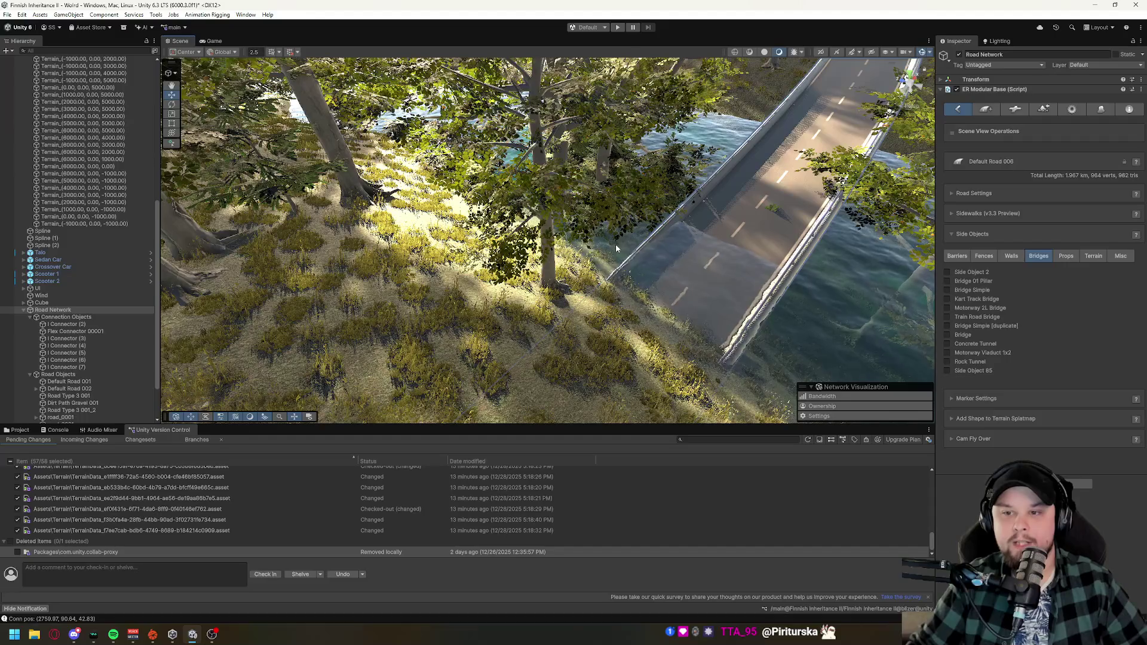
pyautogui.press('w')
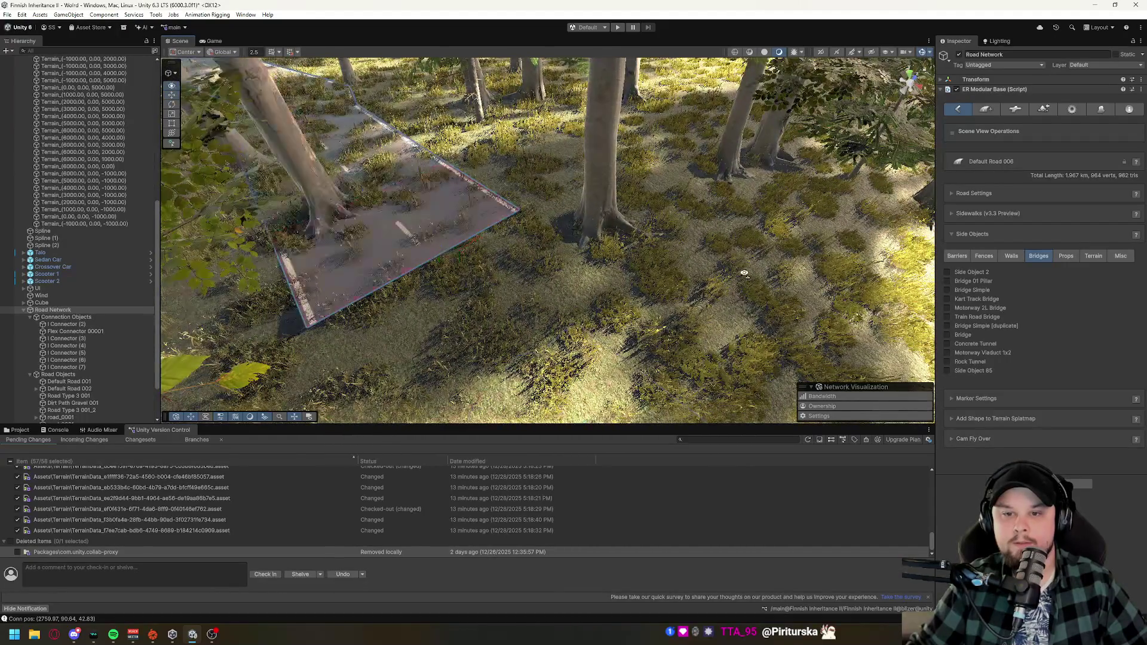
pyautogui.press('w')
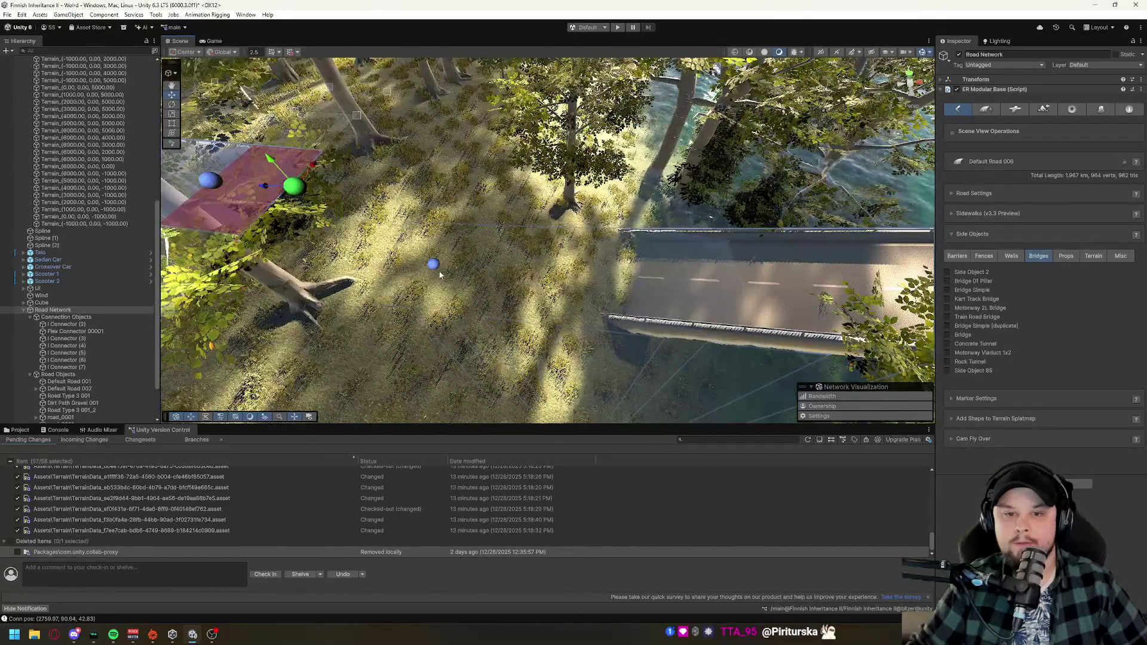
pyautogui.click(435, 265)
pyautogui.moveTo(403, 212)
pyautogui.mouseDown()
pyautogui.moveTo(362, 152)
pyautogui.moveTo(298, 194)
pyautogui.mouseUp()
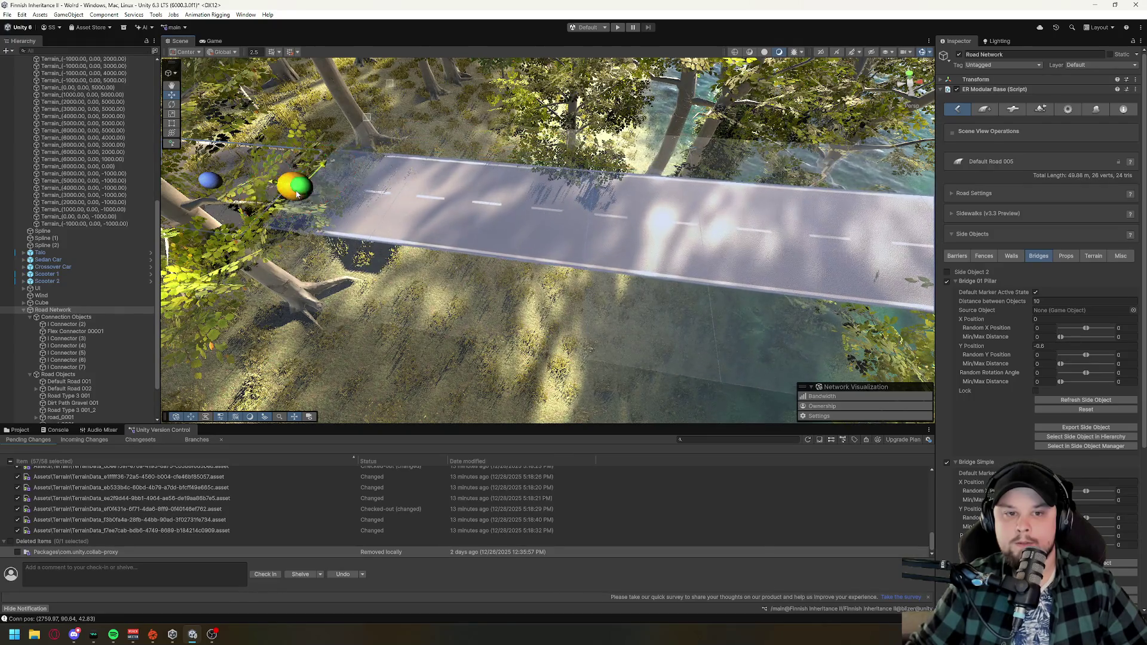
# - Pull Default Road 005's end point up into the forest by the river, giving a 48.02 m pillared bridge
pyautogui.scroll(5, 306, 271)
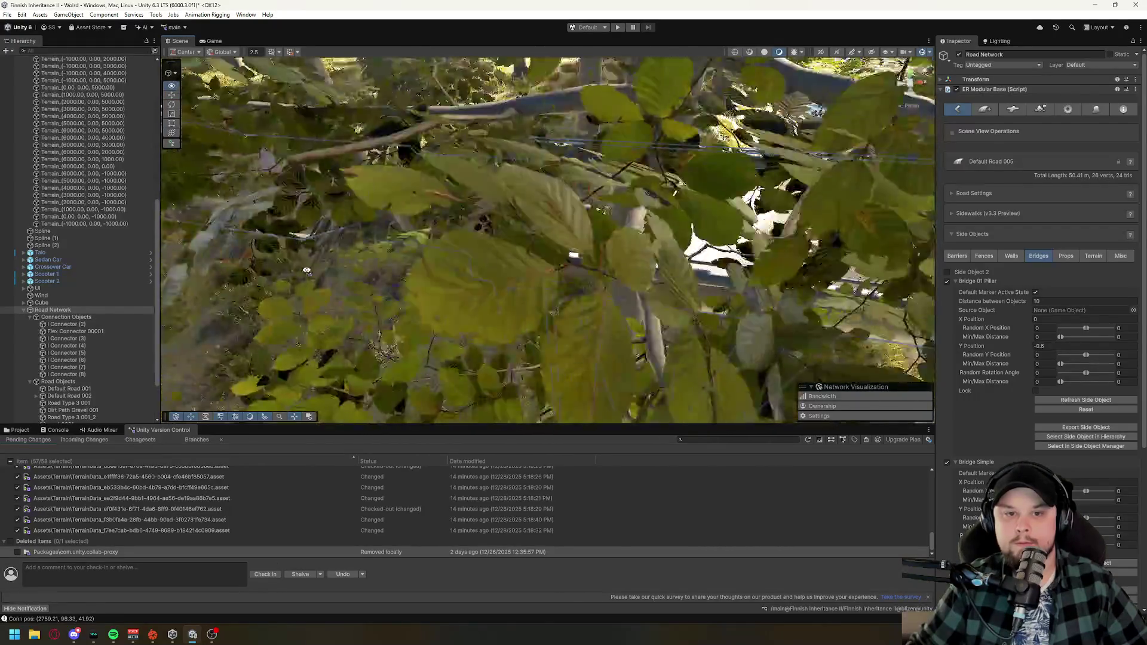
pyautogui.scroll(-5, 306, 270)
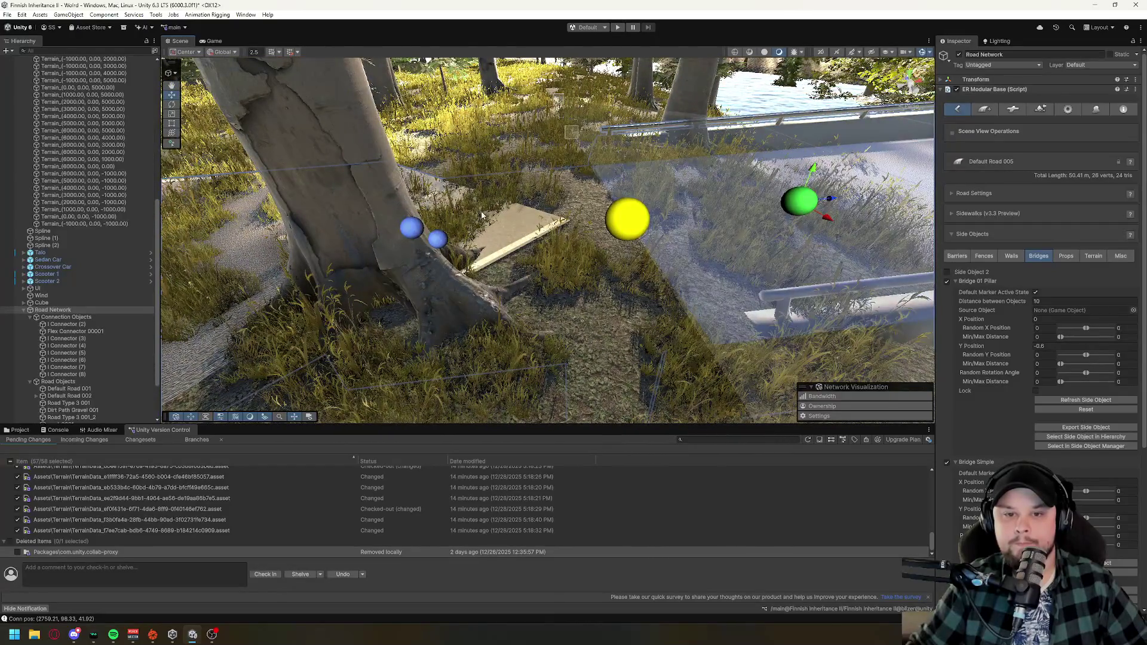
pyautogui.moveTo(653, 205)
pyautogui.mouseDown()
pyautogui.moveTo(487, 143)
pyautogui.moveTo(731, 272)
pyautogui.mouseUp()
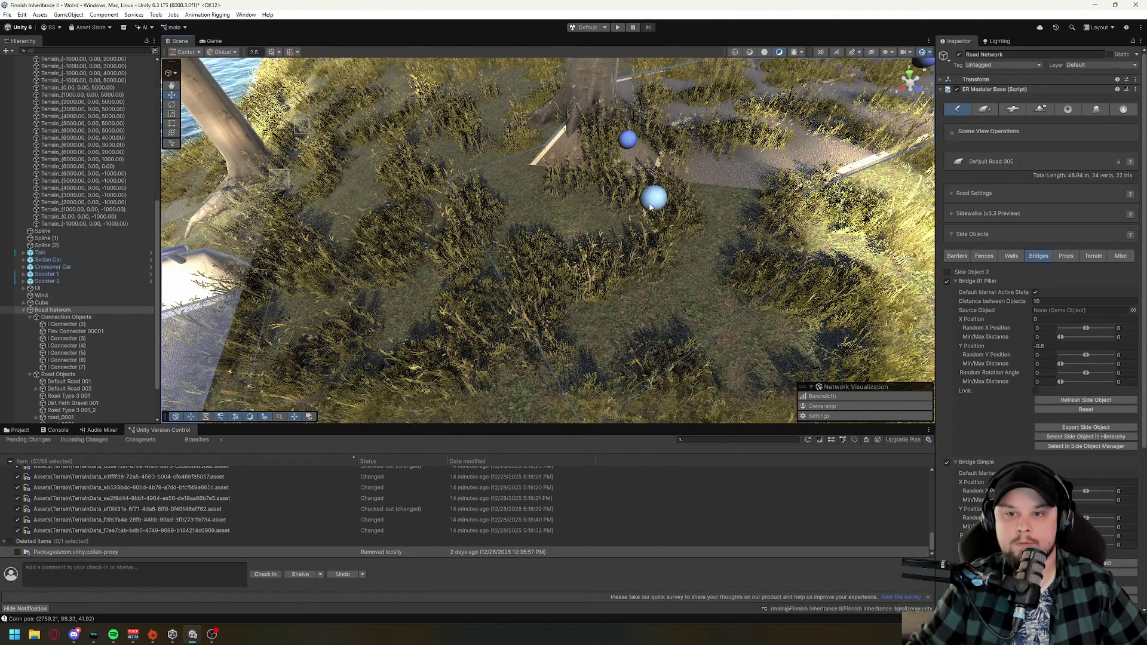
pyautogui.moveTo(595, 282); pyautogui.dragTo(566, 265)
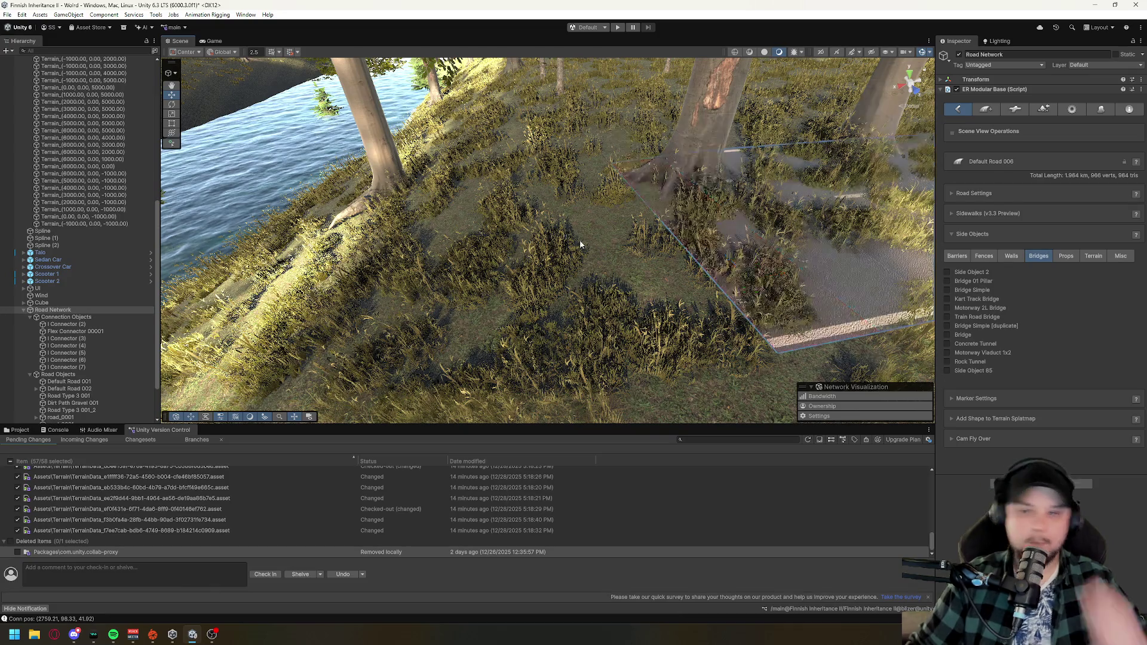
pyautogui.moveTo(572, 235)
pyautogui.mouseDown()
pyautogui.moveTo(259, 191)
pyautogui.moveTo(440, 257)
pyautogui.mouseUp()
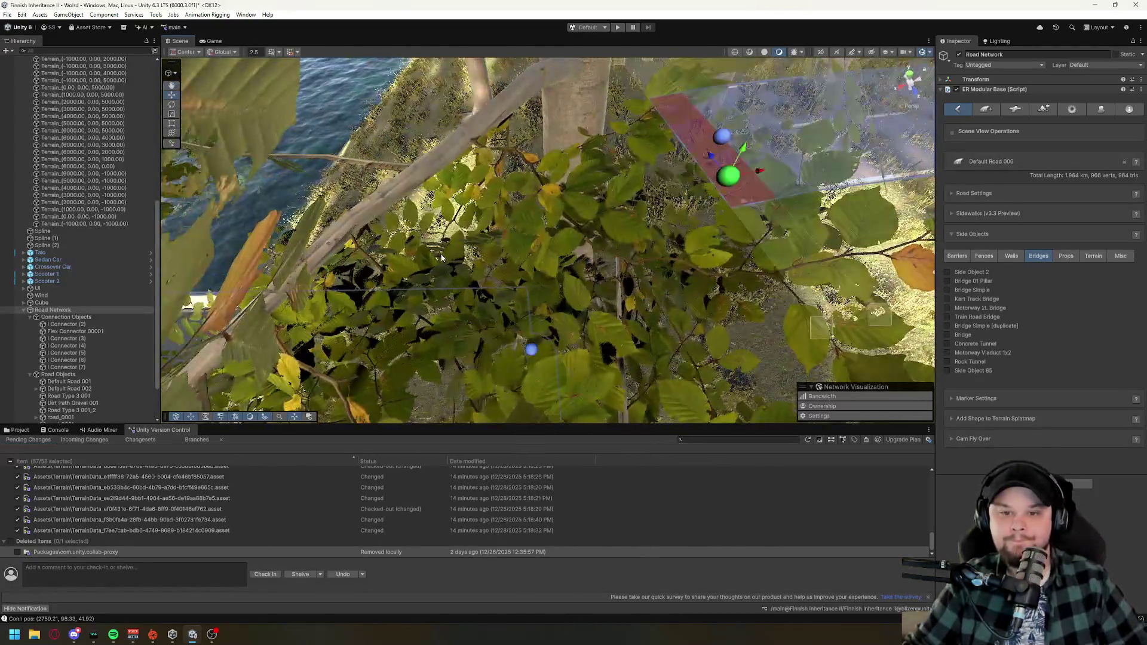
pyautogui.click(532, 351)
pyautogui.moveTo(526, 333)
pyautogui.mouseDown()
pyautogui.moveTo(490, 187)
pyautogui.moveTo(697, 179)
pyautogui.moveTo(578, 185)
pyautogui.mouseUp()
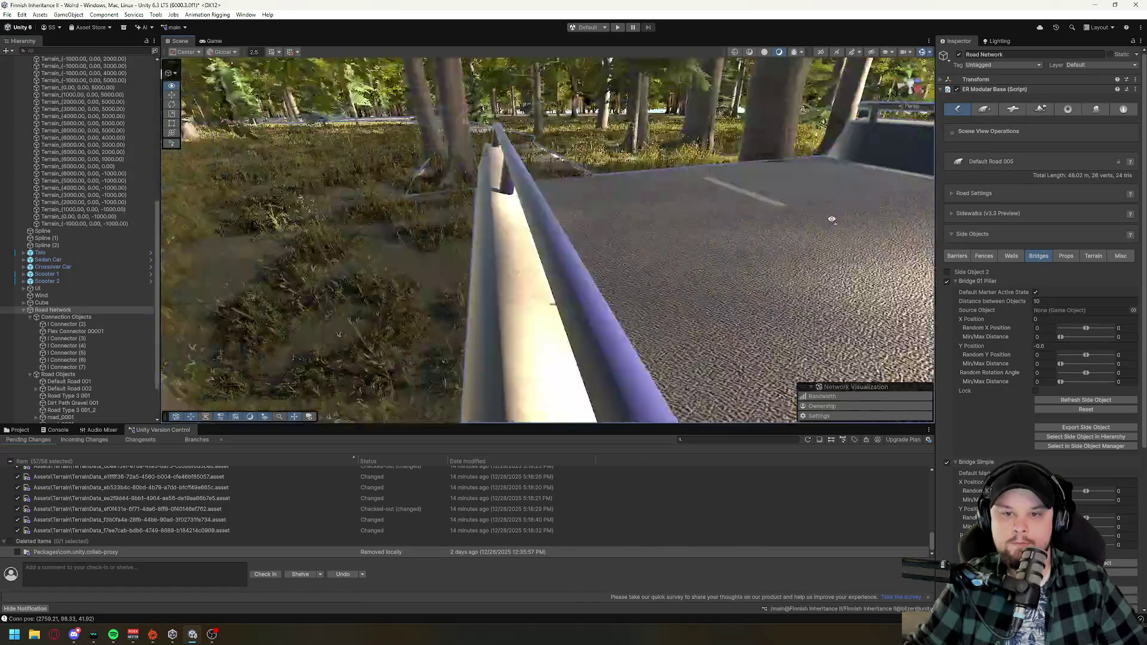
pyautogui.moveTo(831, 220); pyautogui.dragTo(615, 240)
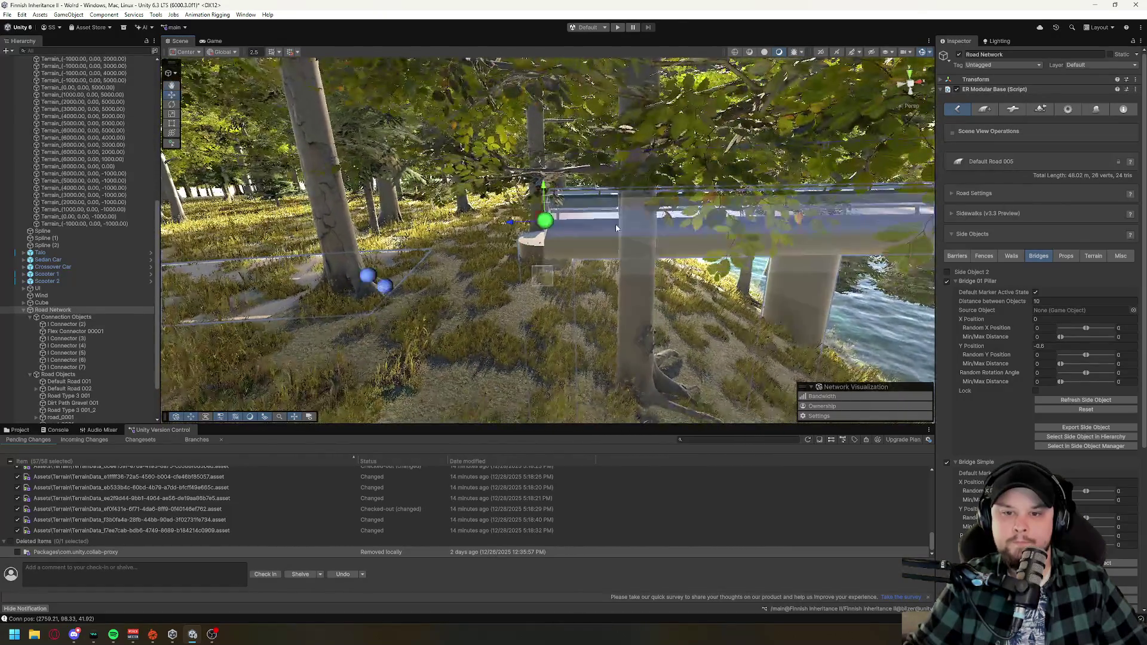
# - Lower the point and shorten Default Road 006's end, cancelling the Delete Road Network prompt
pyautogui.moveTo(544, 194); pyautogui.dragTo(551, 230)
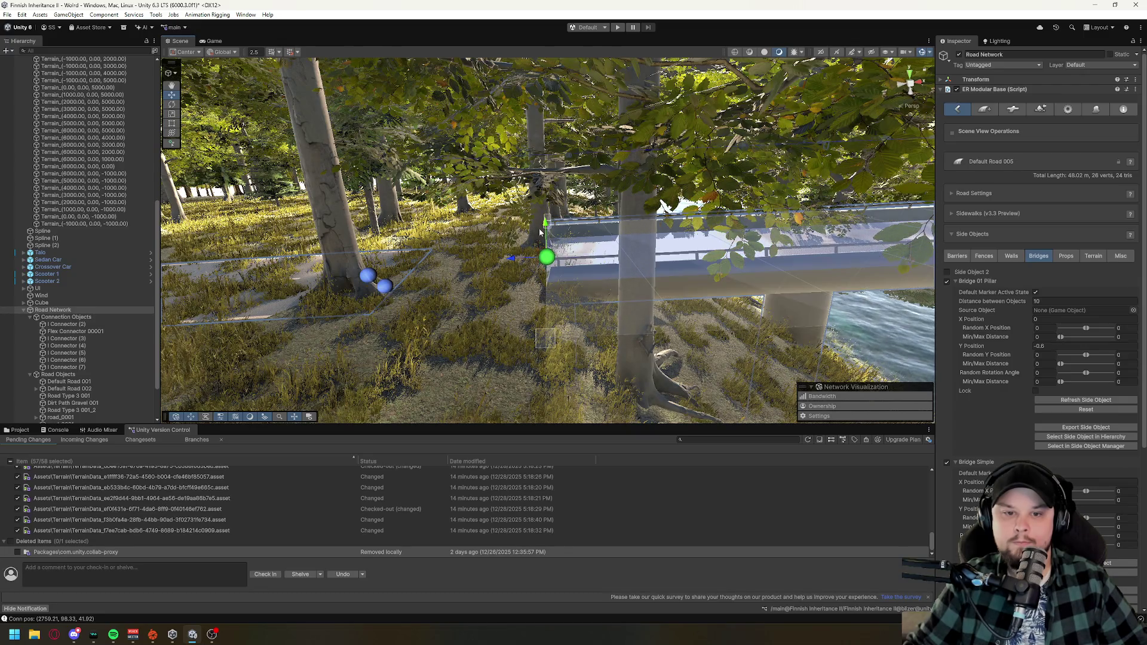
pyautogui.click(385, 290)
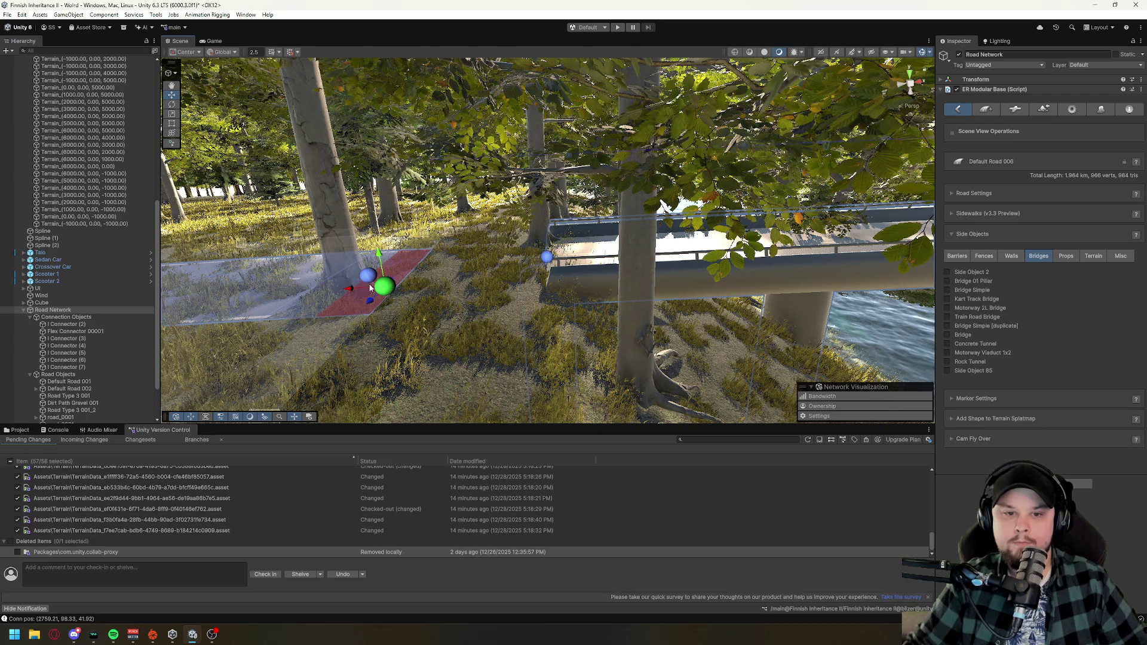
pyautogui.moveTo(414, 286)
pyautogui.mouseDown()
pyautogui.moveTo(428, 281)
pyautogui.moveTo(260, 263)
pyautogui.mouseUp()
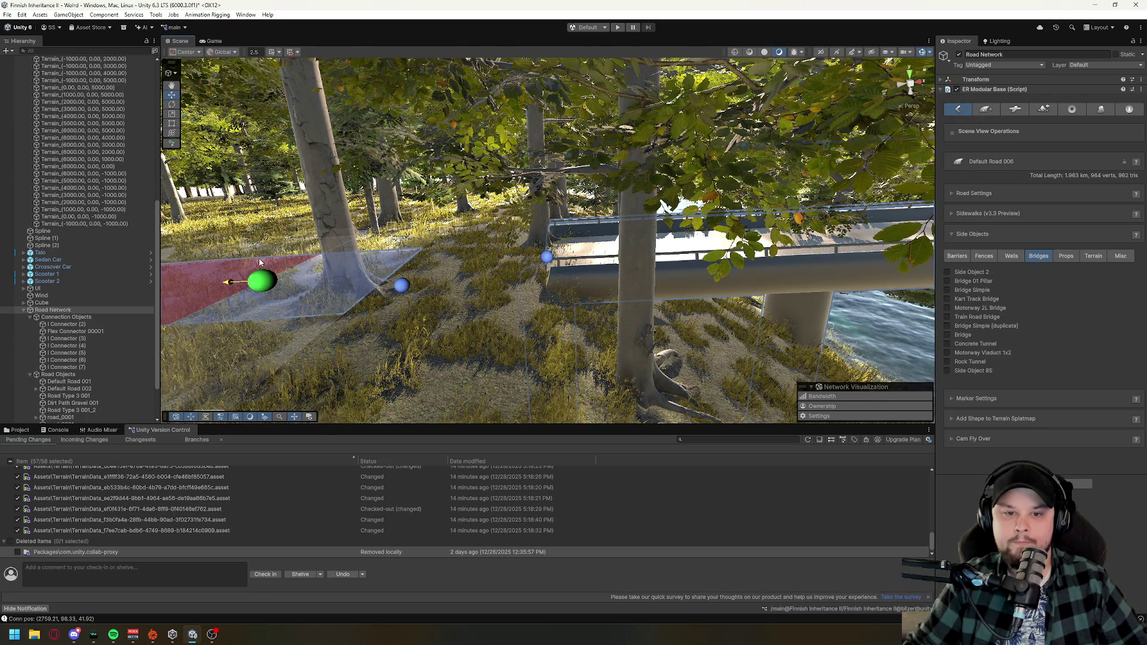
pyautogui.click(401, 288)
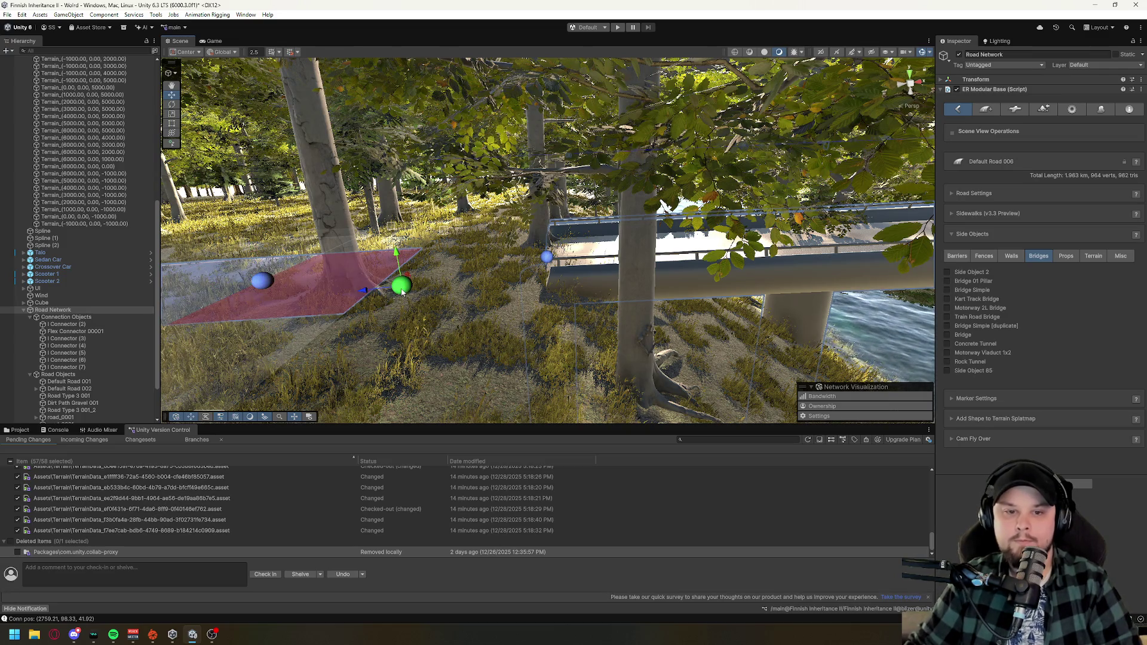
pyautogui.press('Delete')
pyautogui.click(643, 344)
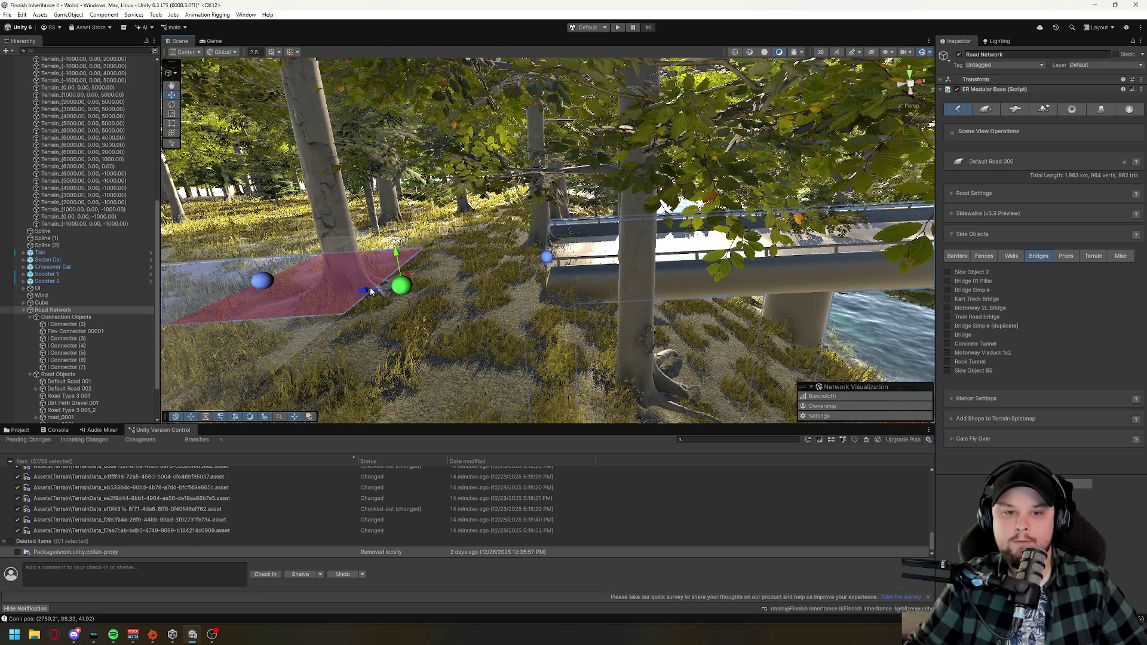
# - Raise and slide Default Road 006's markers to extend the road toward the bridge
pyautogui.moveTo(399, 259)
pyautogui.mouseDown()
pyautogui.moveTo(366, 113)
pyautogui.moveTo(394, 242)
pyautogui.moveTo(418, 256)
pyautogui.mouseUp()
pyautogui.moveTo(367, 302); pyautogui.dragTo(543, 263)
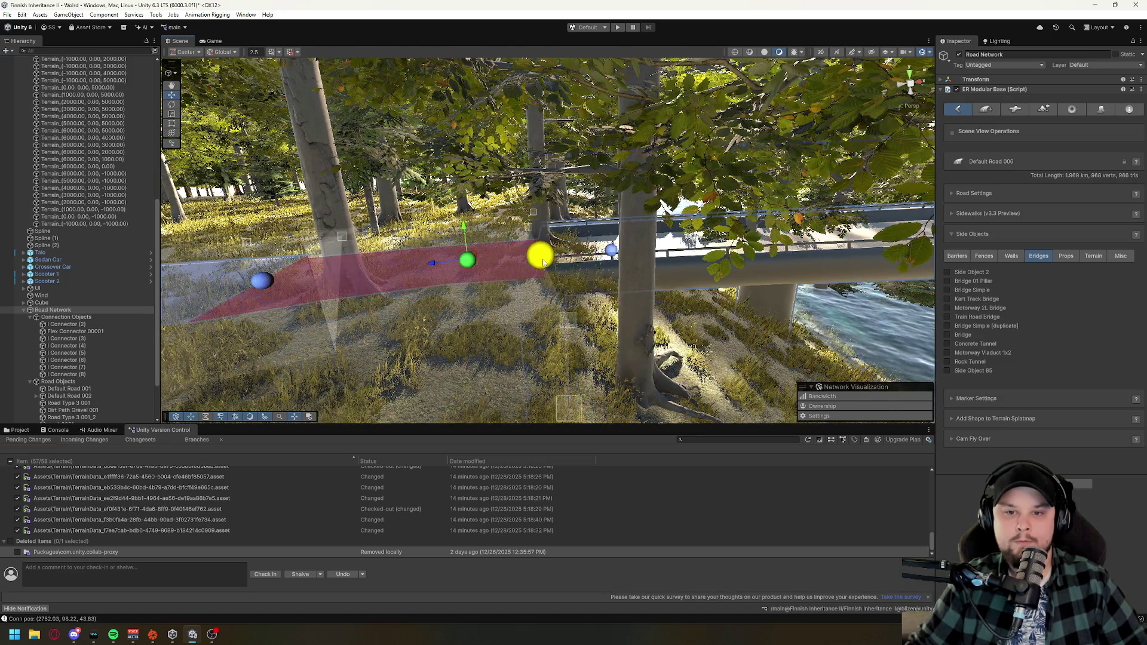
pyautogui.moveTo(529, 332); pyautogui.dragTo(557, 353)
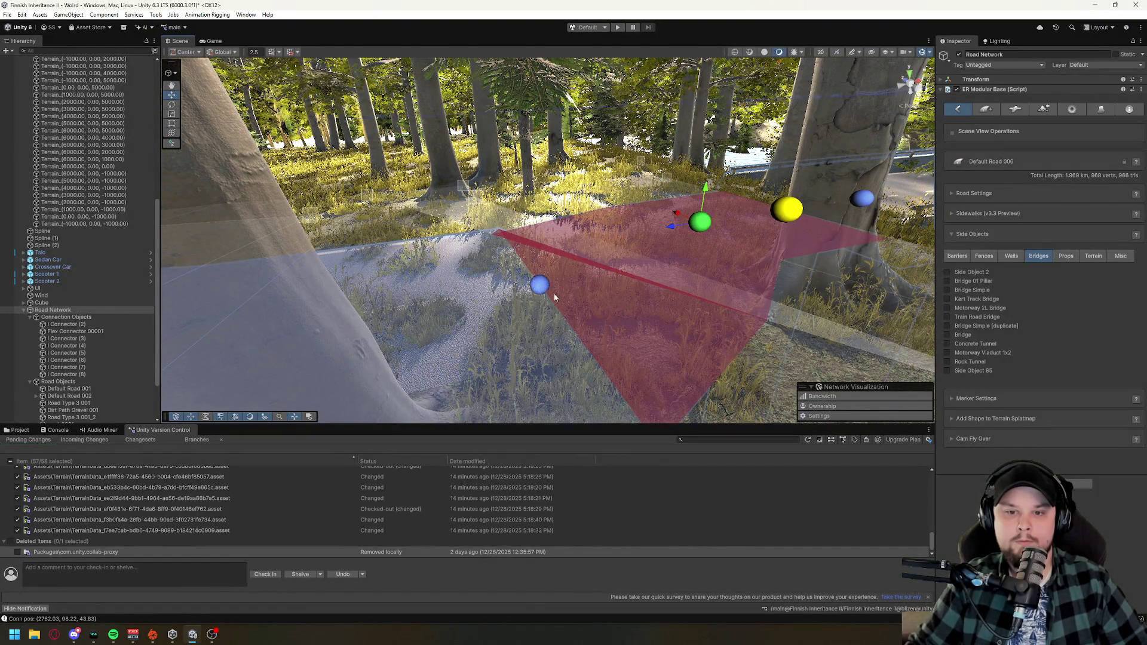
pyautogui.click(541, 282)
pyautogui.moveTo(539, 261)
pyautogui.mouseDown()
pyautogui.moveTo(534, 230)
pyautogui.moveTo(539, 311)
pyautogui.mouseUp()
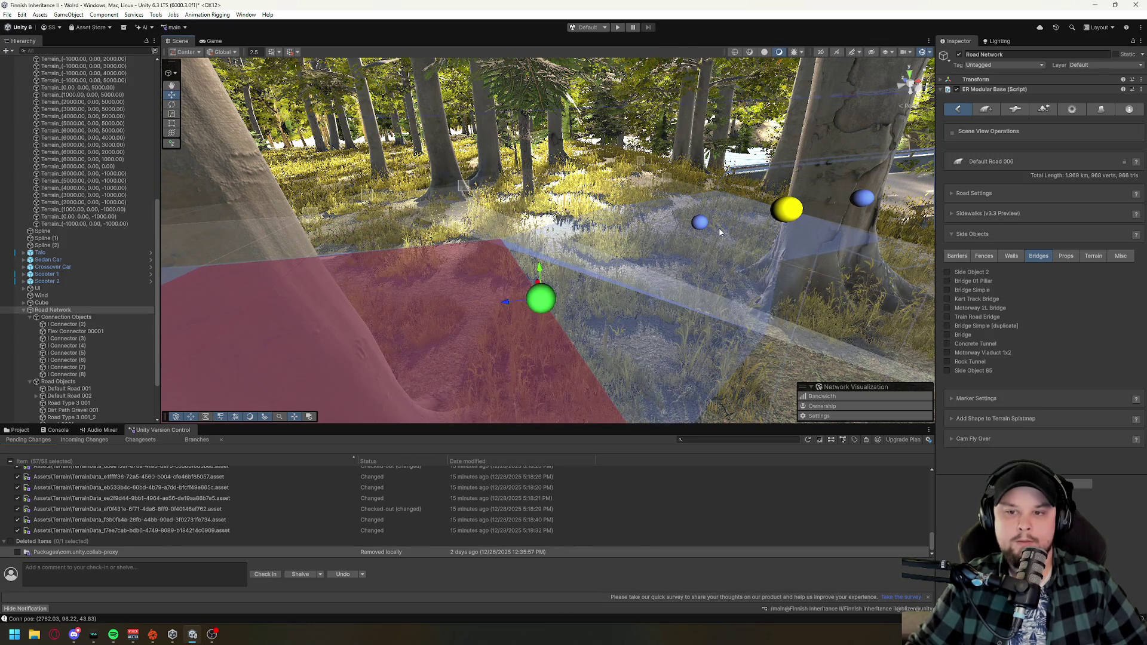
pyautogui.click(720, 231)
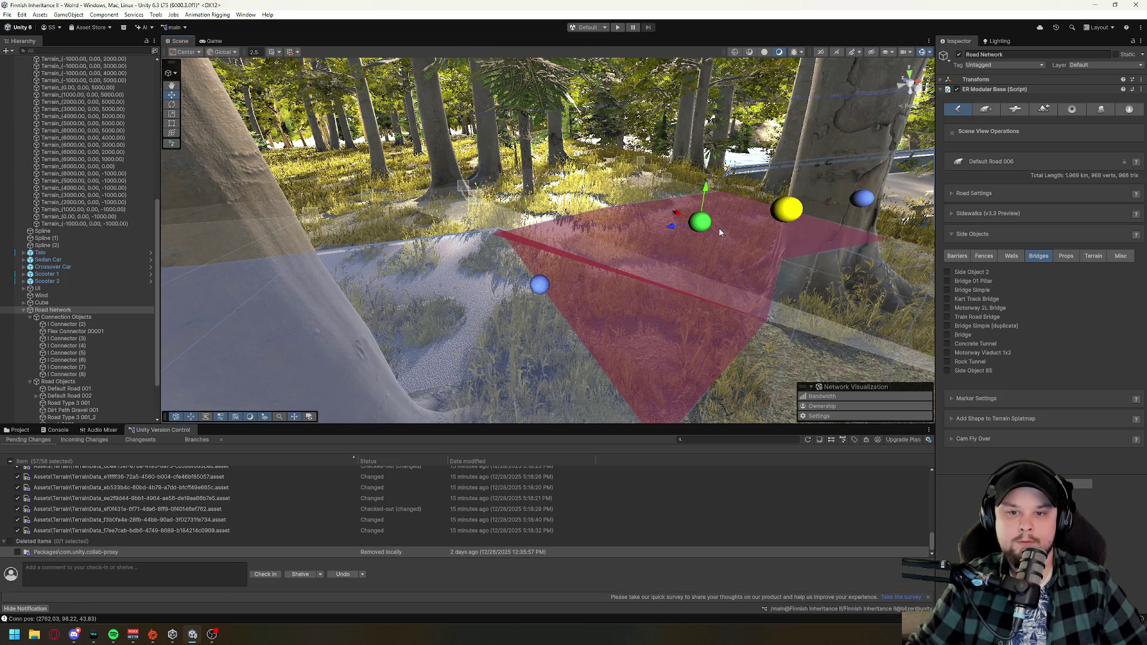
pyautogui.click(537, 292)
pyautogui.moveTo(500, 291)
pyautogui.mouseDown()
pyautogui.moveTo(281, 299)
pyautogui.moveTo(199, 315)
pyautogui.moveTo(249, 314)
pyautogui.mouseUp()
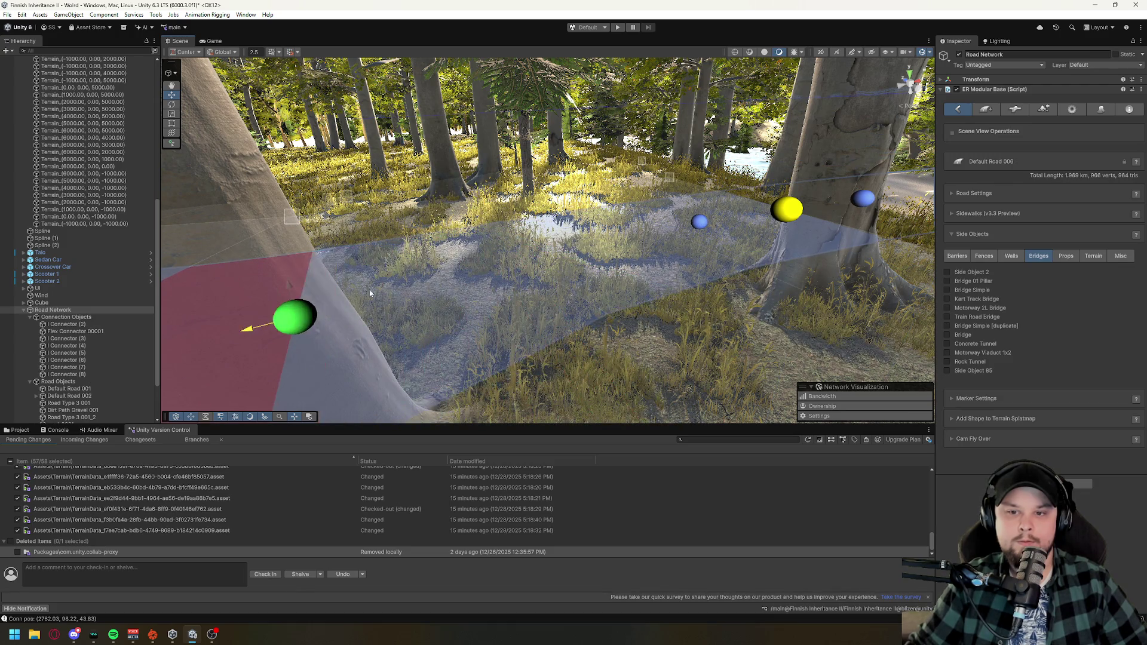
# - Raise I Connector (8) to Y 88.88781 so it links Default Road 006 and 005
pyautogui.click(700, 223)
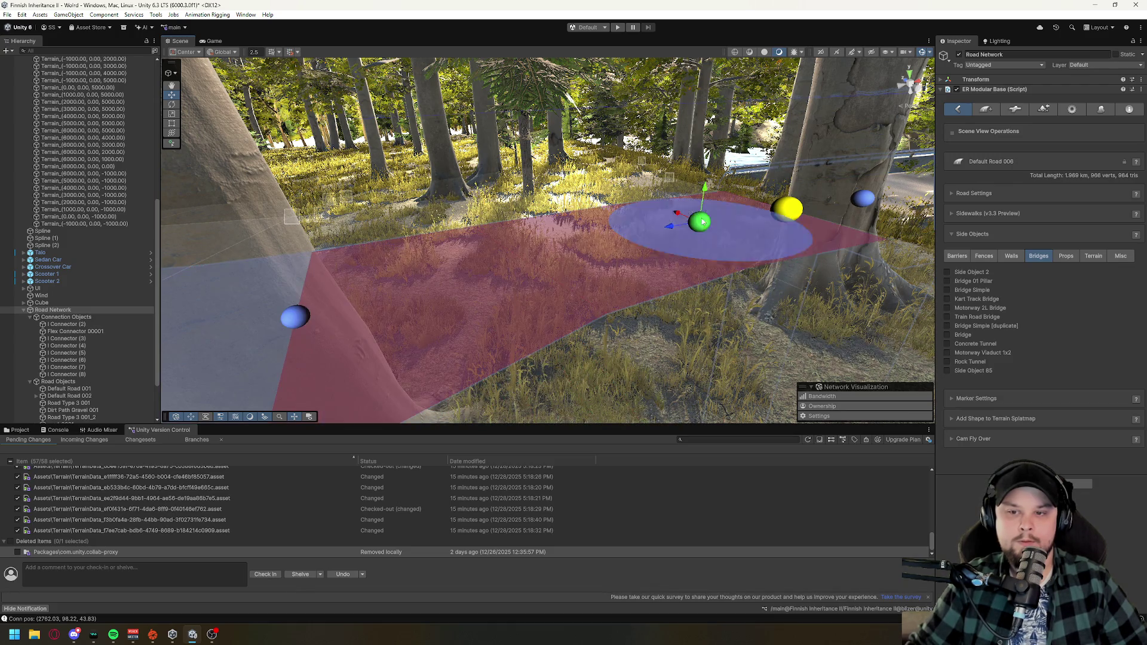
pyautogui.click(785, 206)
pyautogui.moveTo(795, 175)
pyautogui.mouseDown()
pyautogui.moveTo(795, 131)
pyautogui.moveTo(820, 296)
pyautogui.moveTo(703, 261)
pyautogui.moveTo(726, 223)
pyautogui.mouseUp()
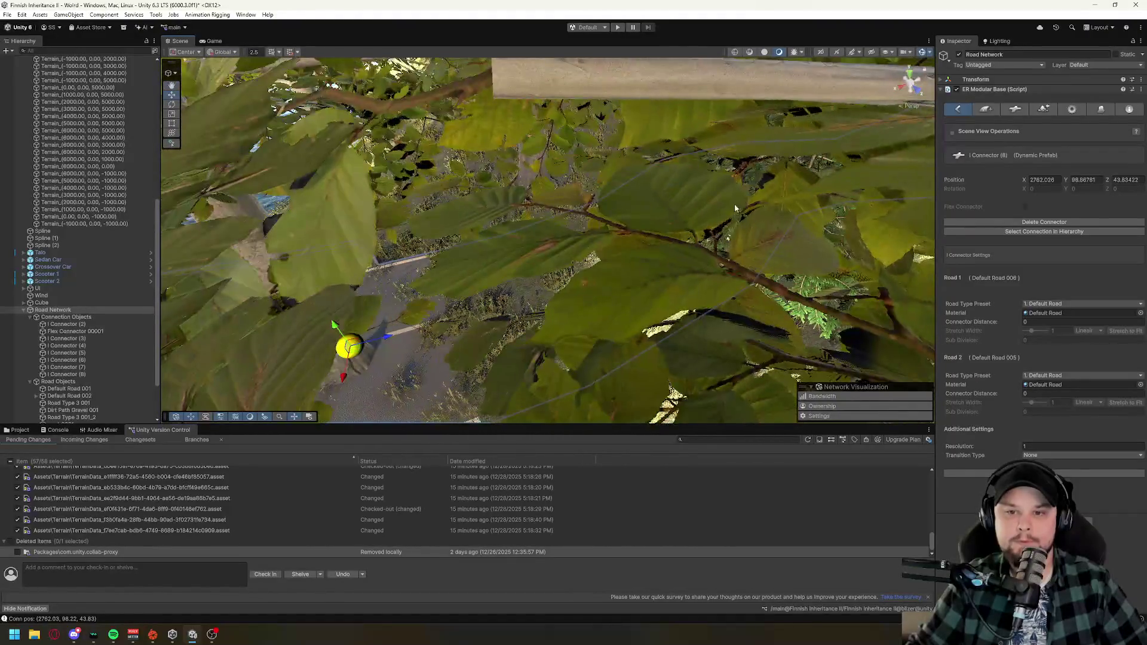
pyautogui.scroll(5, 664, 273)
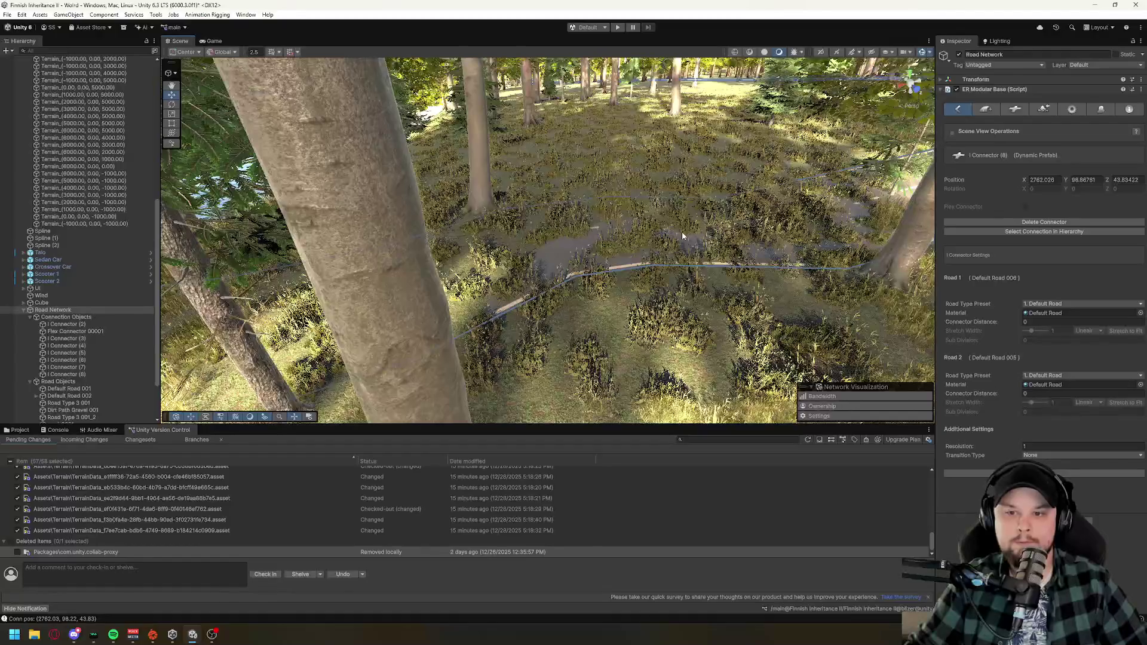
# - Pull Default Road 006's end point beside the tree up-left, making the road 1.968 km long
pyautogui.moveTo(682, 233); pyautogui.dragTo(626, 169)
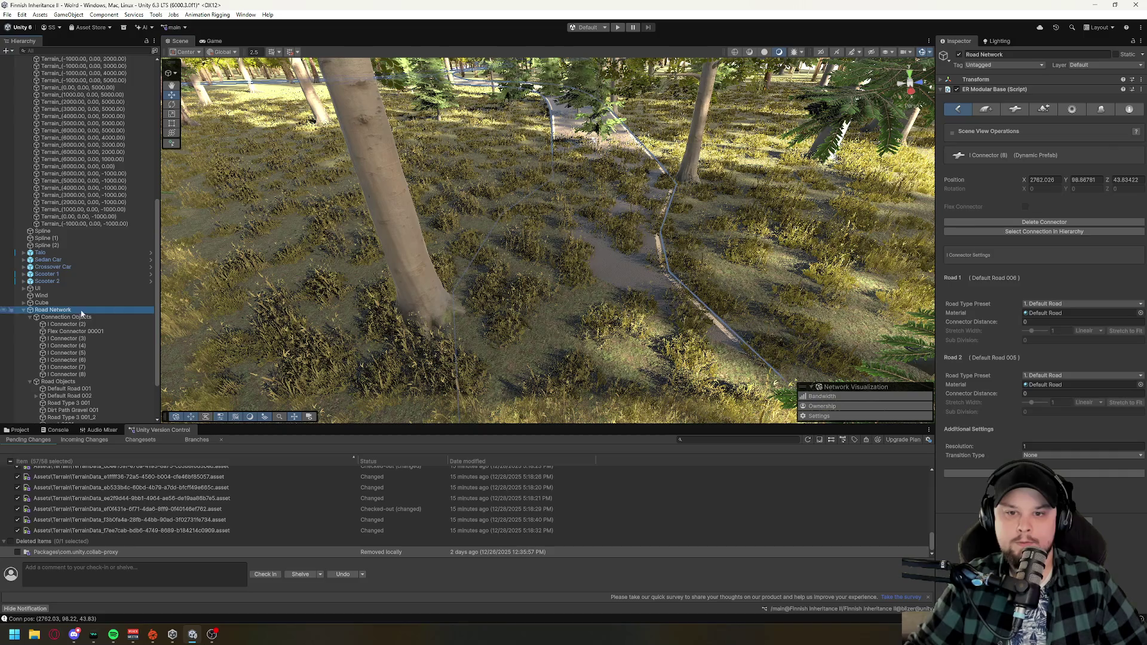
pyautogui.moveTo(459, 254)
pyautogui.mouseDown()
pyautogui.moveTo(628, 286)
pyautogui.moveTo(583, 301)
pyautogui.moveTo(444, 228)
pyautogui.mouseUp()
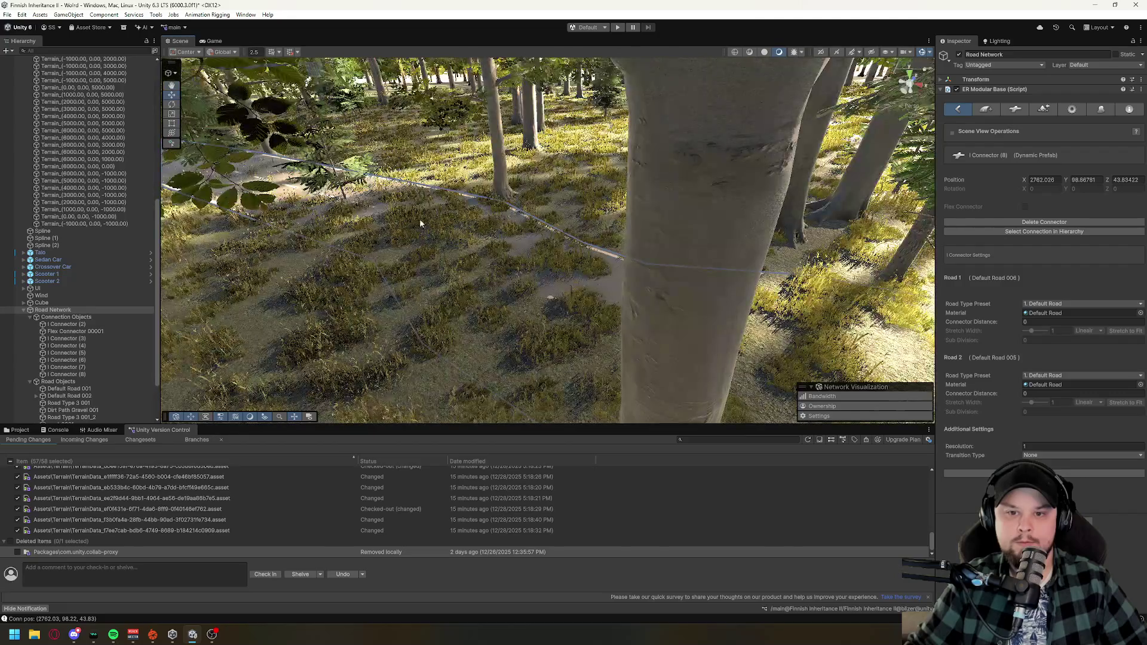
pyautogui.moveTo(361, 195)
pyautogui.mouseDown()
pyautogui.moveTo(546, 254)
pyautogui.moveTo(430, 332)
pyautogui.mouseUp()
pyautogui.click(547, 254)
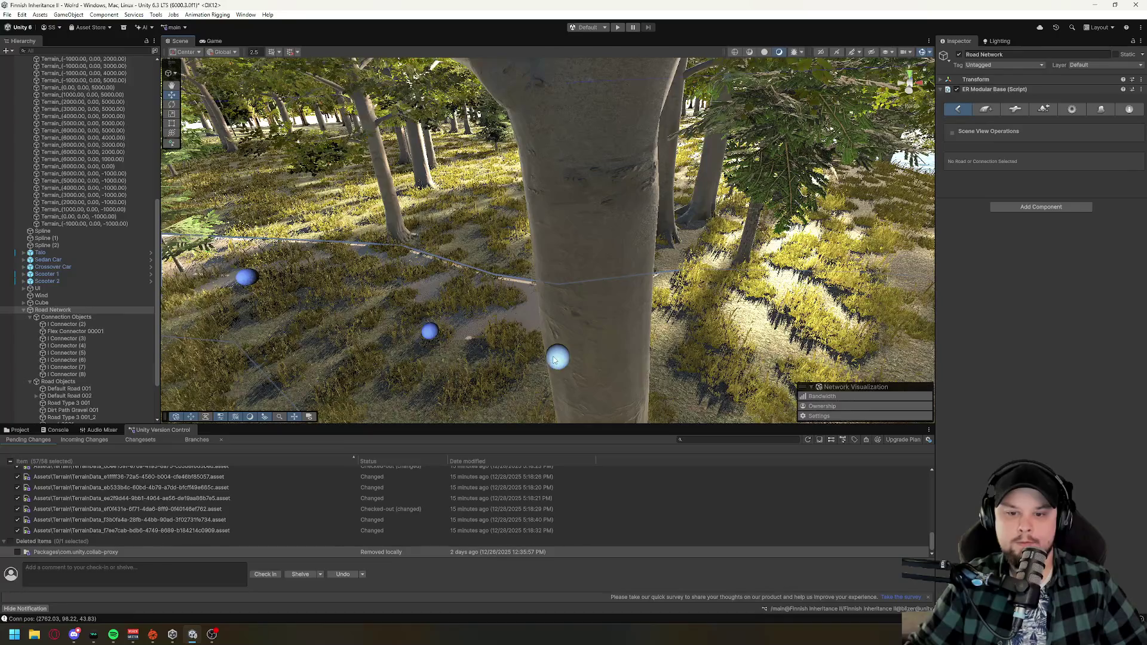
pyautogui.click(580, 262)
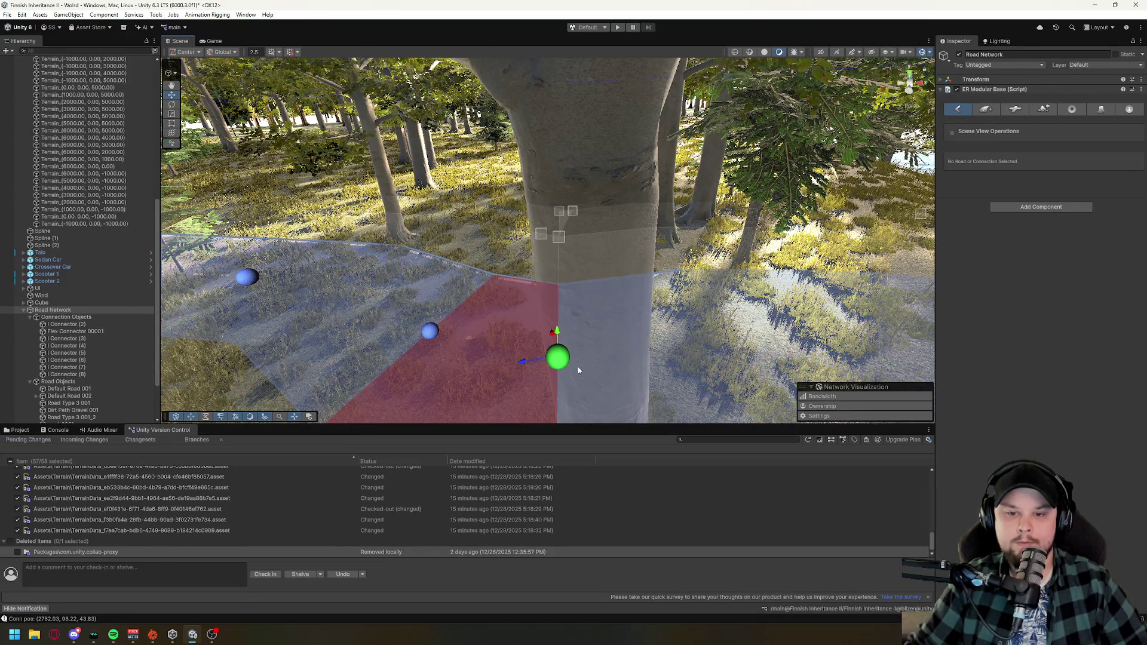
pyautogui.moveTo(552, 336); pyautogui.dragTo(549, 307)
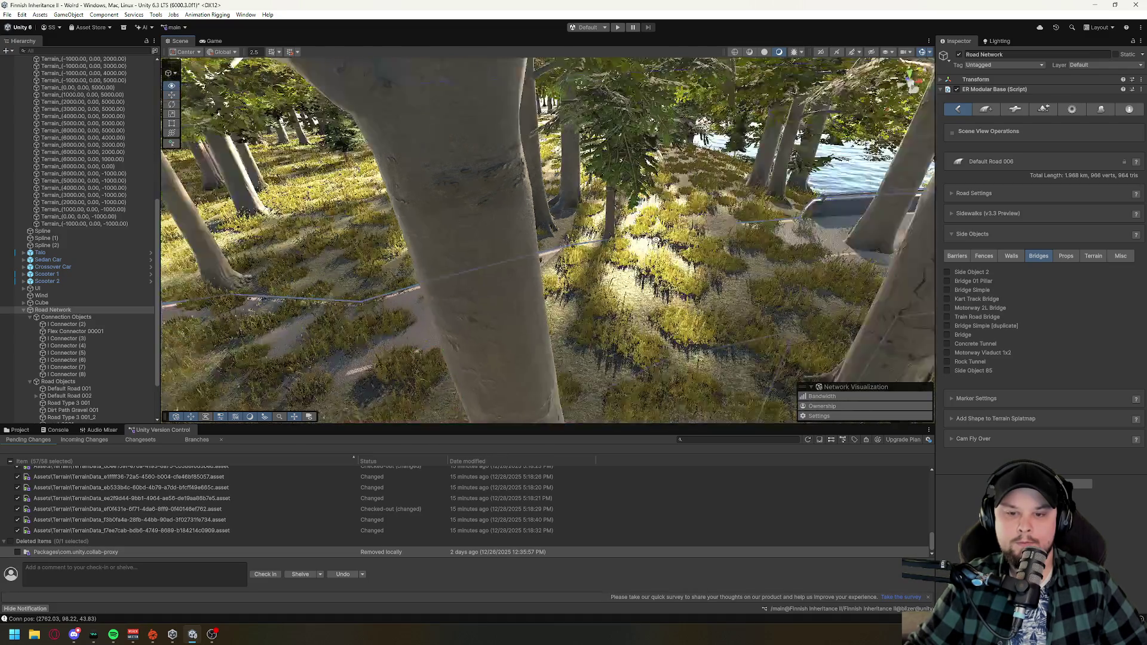
pyautogui.moveTo(426, 334); pyautogui.dragTo(428, 377)
# - Frame Default Road 006's point and raise its neighbouring corner control point
pyautogui.press('f')
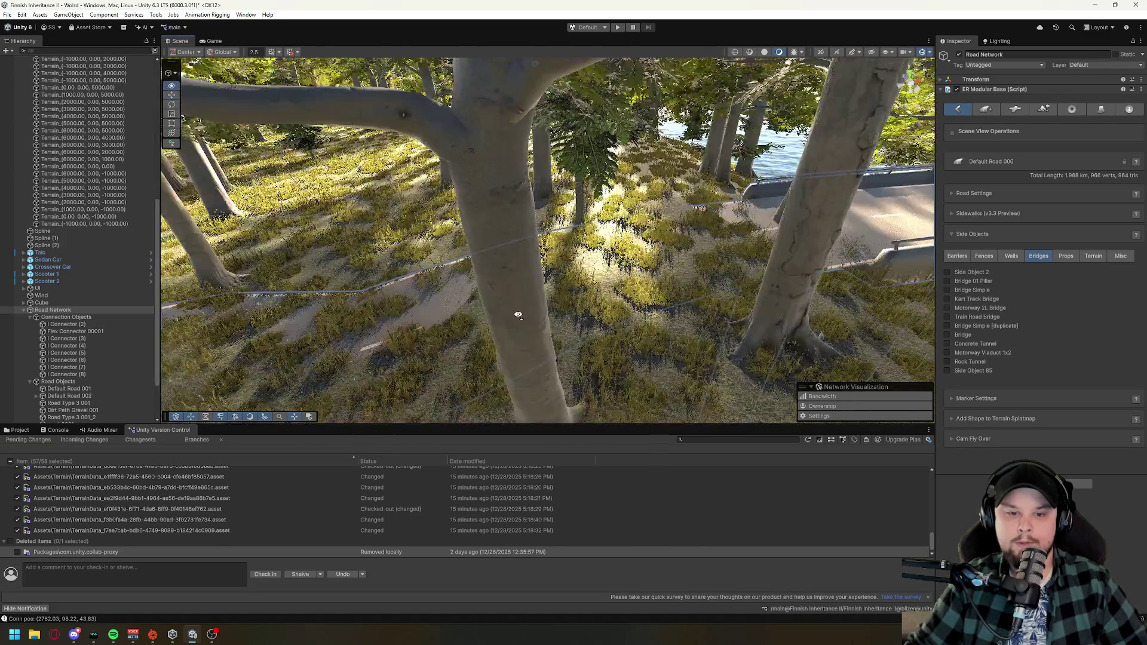
pyautogui.click(431, 240)
pyautogui.moveTo(443, 221); pyautogui.dragTo(446, 214)
# - Fly over the forest and select the Dirt Path Gravel 004 road's end point
pyautogui.moveTo(505, 340); pyautogui.dragTo(341, 344)
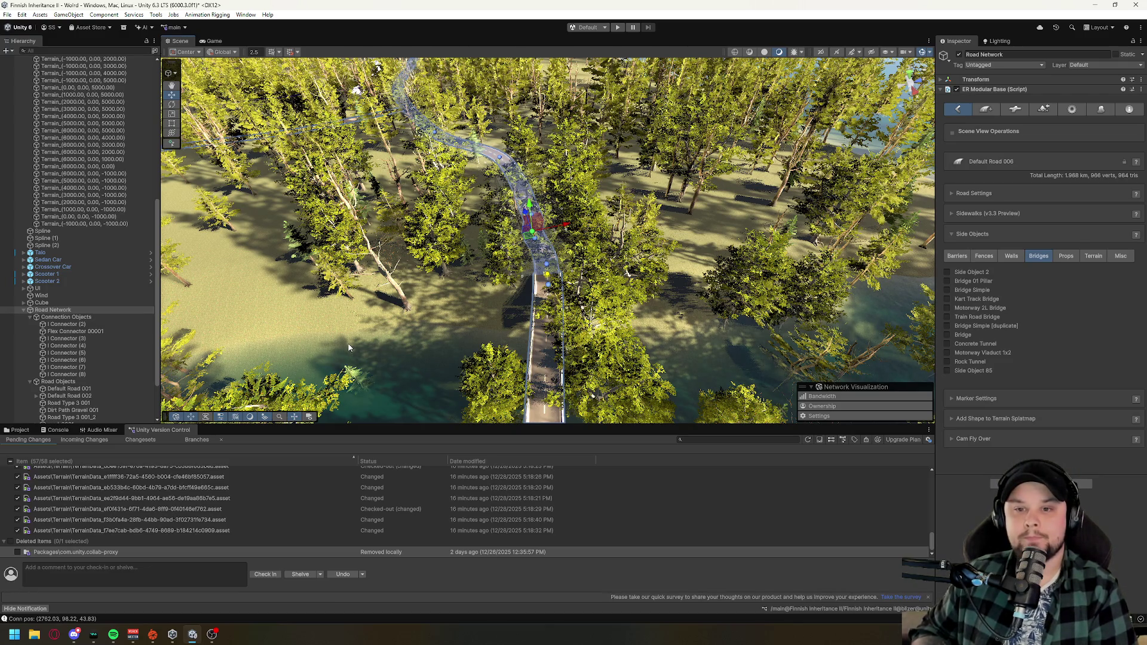
pyautogui.moveTo(654, 291); pyautogui.dragTo(654, 291)
pyautogui.moveTo(542, 273); pyautogui.dragTo(542, 273)
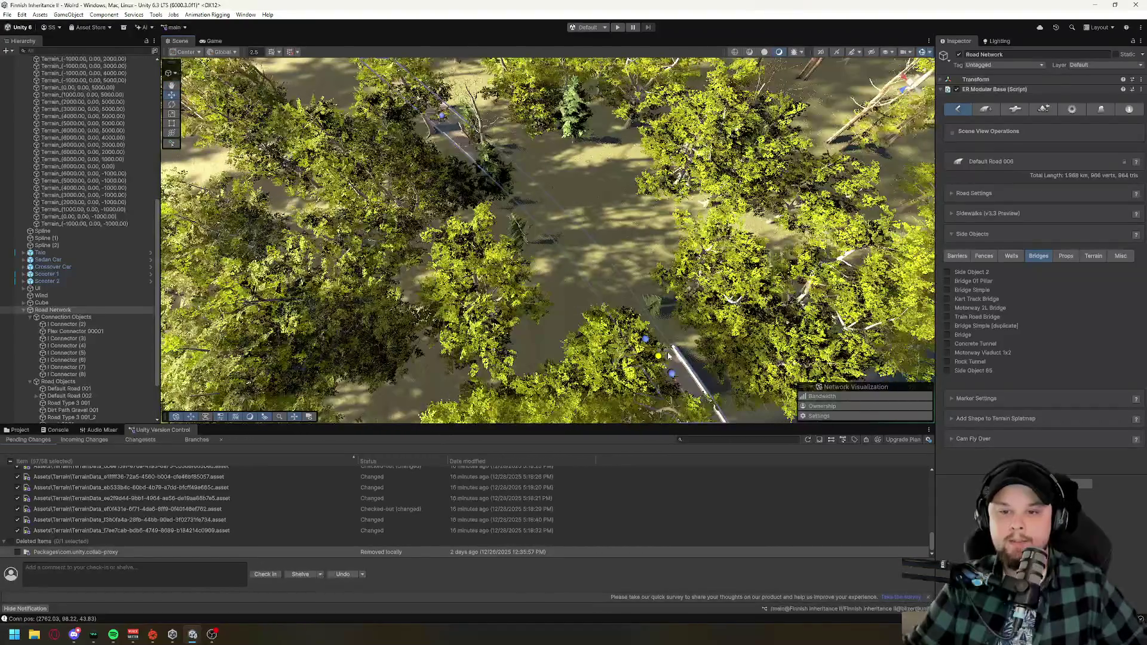
pyautogui.click(444, 117)
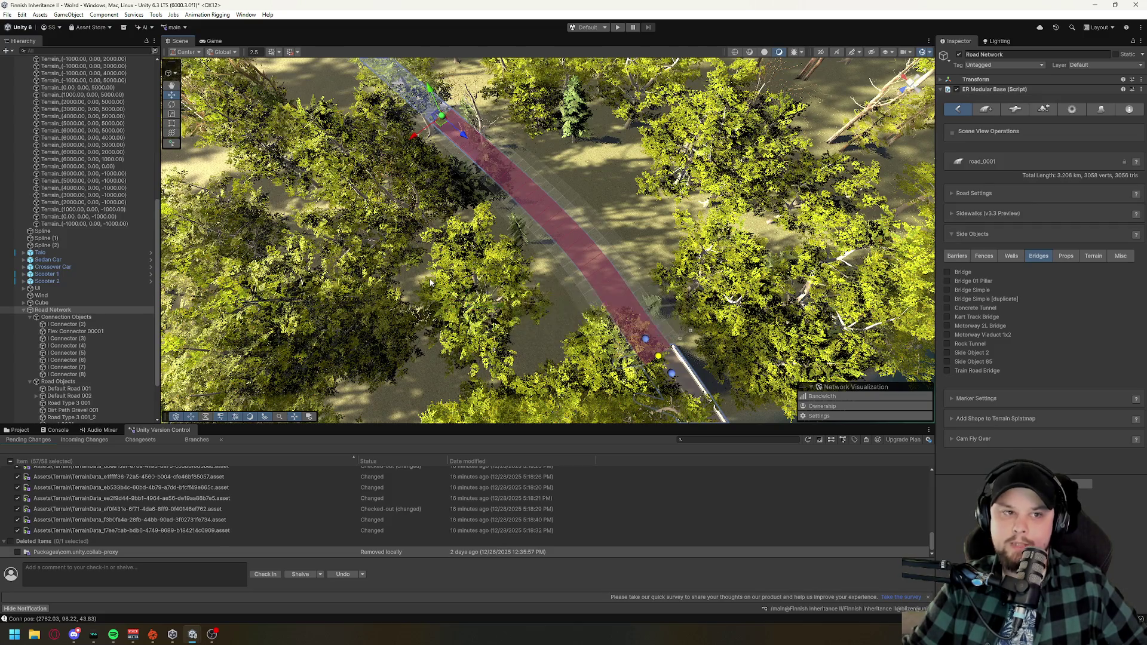
pyautogui.moveTo(430, 283)
pyautogui.mouseDown()
pyautogui.moveTo(716, 281)
pyautogui.moveTo(779, 247)
pyautogui.moveTo(654, 250)
pyautogui.mouseUp()
pyautogui.click(579, 208)
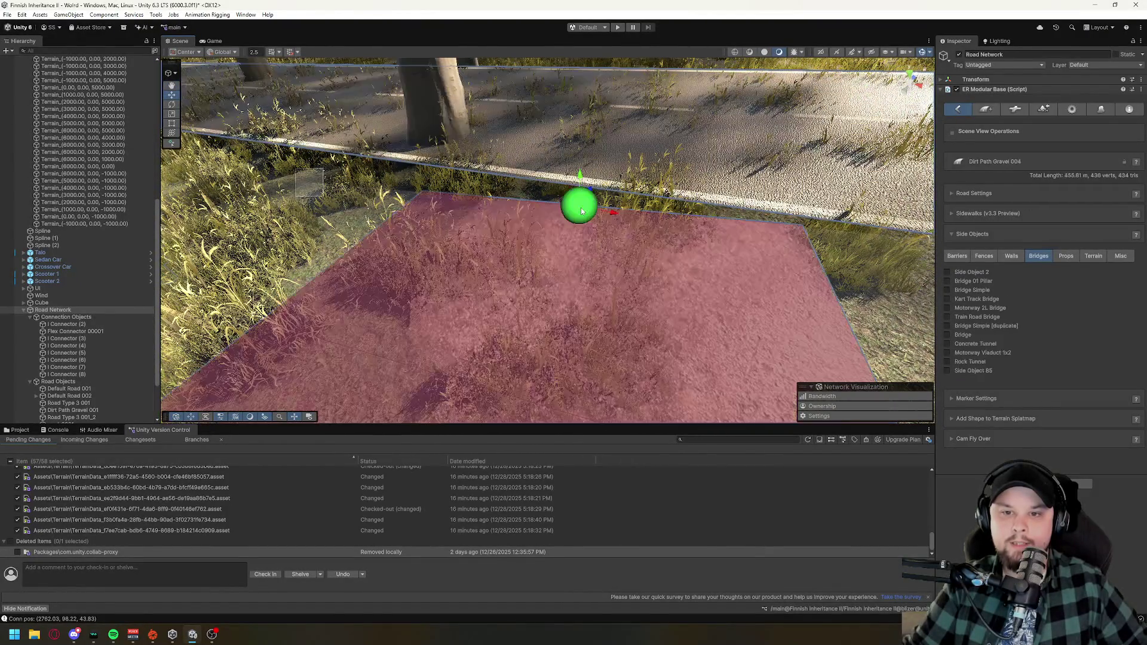
# - Move Dirt Path Gravel 004's end point up-right by the paved road, shortening it to 455.74 m
pyautogui.moveTo(581, 172); pyautogui.dragTo(580, 166)
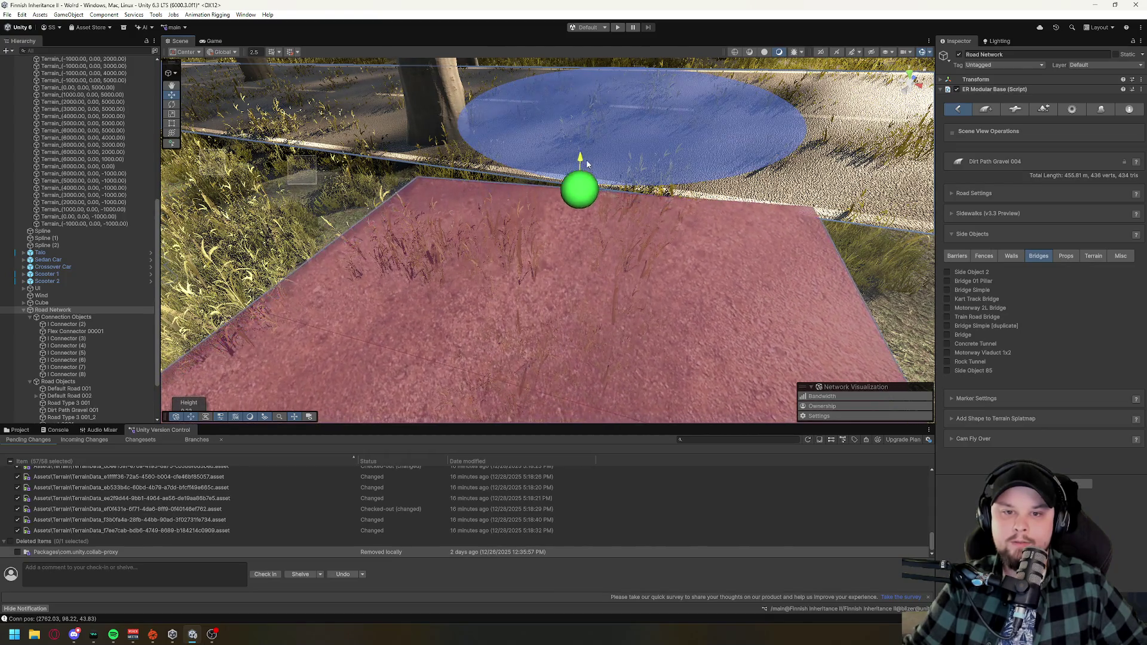
pyautogui.click(627, 197)
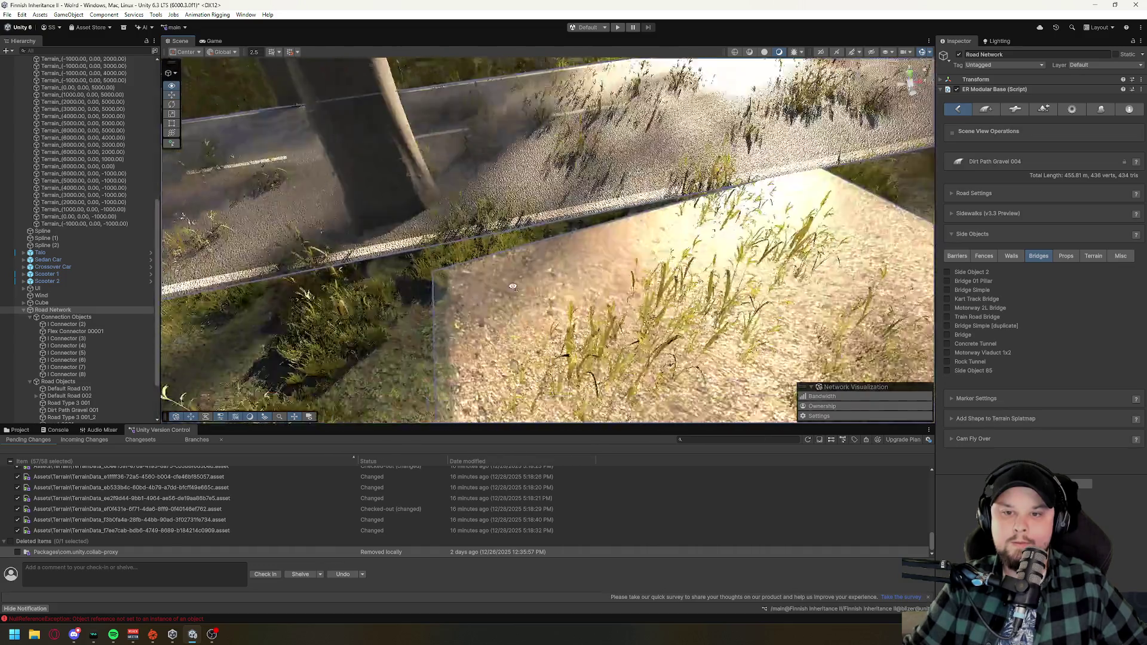
pyautogui.click(651, 208)
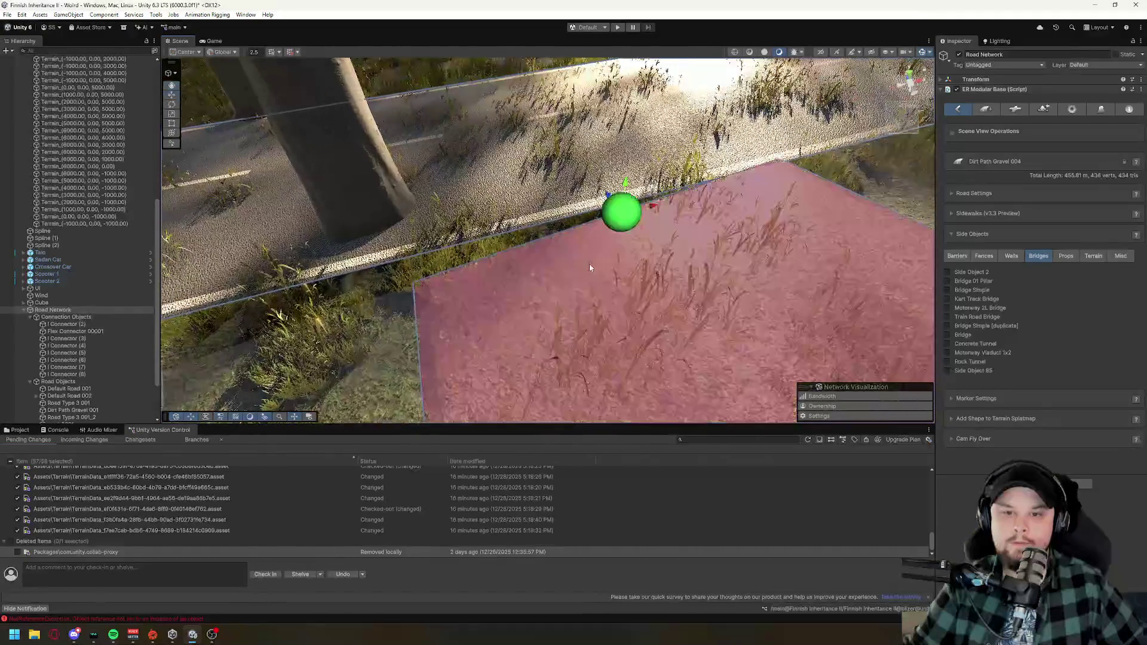
pyautogui.moveTo(654, 207); pyautogui.dragTo(757, 180)
pyautogui.moveTo(590, 282)
pyautogui.mouseDown()
pyautogui.moveTo(777, 246)
pyautogui.moveTo(769, 253)
pyautogui.mouseUp()
pyautogui.click(770, 252)
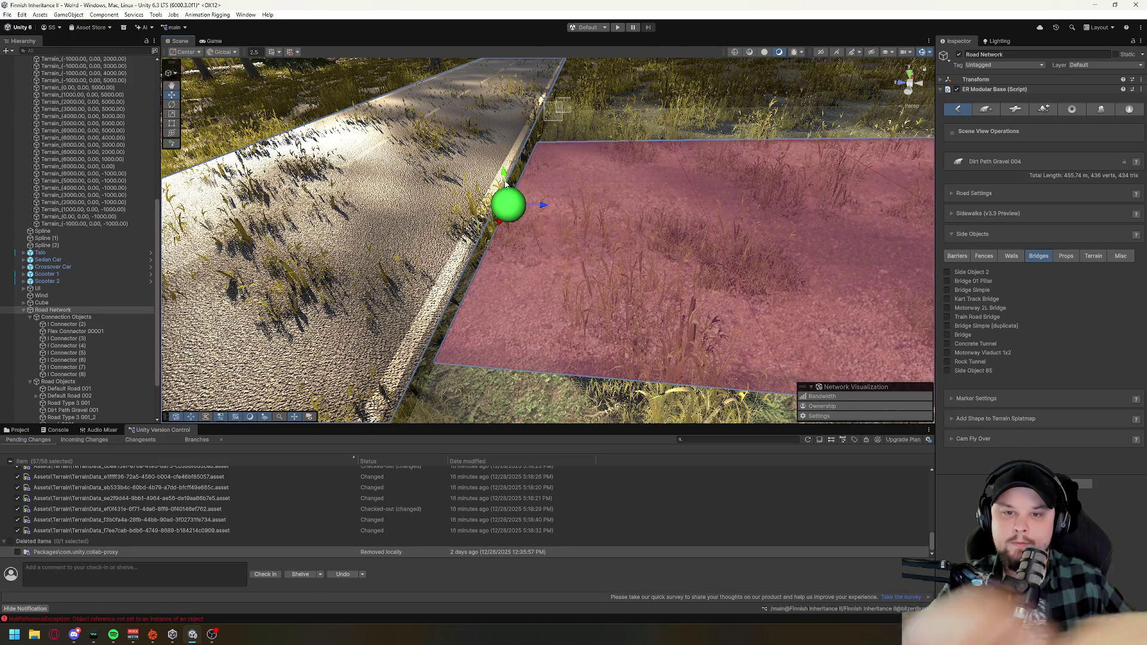
pyautogui.moveTo(388, 280)
pyautogui.mouseDown()
pyautogui.moveTo(380, 285)
pyautogui.moveTo(586, 223)
pyautogui.moveTo(581, 199)
pyautogui.mouseUp()
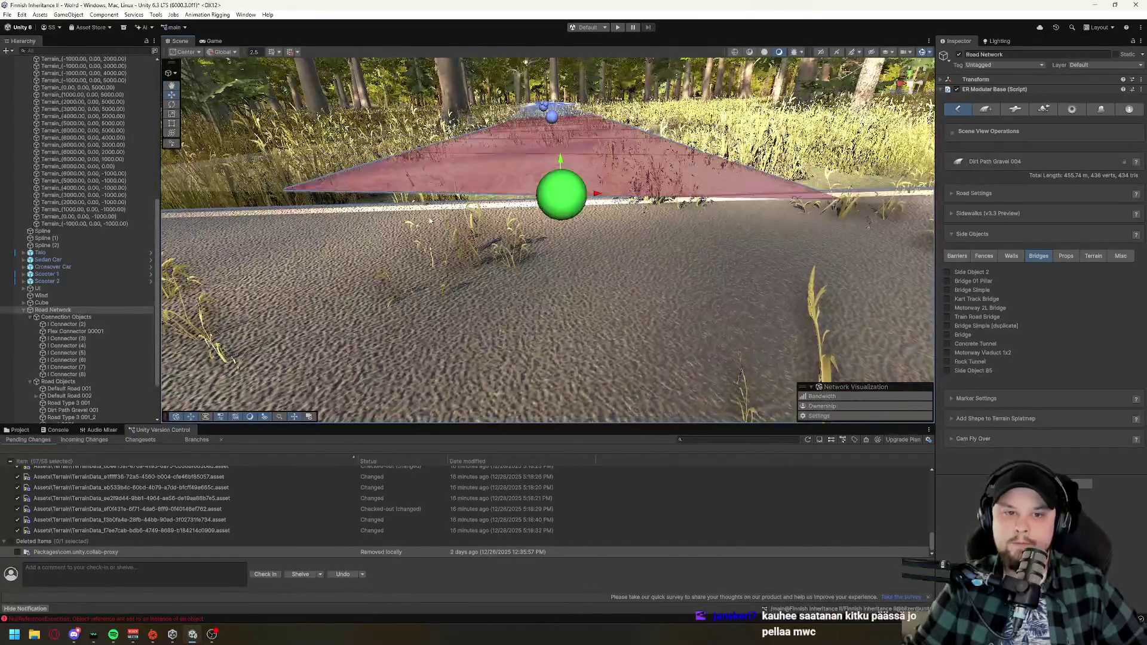
pyautogui.press('e')
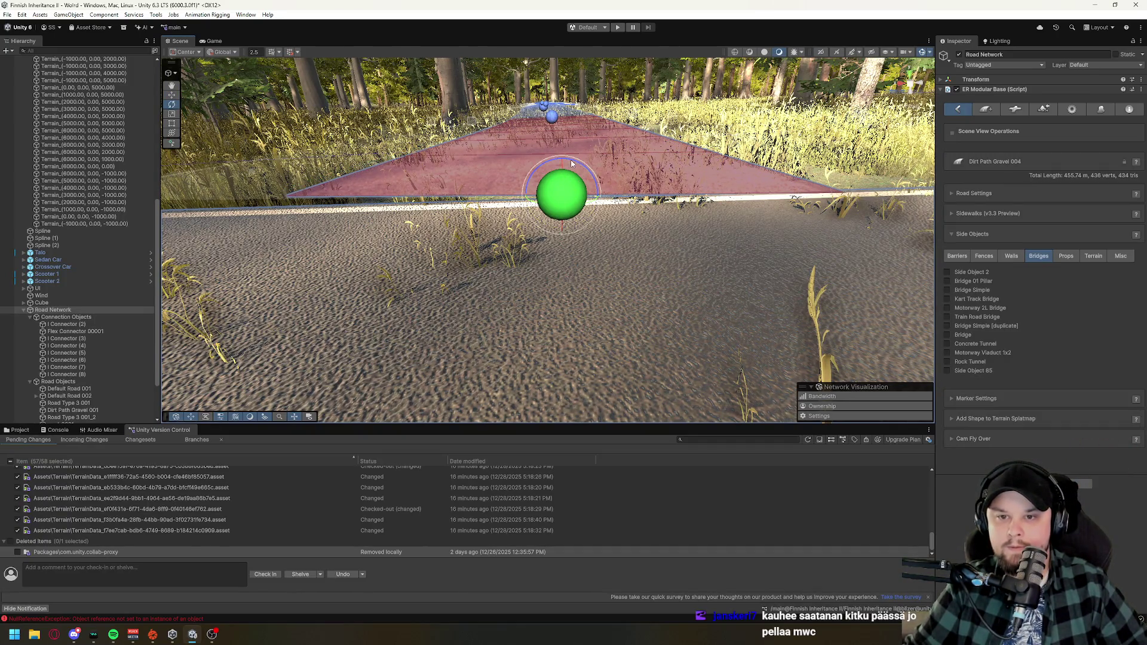
pyautogui.moveTo(512, 267); pyautogui.dragTo(271, 205)
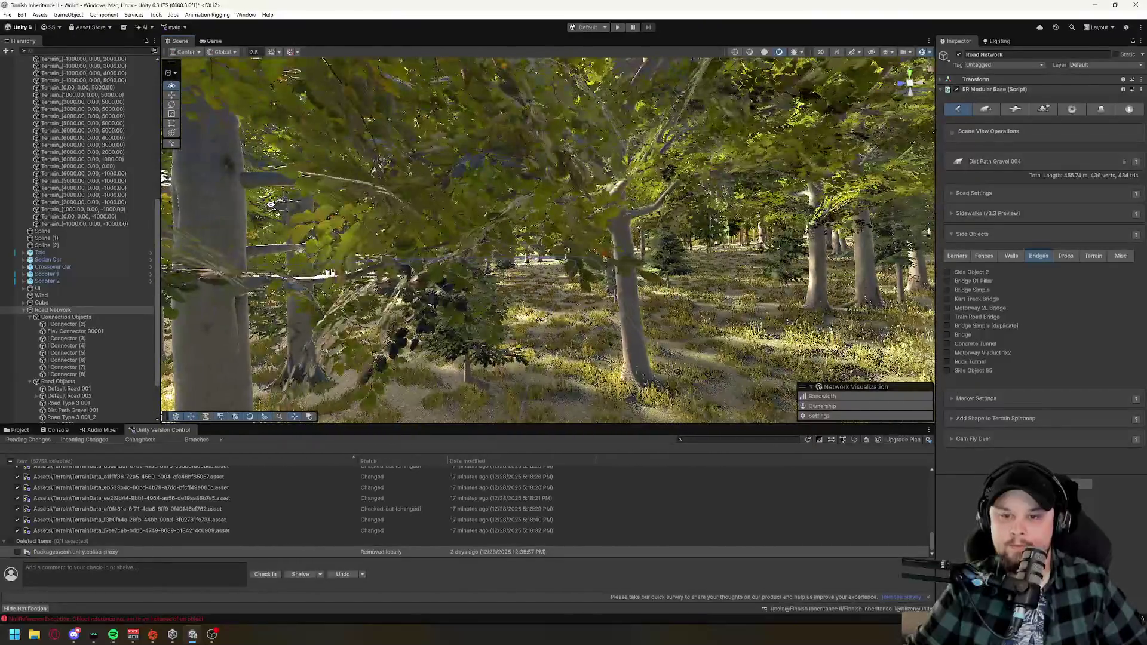
# - Fly through the forest and select the 3.208 km road_0001 road strip
pyautogui.moveTo(522, 282); pyautogui.dragTo(893, 209)
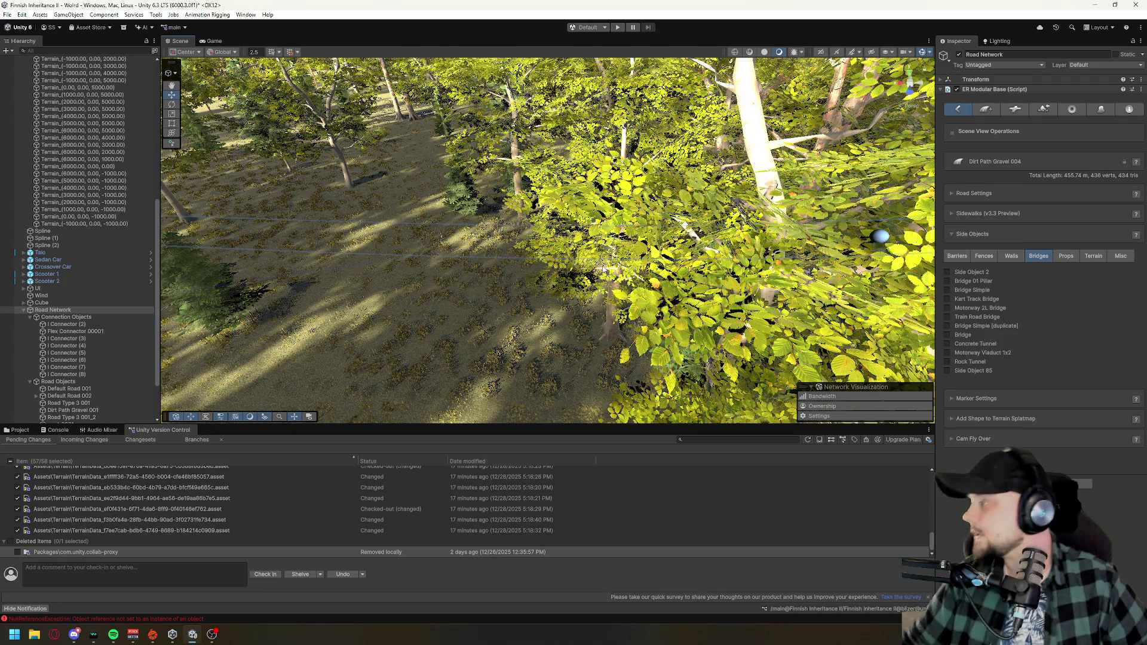
pyautogui.click(622, 287)
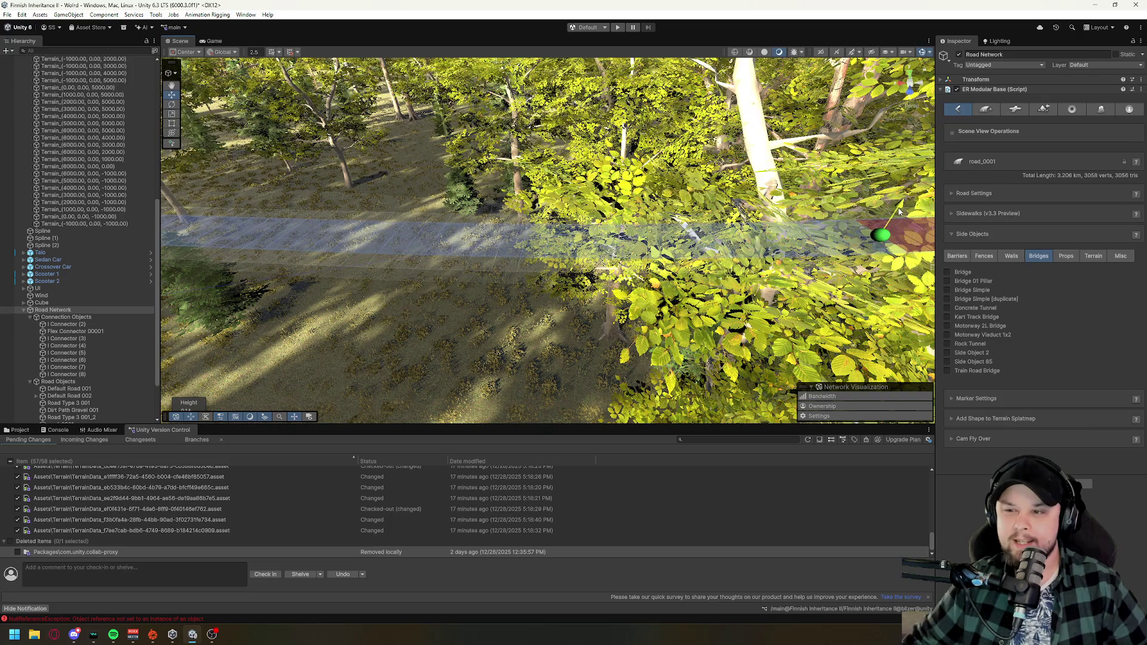
# - Select road_0001 and raise one of its control points slightly
pyautogui.moveTo(898, 214)
pyautogui.mouseDown()
pyautogui.moveTo(505, 222)
pyautogui.moveTo(328, 169)
pyautogui.mouseUp()
pyautogui.click(306, 165)
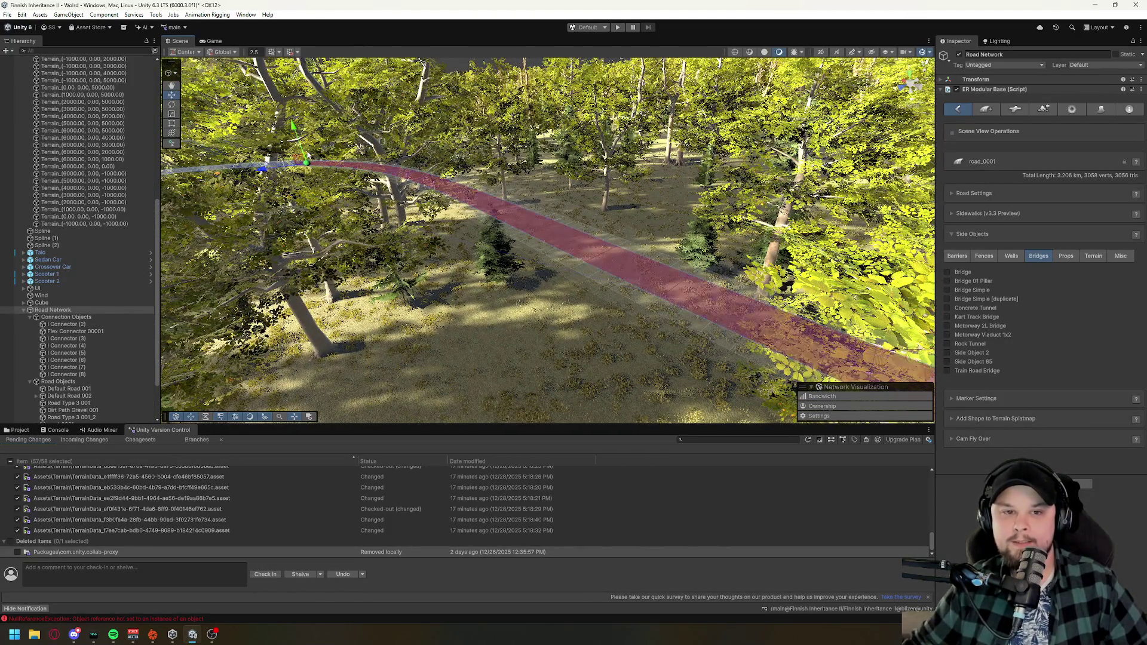
pyautogui.moveTo(506, 267)
pyautogui.mouseDown()
pyautogui.moveTo(525, 246)
pyautogui.moveTo(581, 232)
pyautogui.mouseUp()
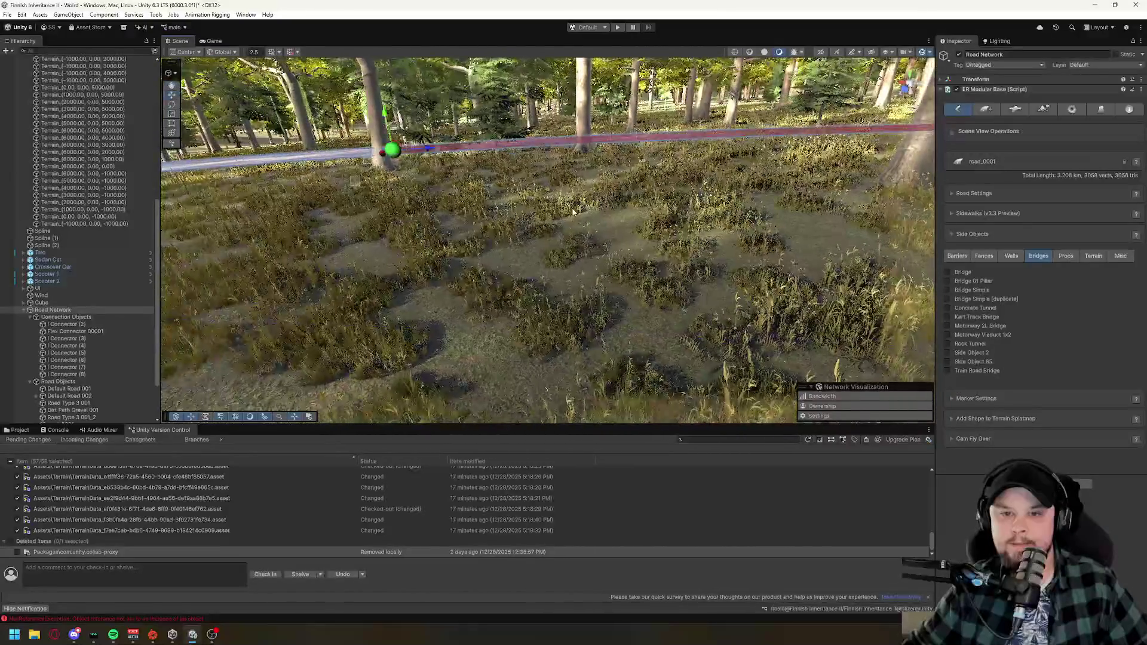
pyautogui.moveTo(388, 123); pyautogui.dragTo(387, 118)
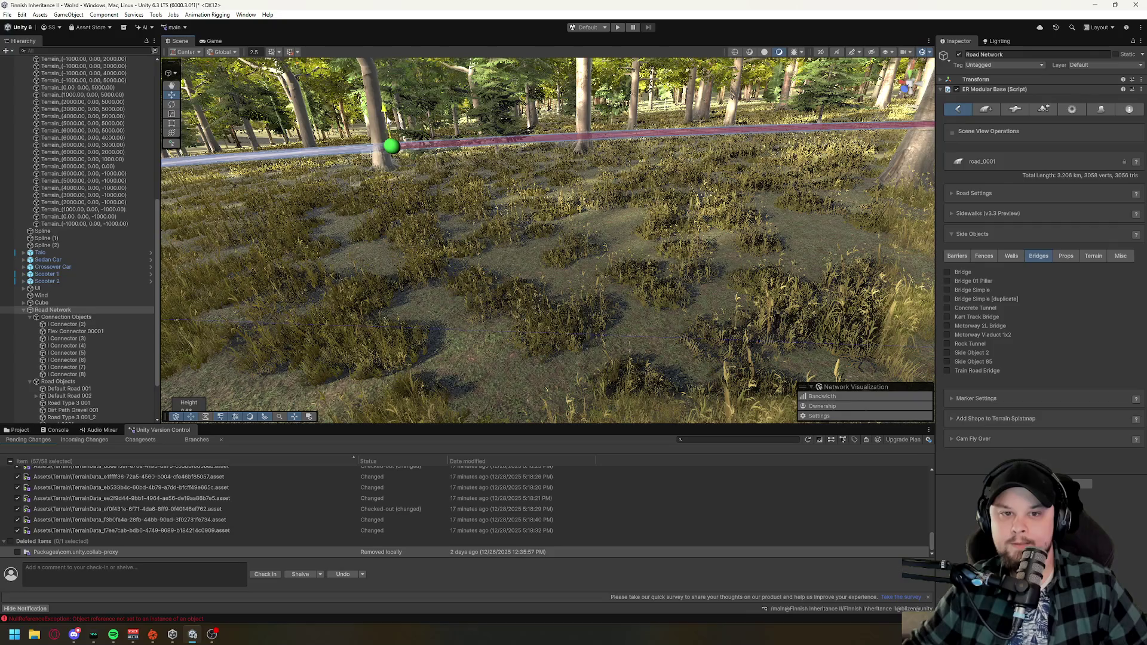
# - Lower another road_0001 control point so the road curves along the lakeshore
pyautogui.moveTo(554, 261)
pyautogui.mouseDown()
pyautogui.moveTo(603, 336)
pyautogui.moveTo(594, 287)
pyautogui.mouseUp()
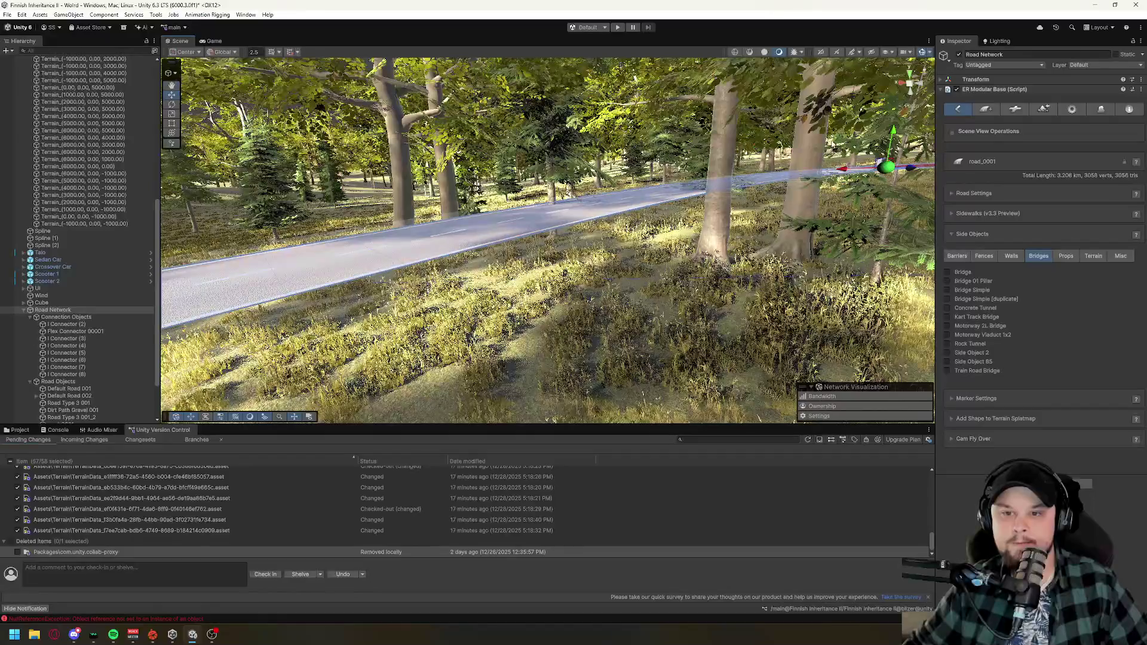
pyautogui.moveTo(855, 166); pyautogui.dragTo(544, 222)
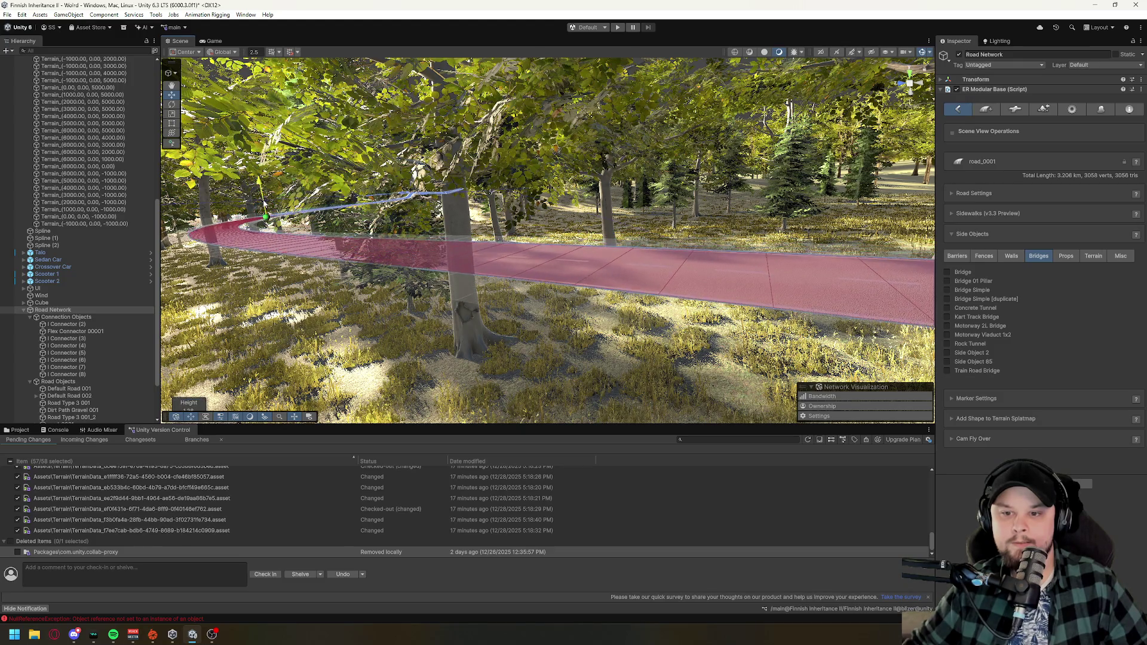
pyautogui.moveTo(449, 324)
pyautogui.mouseDown()
pyautogui.moveTo(632, 384)
pyautogui.moveTo(777, 335)
pyautogui.moveTo(406, 228)
pyautogui.mouseUp()
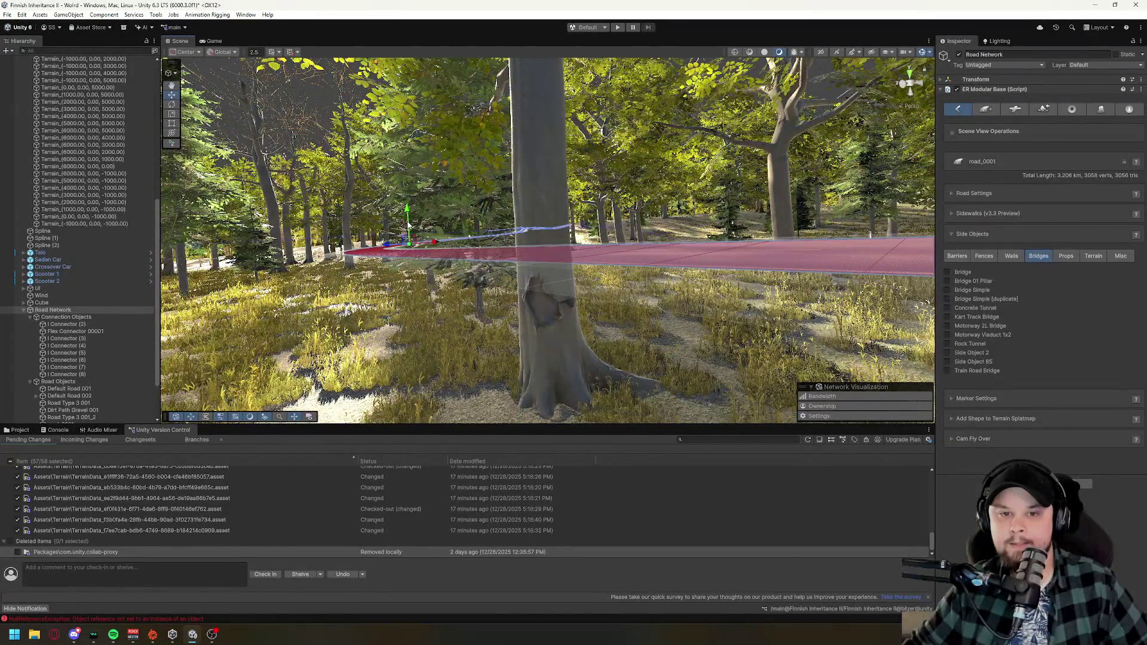
pyautogui.moveTo(407, 227); pyautogui.dragTo(585, 383)
pyautogui.moveTo(629, 384)
pyautogui.mouseDown()
pyautogui.moveTo(501, 374)
pyautogui.moveTo(483, 264)
pyautogui.mouseUp()
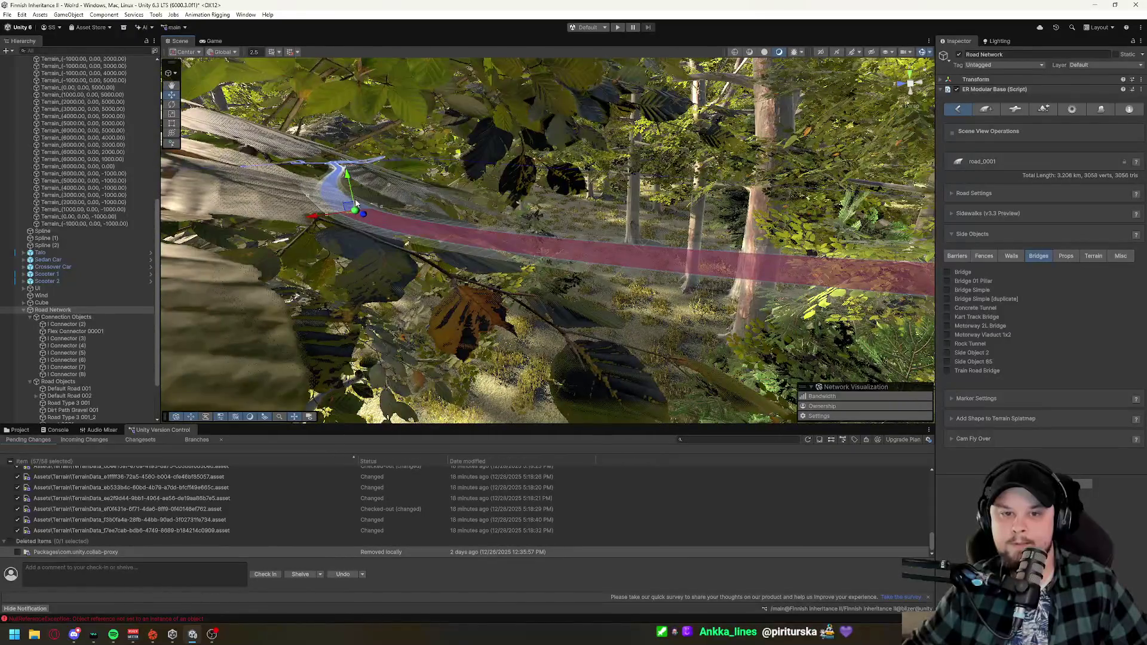
pyautogui.moveTo(354, 200)
pyautogui.mouseDown()
pyautogui.moveTo(476, 395)
pyautogui.moveTo(500, 272)
pyautogui.mouseUp()
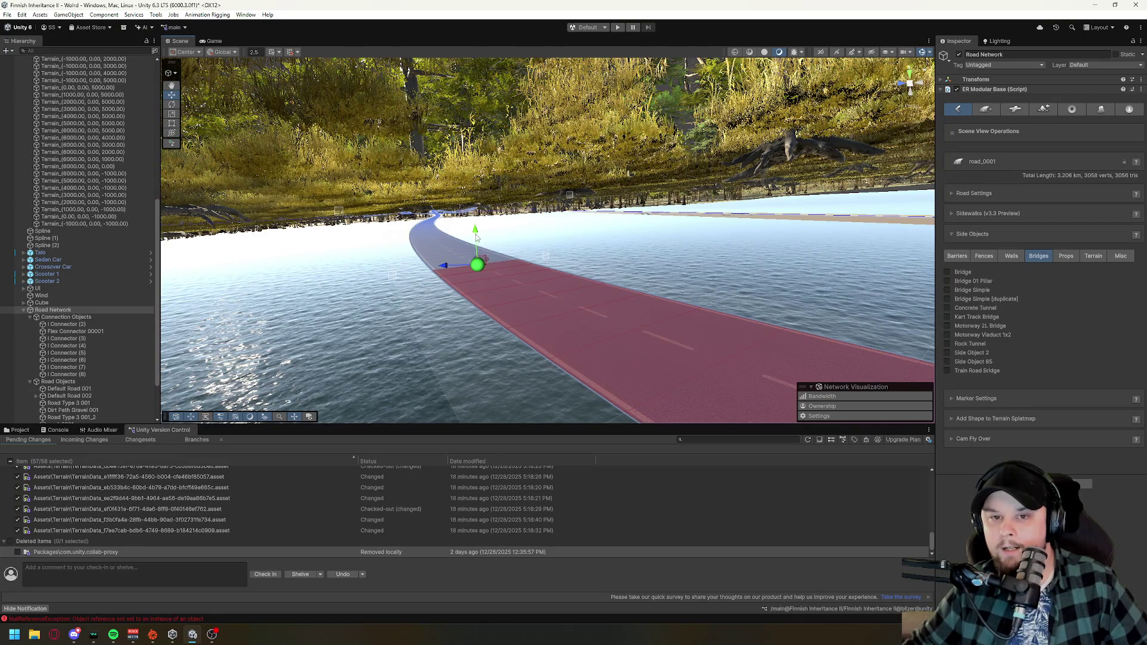
pyautogui.moveTo(476, 229)
pyautogui.mouseDown()
pyautogui.moveTo(517, 88)
pyautogui.moveTo(583, 314)
pyautogui.moveTo(742, 299)
pyautogui.moveTo(636, 310)
pyautogui.moveTo(903, 234)
pyautogui.moveTo(1005, 261)
pyautogui.moveTo(748, 240)
pyautogui.moveTo(678, 269)
pyautogui.mouseUp()
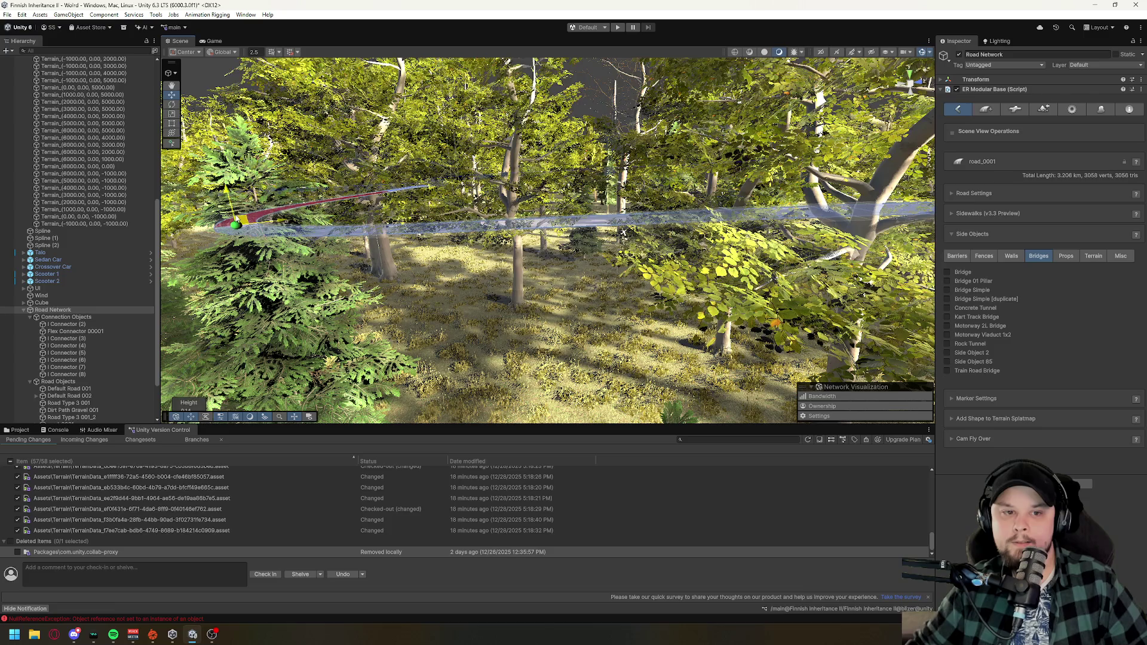
pyautogui.moveTo(250, 257)
pyautogui.mouseDown()
pyautogui.moveTo(622, 202)
pyautogui.moveTo(680, 211)
pyautogui.mouseUp()
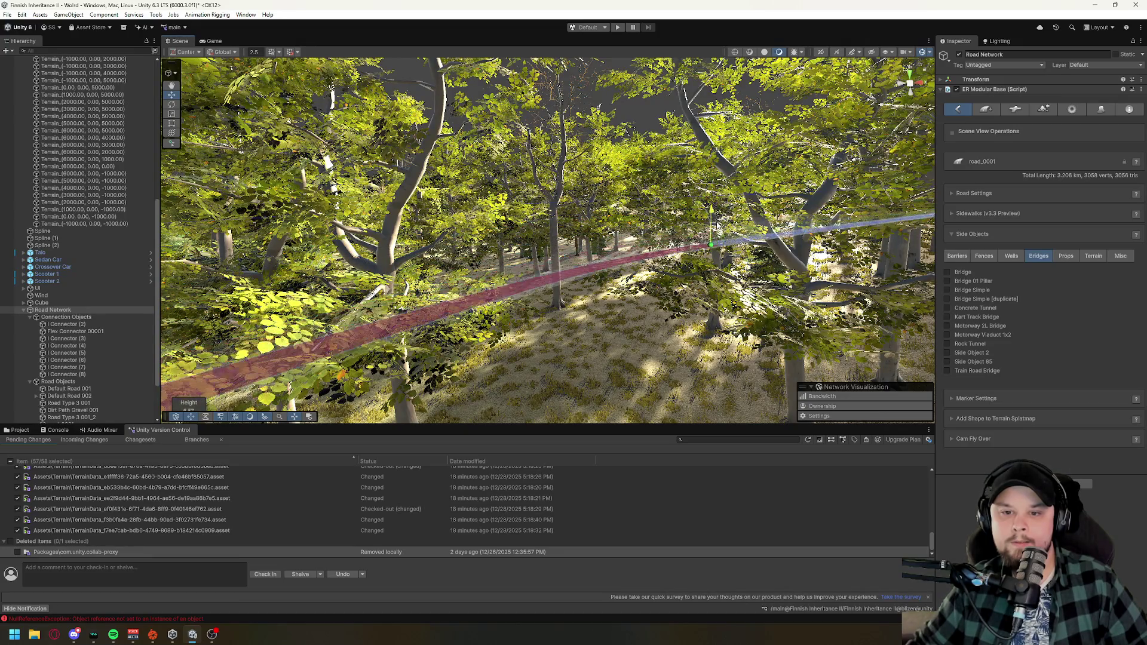
pyautogui.moveTo(532, 341)
pyautogui.mouseDown()
pyautogui.moveTo(532, 379)
pyautogui.moveTo(555, 385)
pyautogui.mouseUp()
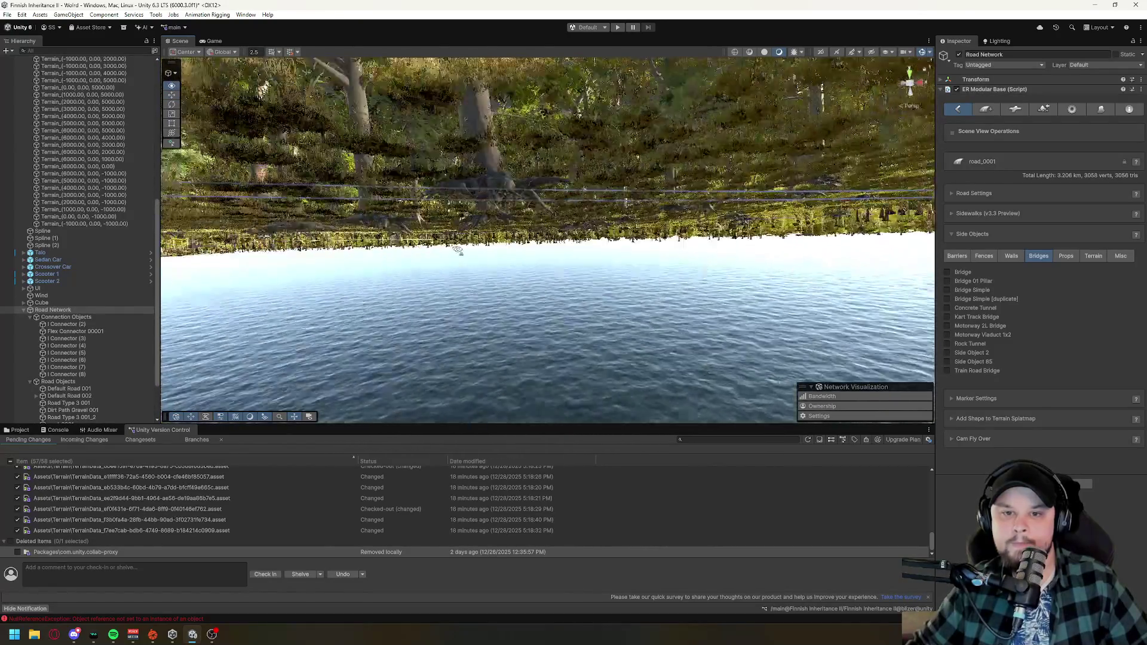
pyautogui.moveTo(458, 249)
pyautogui.mouseDown()
pyautogui.moveTo(229, 235)
pyautogui.moveTo(244, 268)
pyautogui.moveTo(679, 256)
pyautogui.moveTo(832, 298)
pyautogui.mouseUp()
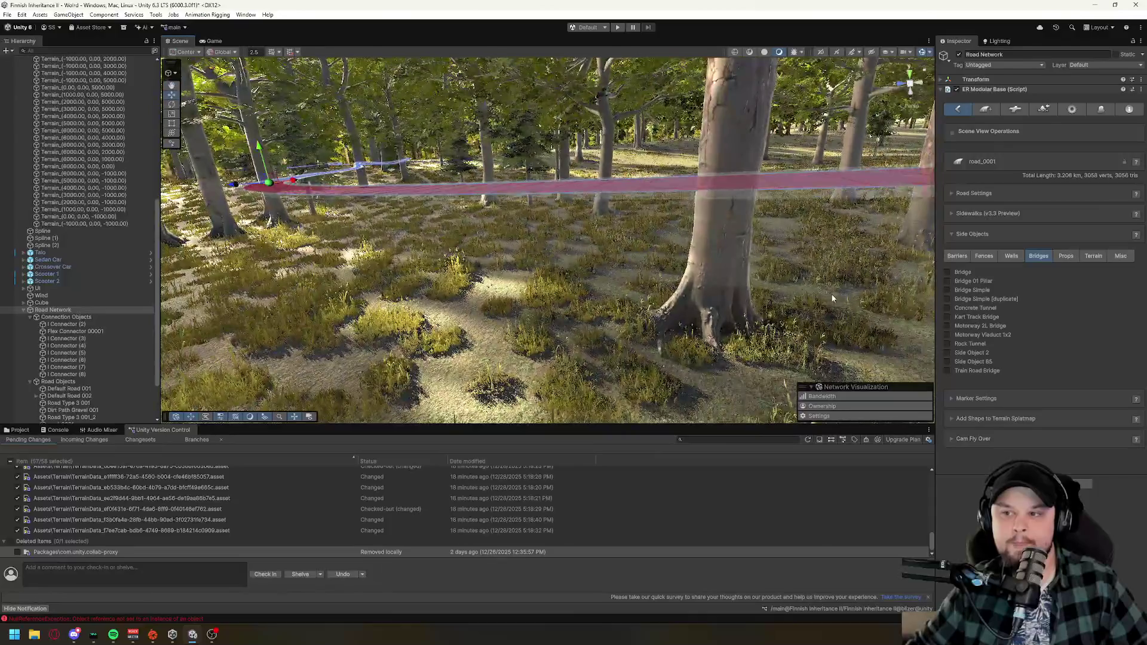
# - Show the Road Network's Terrain Control & Build Settings and save the scene via File > Save
pyautogui.click(1044, 110)
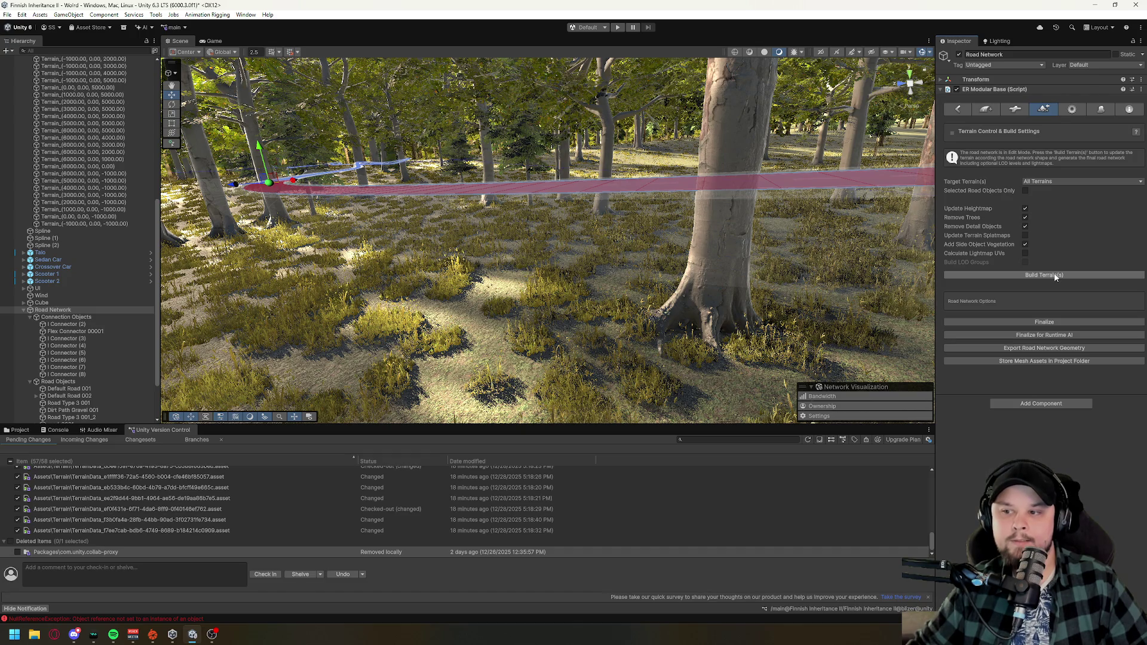
pyautogui.click(7, 15)
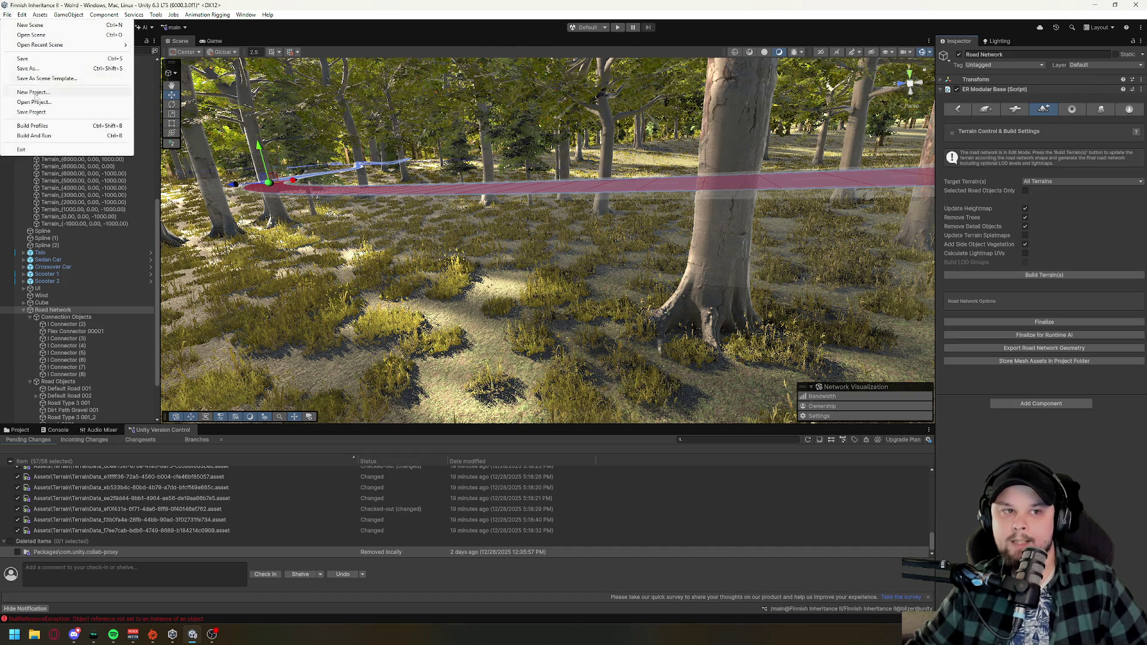
pyautogui.click(22, 59)
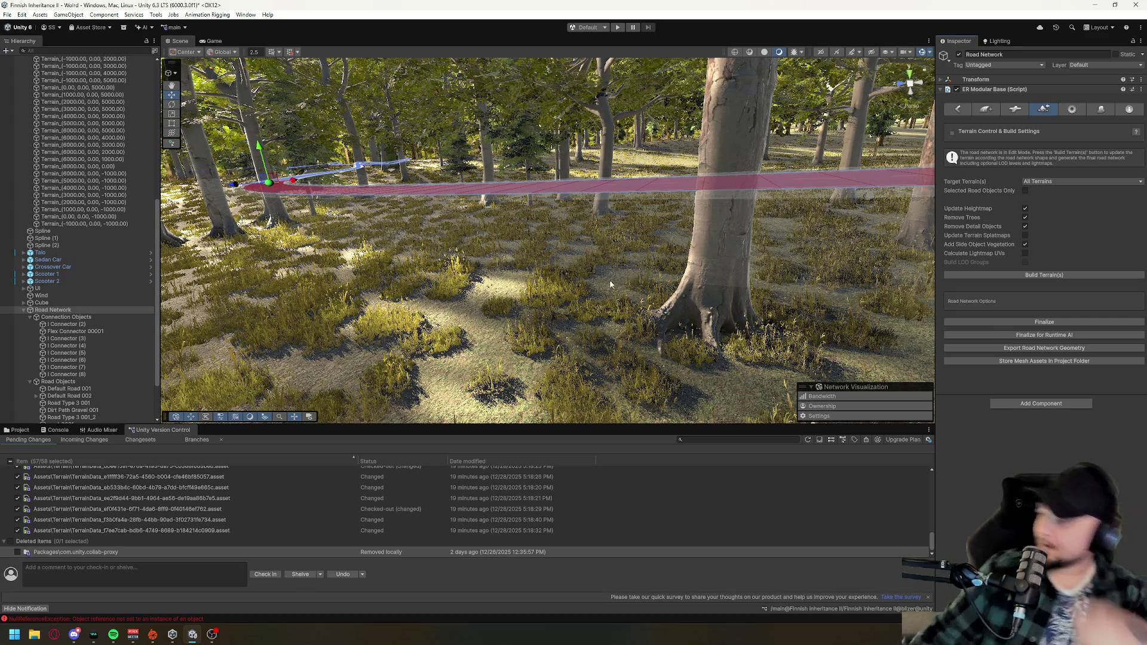
pyautogui.moveTo(535, 258)
pyautogui.mouseDown()
pyautogui.moveTo(462, 207)
pyautogui.moveTo(468, 253)
pyautogui.moveTo(537, 255)
pyautogui.mouseUp()
pyautogui.moveTo(448, 259)
pyautogui.mouseDown()
pyautogui.moveTo(409, 263)
pyautogui.moveTo(533, 287)
pyautogui.moveTo(503, 293)
pyautogui.moveTo(417, 251)
pyautogui.moveTo(571, 304)
pyautogui.moveTo(804, 260)
pyautogui.moveTo(730, 279)
pyautogui.moveTo(291, 247)
pyautogui.moveTo(717, 282)
pyautogui.moveTo(619, 272)
pyautogui.mouseUp()
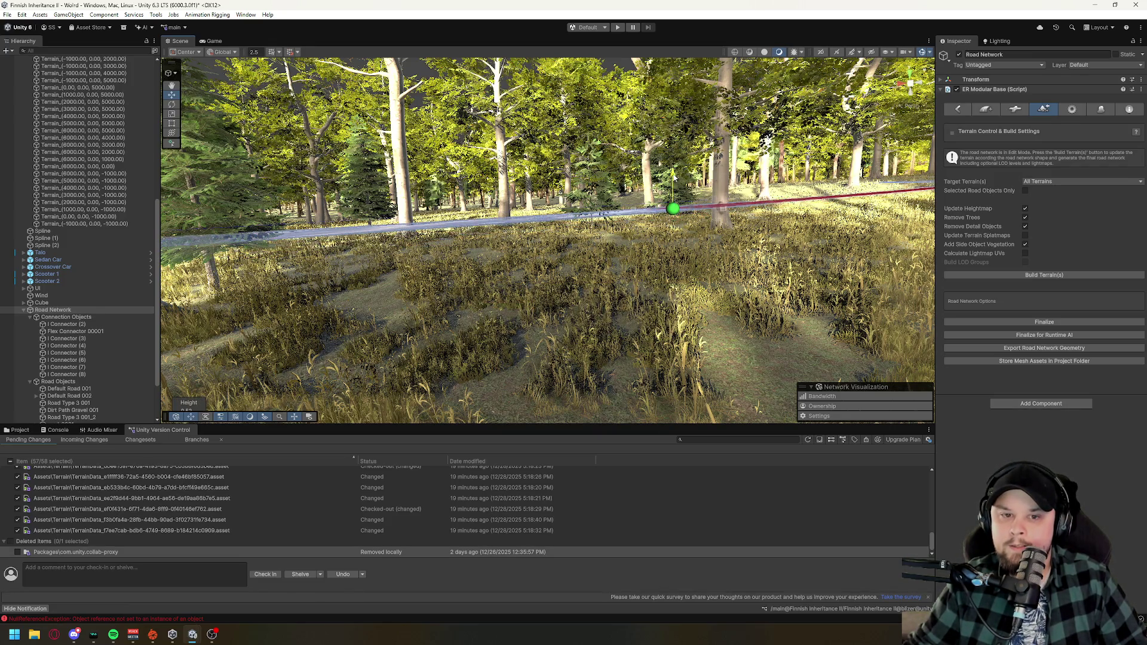
pyautogui.moveTo(673, 189)
pyautogui.mouseDown()
pyautogui.moveTo(388, 281)
pyautogui.moveTo(559, 230)
pyautogui.moveTo(575, 289)
pyautogui.moveTo(657, 382)
pyautogui.moveTo(502, 237)
pyautogui.mouseUp()
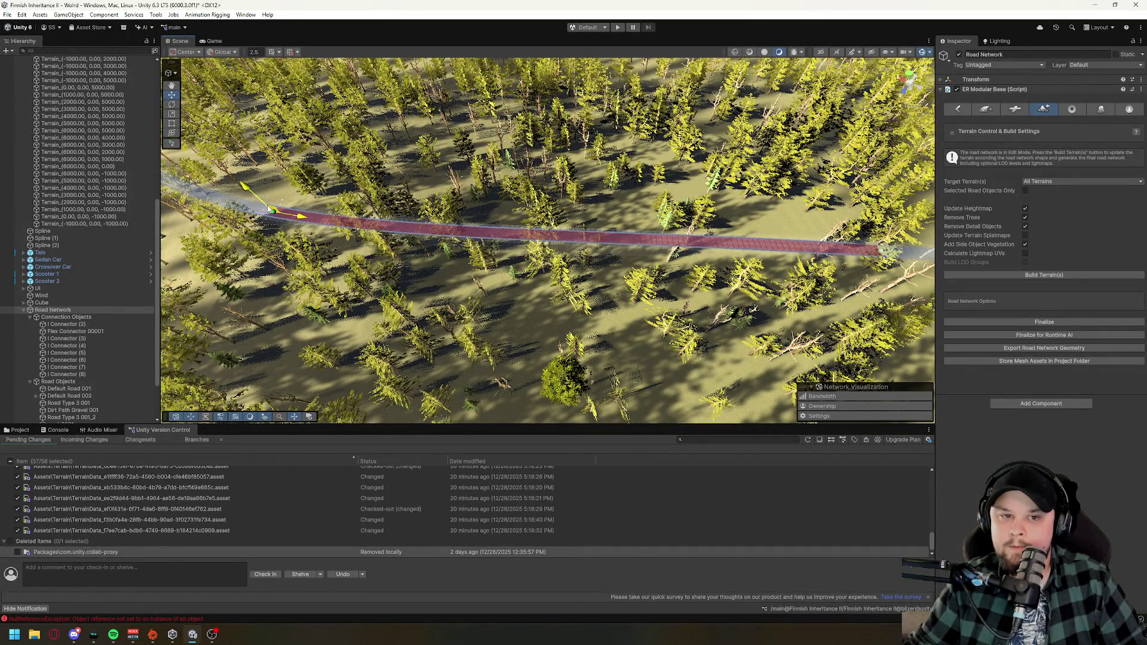
pyautogui.moveTo(299, 232)
pyautogui.mouseDown()
pyautogui.moveTo(419, 280)
pyautogui.moveTo(476, 238)
pyautogui.moveTo(608, 207)
pyautogui.moveTo(313, 154)
pyautogui.moveTo(295, 196)
pyautogui.moveTo(302, 187)
pyautogui.moveTo(280, 151)
pyautogui.moveTo(440, 256)
pyautogui.moveTo(282, 310)
pyautogui.moveTo(410, 323)
pyautogui.moveTo(369, 204)
pyautogui.moveTo(323, 139)
pyautogui.moveTo(525, 281)
pyautogui.moveTo(477, 267)
pyautogui.moveTo(490, 227)
pyautogui.moveTo(315, 232)
pyautogui.mouseUp()
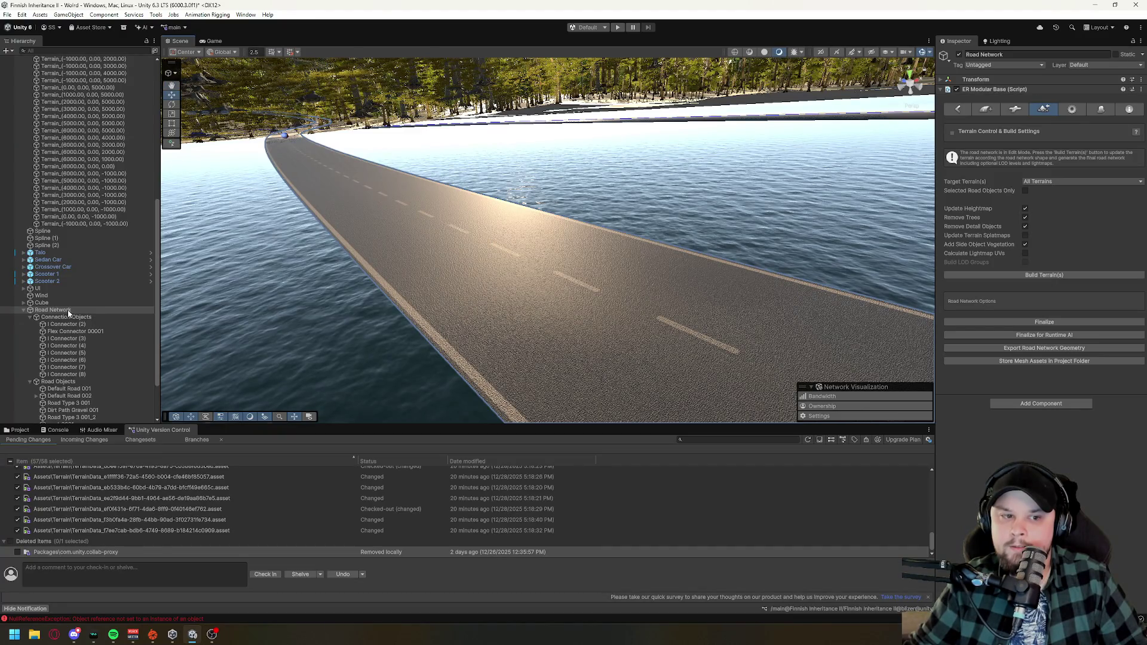
# - Raise the road node on its Y axis, then fly along the road through the trees
pyautogui.click(284, 138)
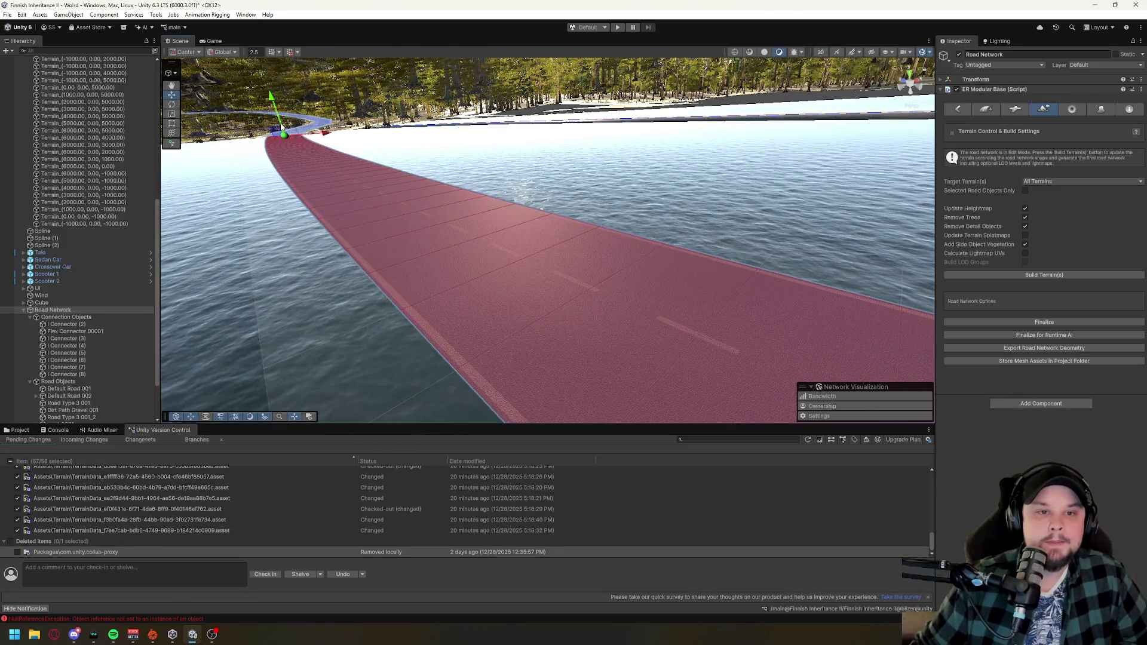
pyautogui.moveTo(283, 123); pyautogui.dragTo(730, 183)
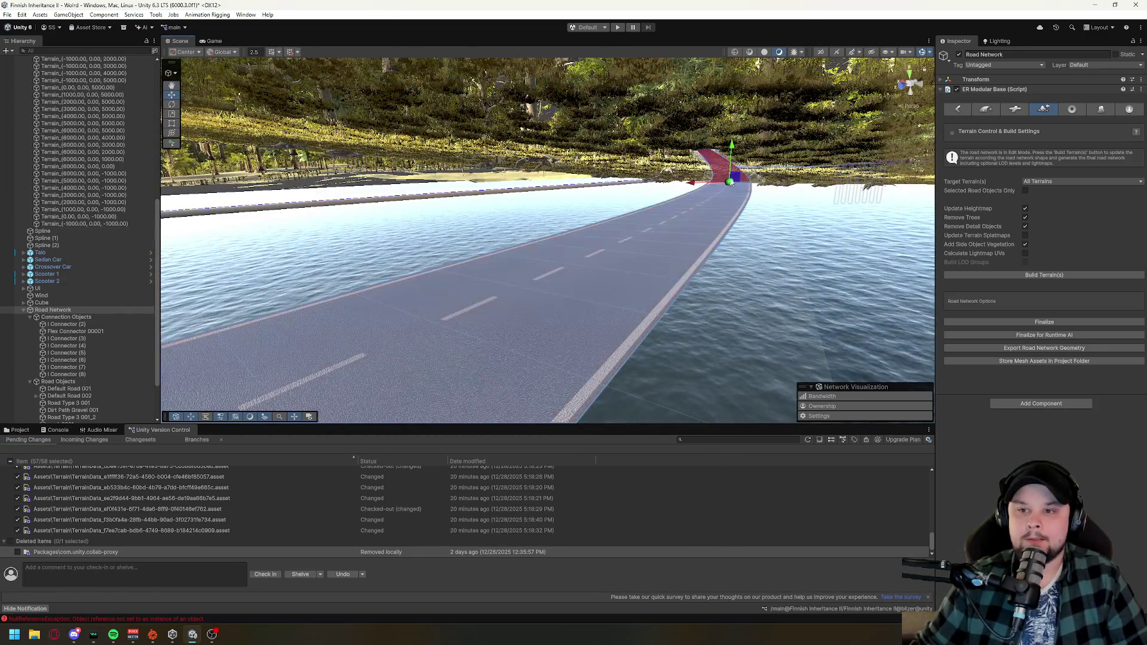
pyautogui.press('w')
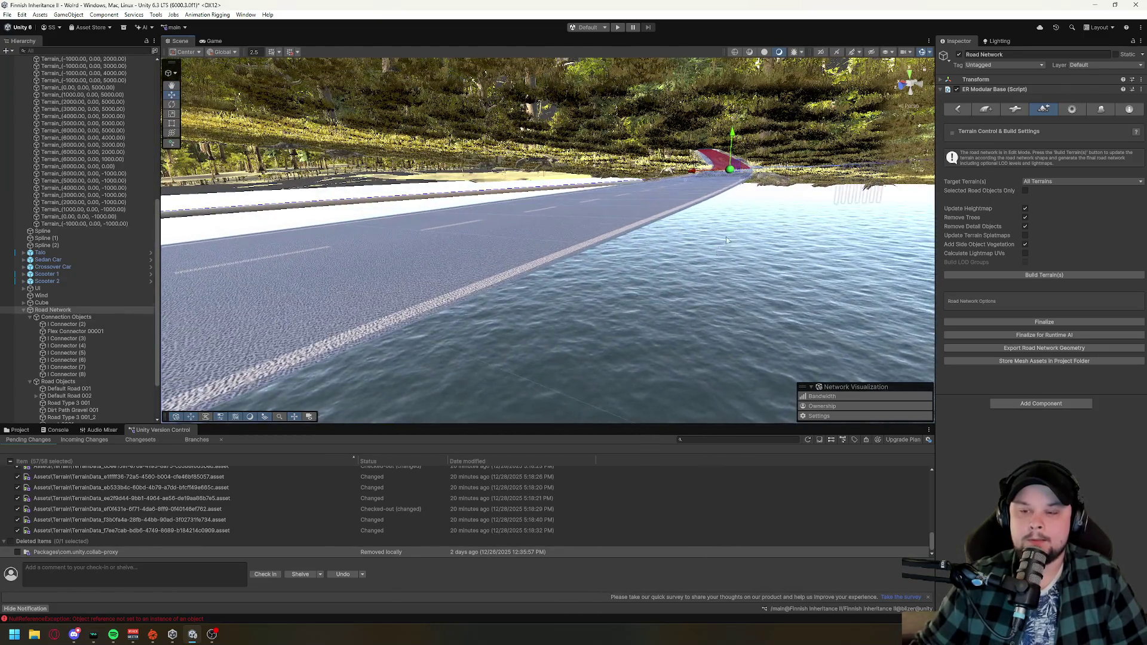
pyautogui.press('w')
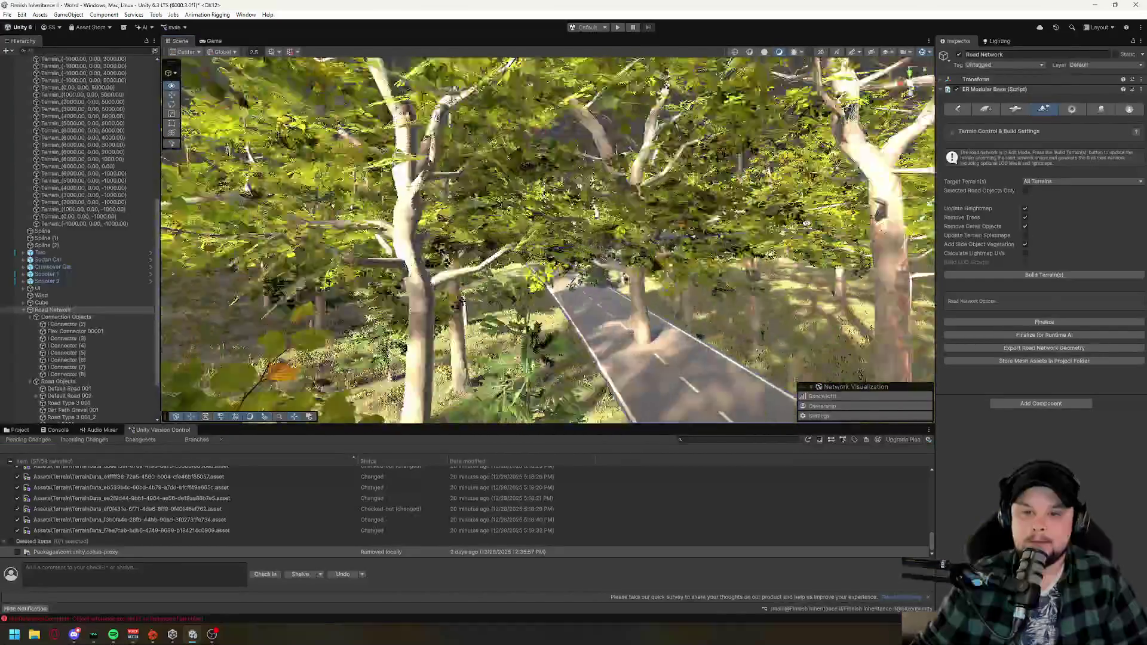
pyautogui.press('w')
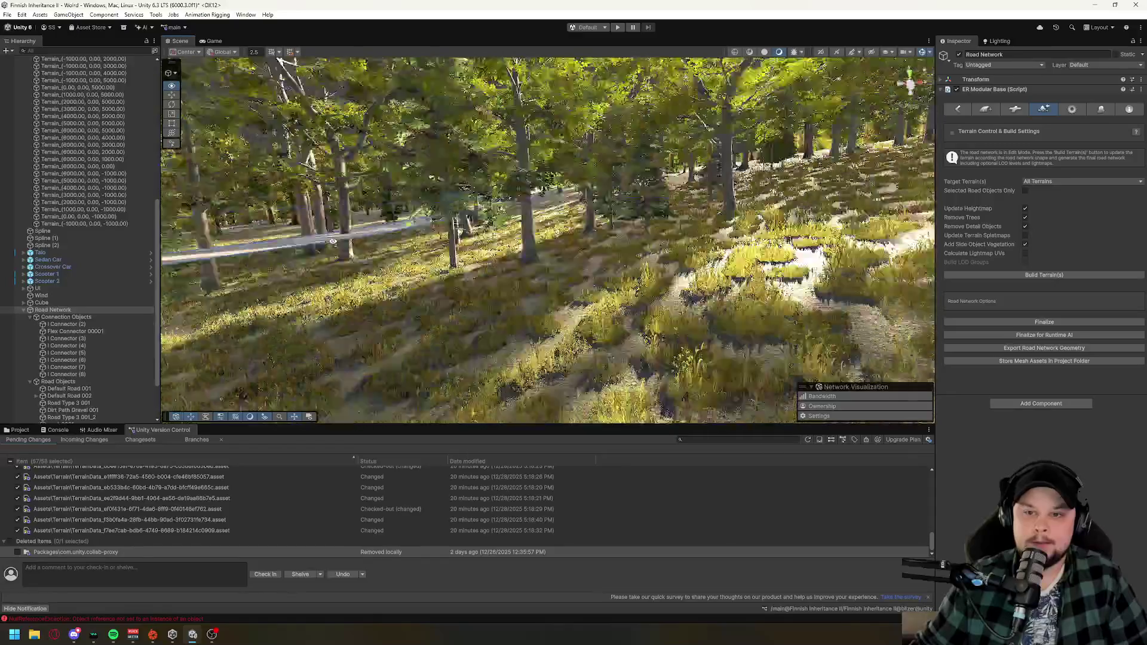
pyautogui.press('w')
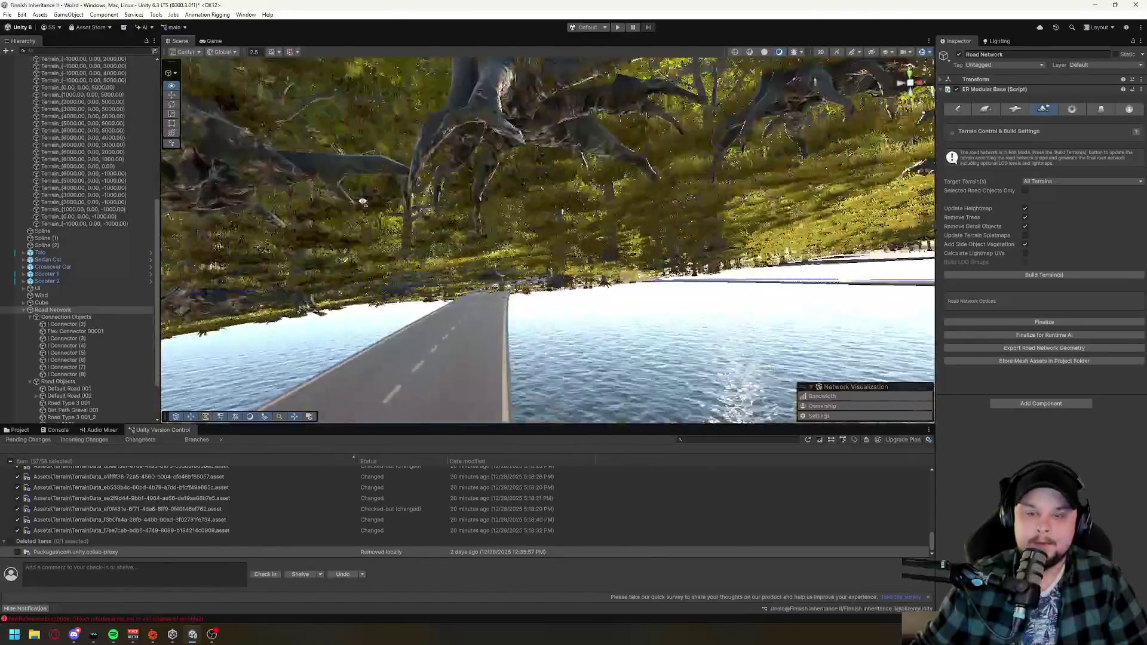
pyautogui.press('w')
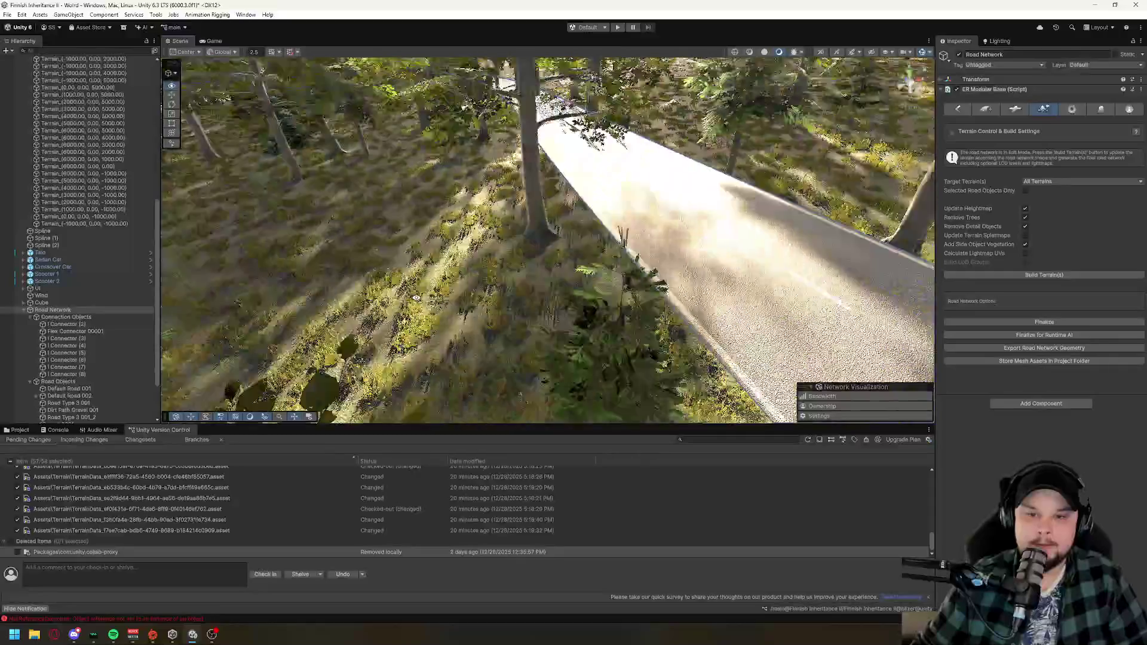
pyautogui.press('w')
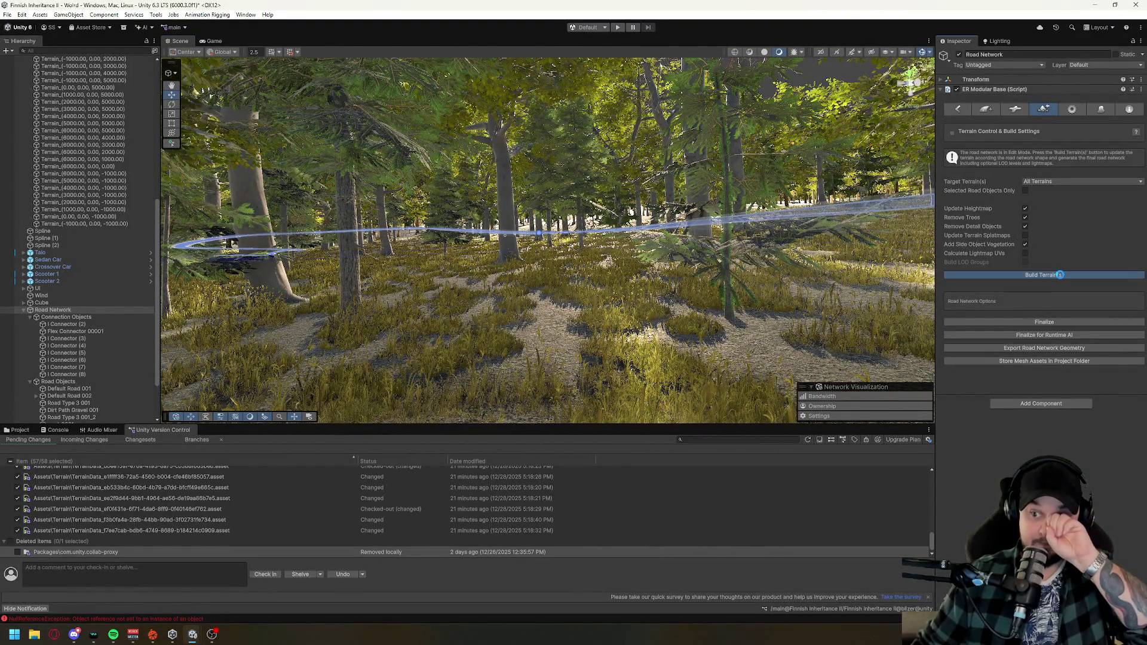
# - Build the terrain and final road network, inspect the result, then enter play mode
pyautogui.click(1059, 274)
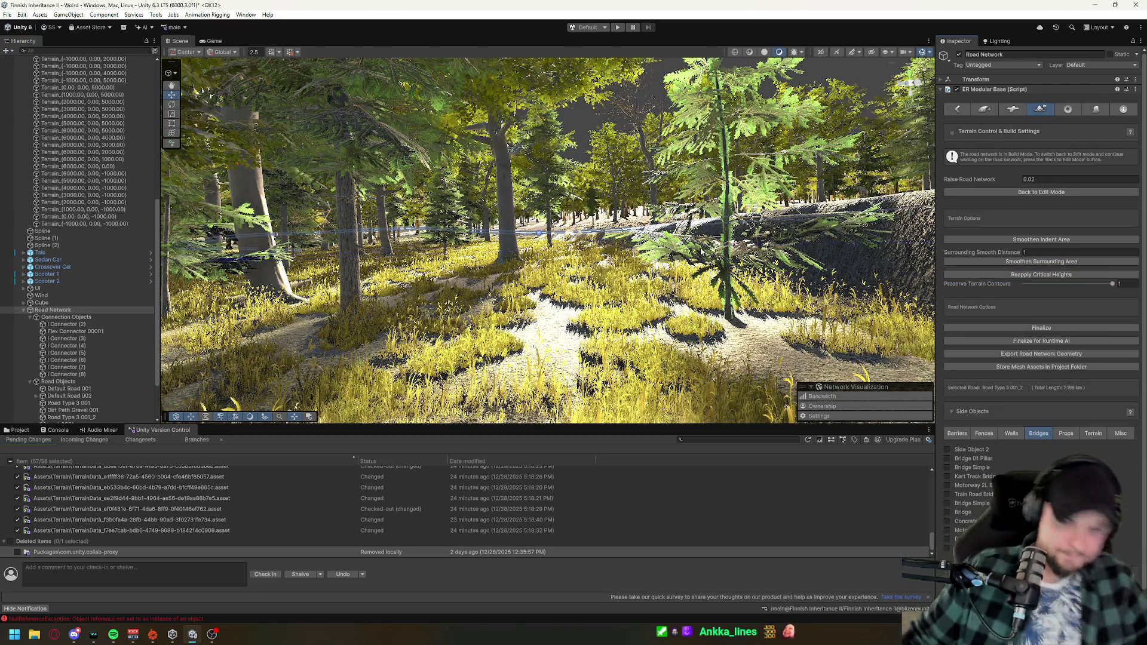
pyautogui.moveTo(502, 251); pyautogui.dragTo(598, 248)
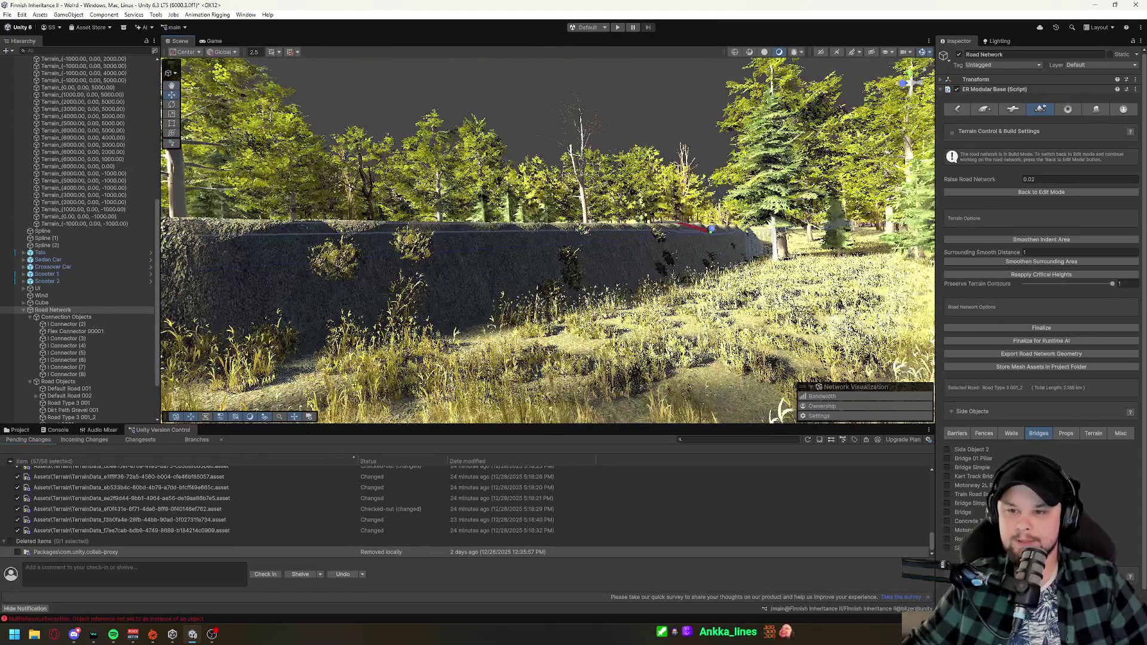
pyautogui.click(619, 28)
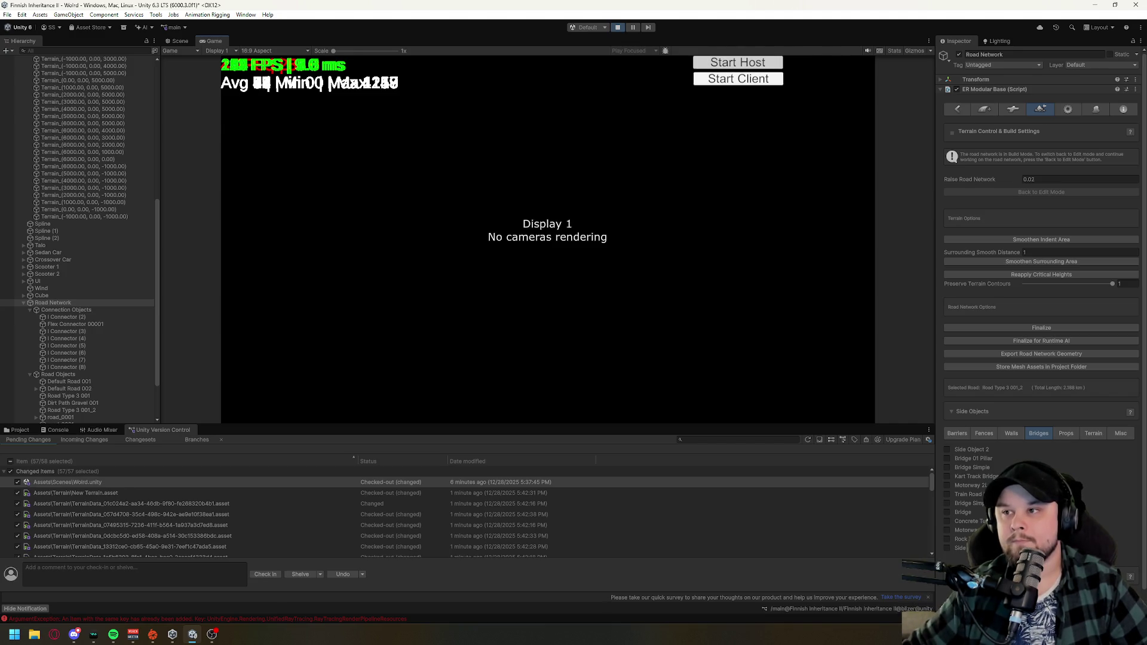
# - Start Host to drive the sedan through the forest, then stop Play mode
pyautogui.click(737, 62)
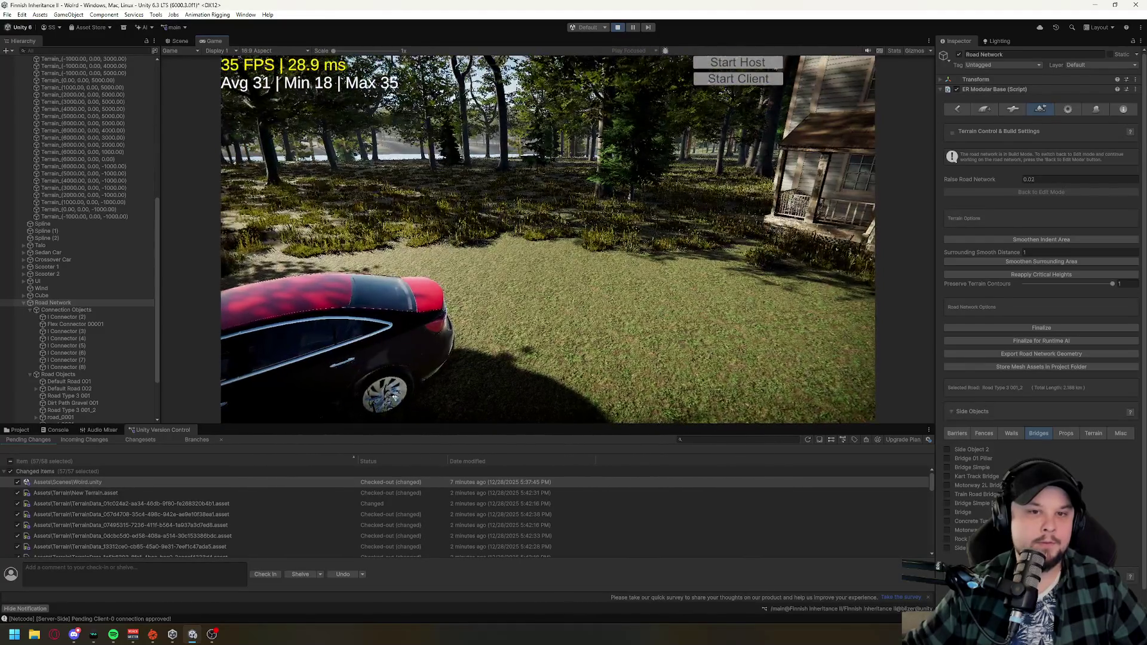
pyautogui.press('super')
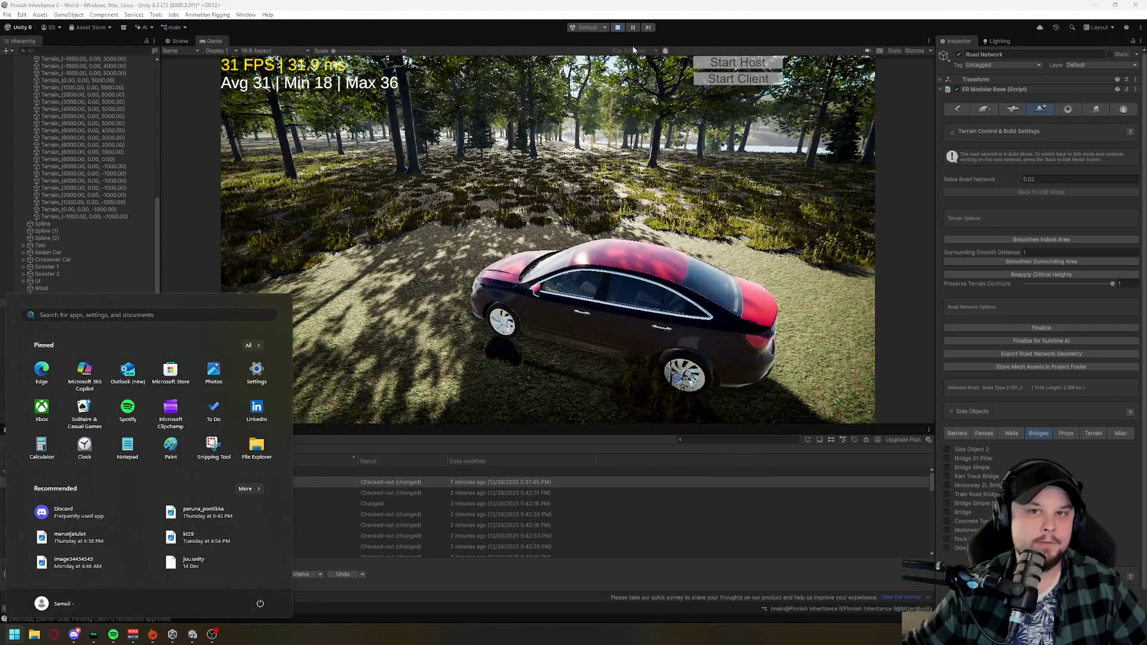
pyautogui.click(618, 27)
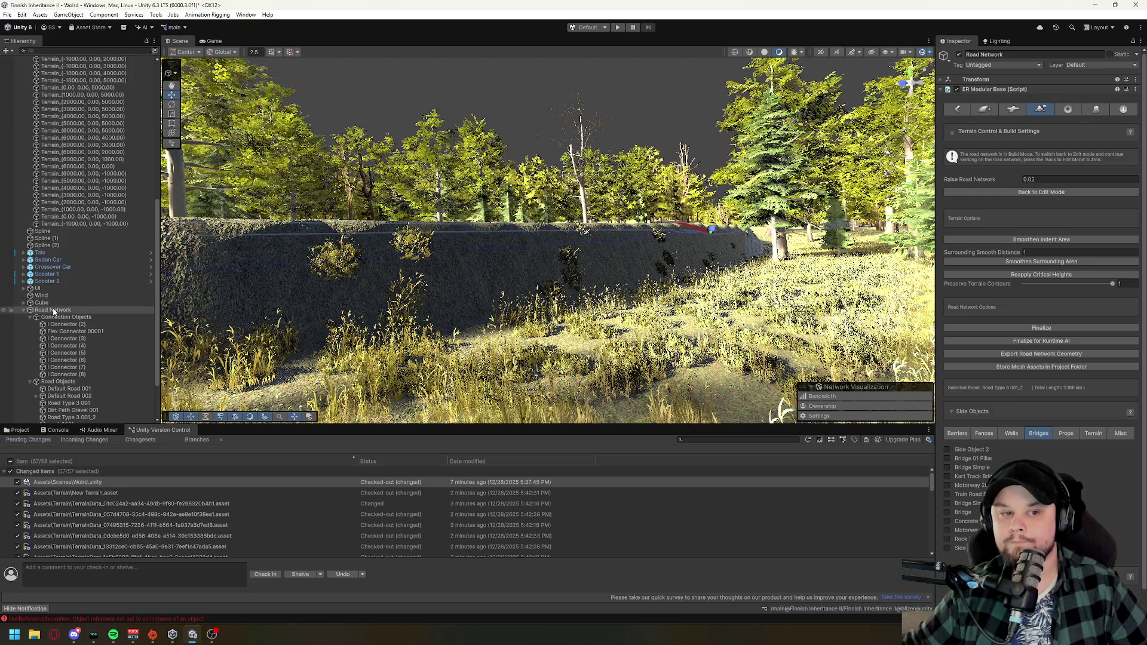
# - Collapse the Terrain and Road Network hierarchy entries and frame Scooter 1 near the ground
pyautogui.scroll(10, 71, 289)
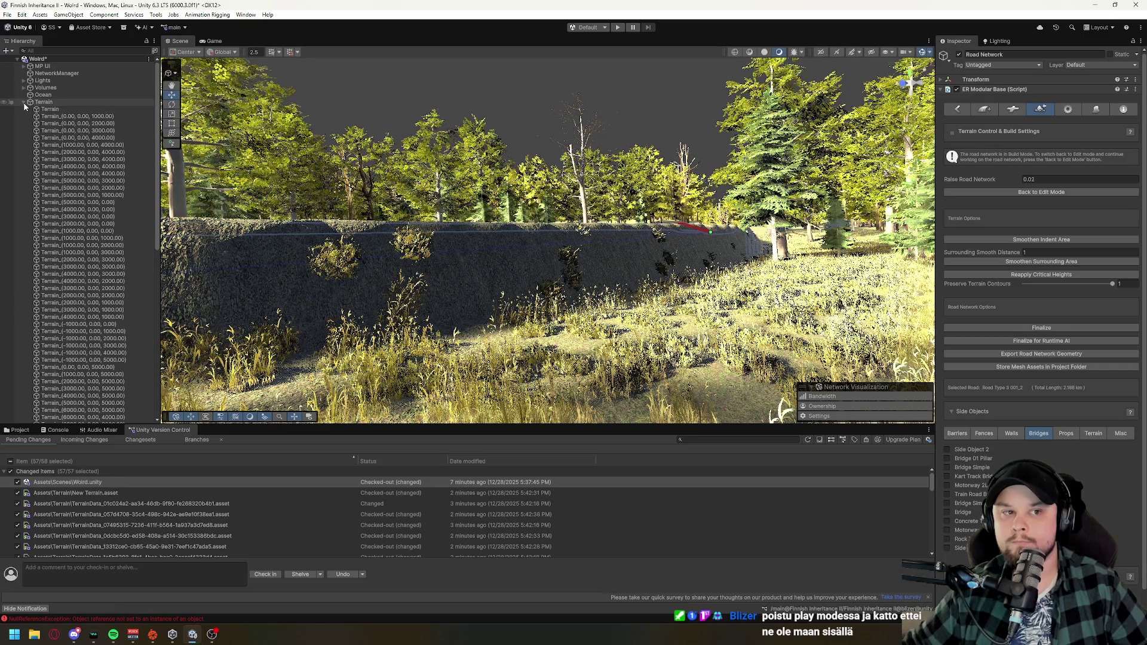
pyautogui.click(24, 103)
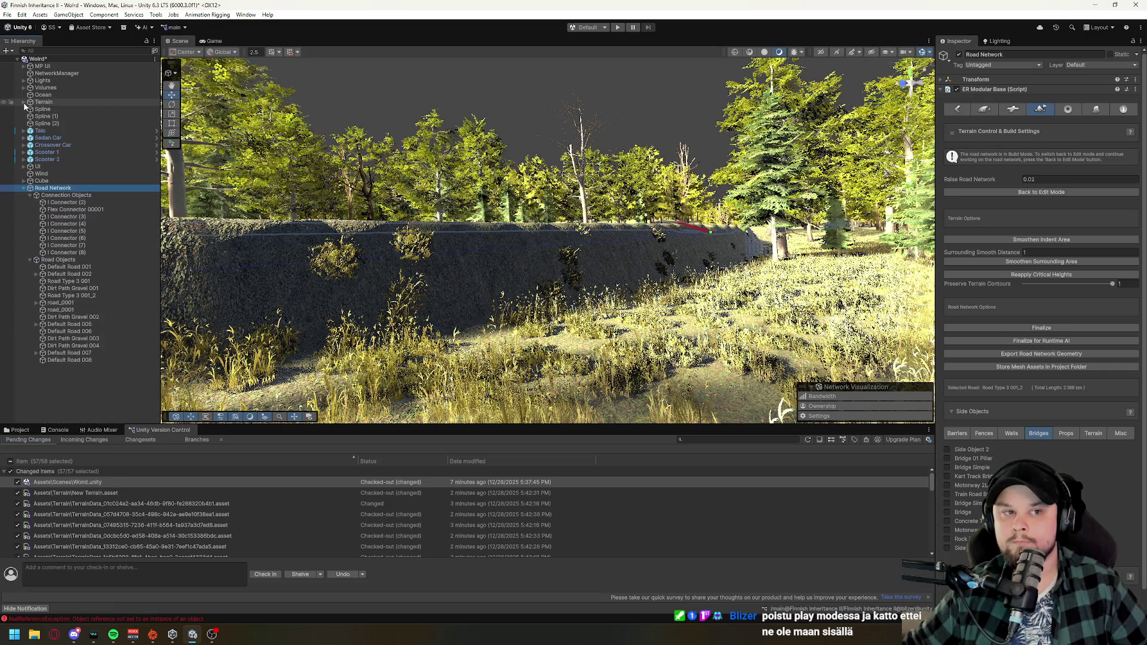
pyautogui.click(24, 189)
pyautogui.doubleClick(50, 153)
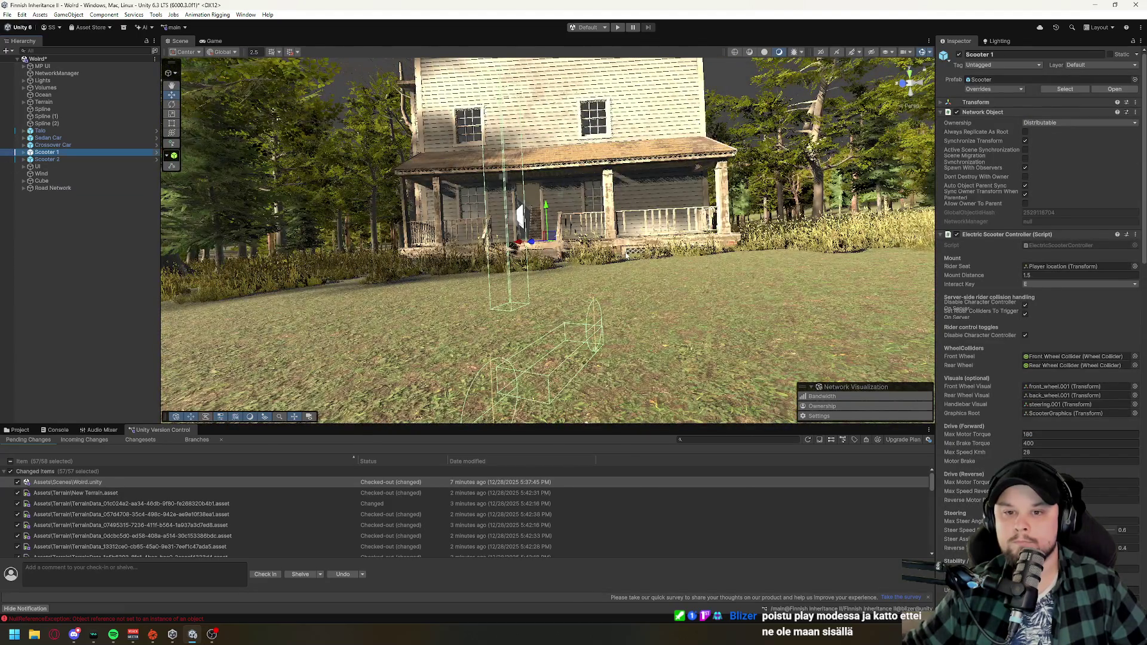
pyautogui.moveTo(626, 255)
pyautogui.mouseDown()
pyautogui.moveTo(389, 263)
pyautogui.moveTo(583, 272)
pyautogui.mouseUp()
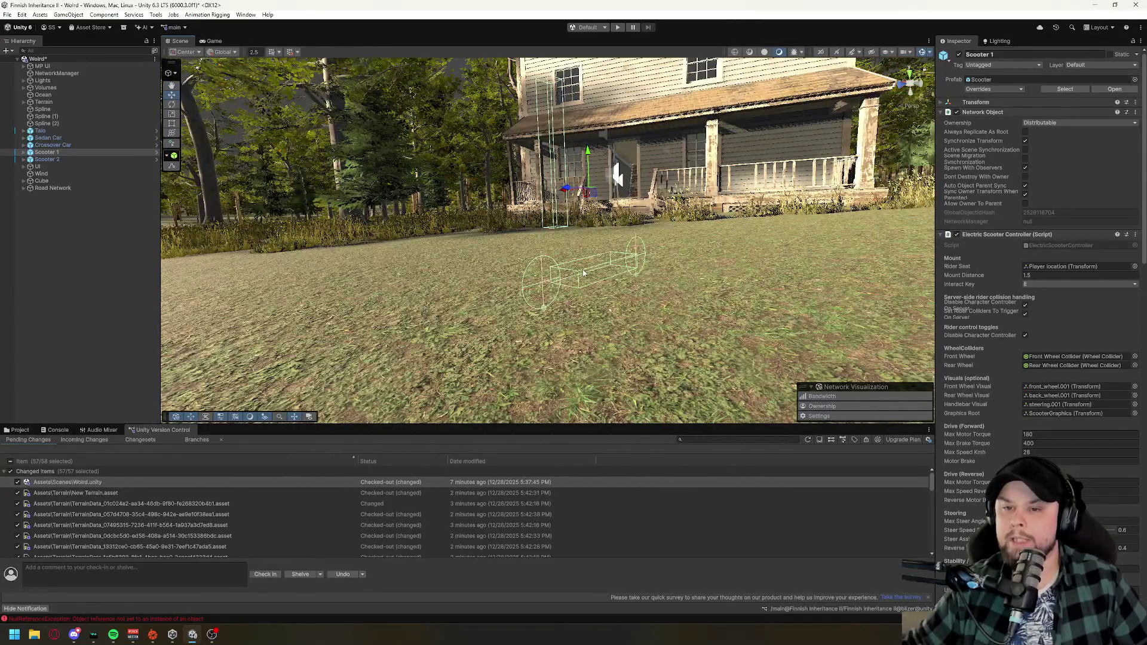
# - Raise Scooter 2 slightly along Y and toggle its active checkbox off and back on
pyautogui.doubleClick(47, 160)
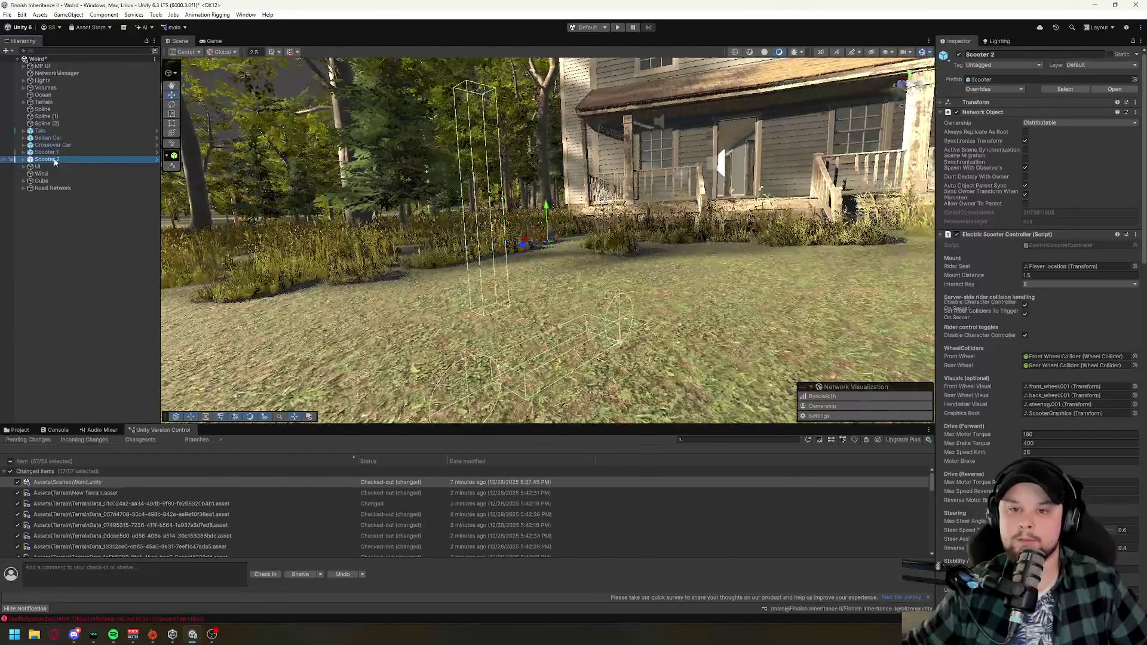
pyautogui.moveTo(469, 303); pyautogui.dragTo(804, 323)
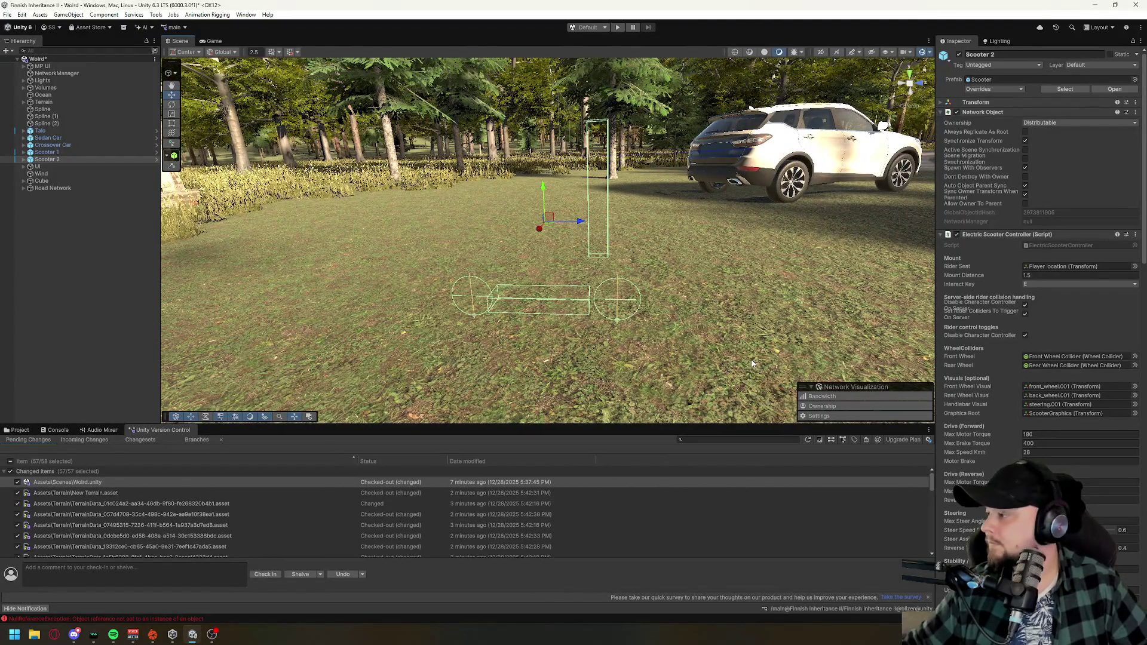
pyautogui.moveTo(544, 203)
pyautogui.mouseDown()
pyautogui.moveTo(542, 173)
pyautogui.moveTo(541, 208)
pyautogui.mouseUp()
pyautogui.click(959, 55)
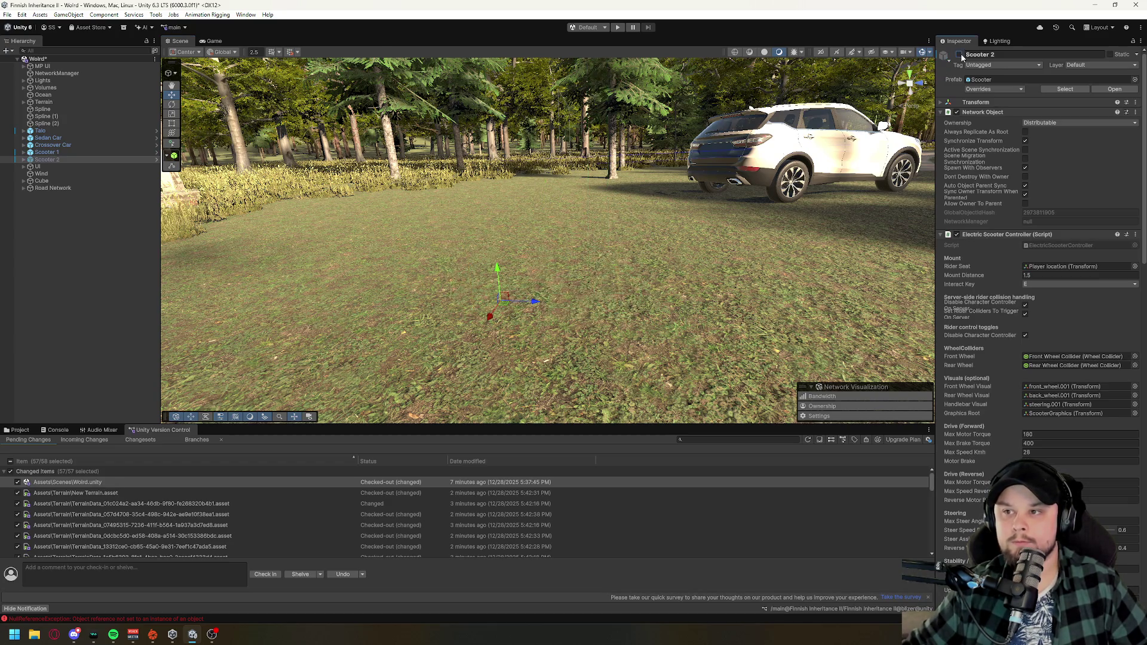
pyautogui.click(960, 55)
pyautogui.moveTo(714, 223)
pyautogui.mouseDown()
pyautogui.moveTo(903, 271)
pyautogui.moveTo(873, 306)
pyautogui.mouseUp()
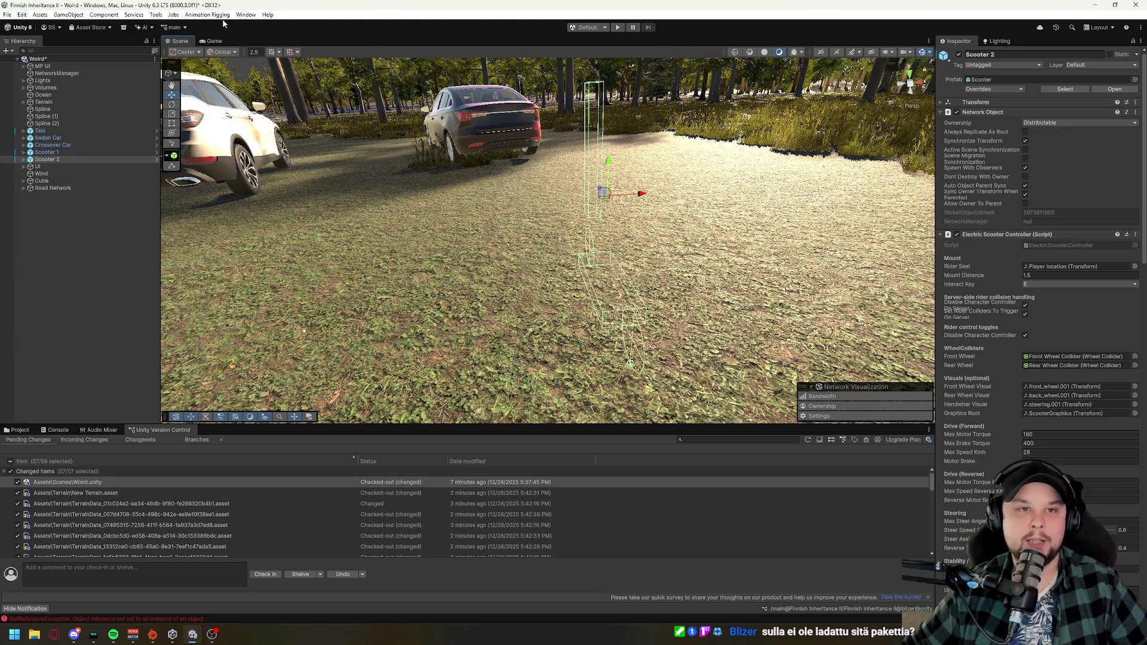
pyautogui.click(246, 15)
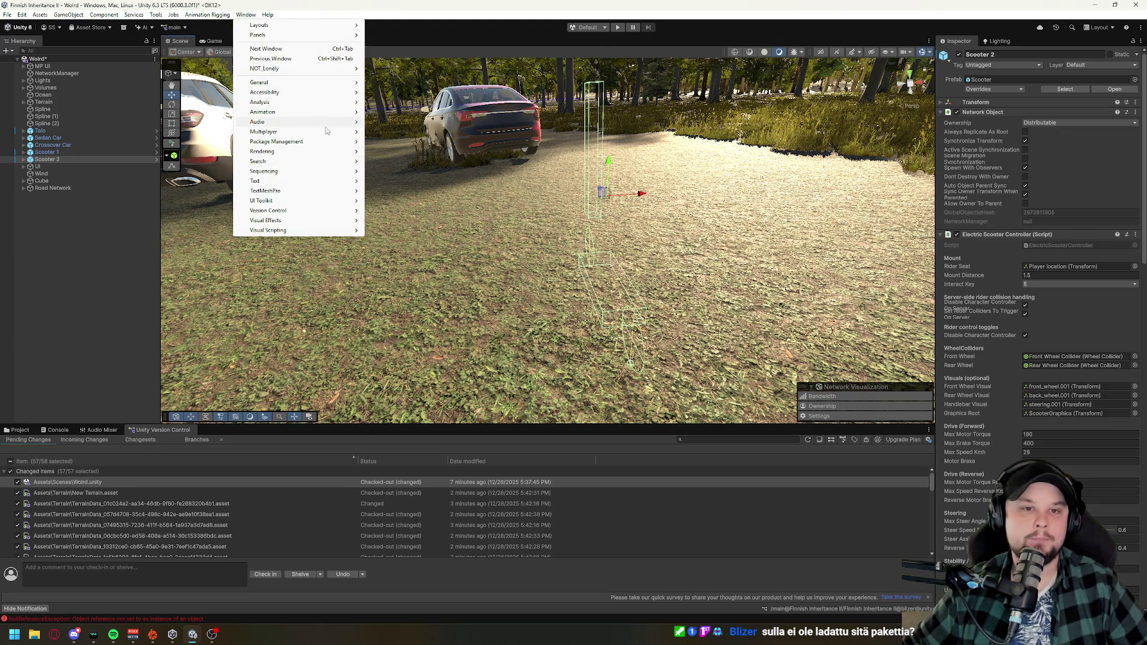
# - Open the Package Manager from Window > Package Management, showing My Assets
pyautogui.moveTo(281, 142)
pyautogui.click(394, 141)
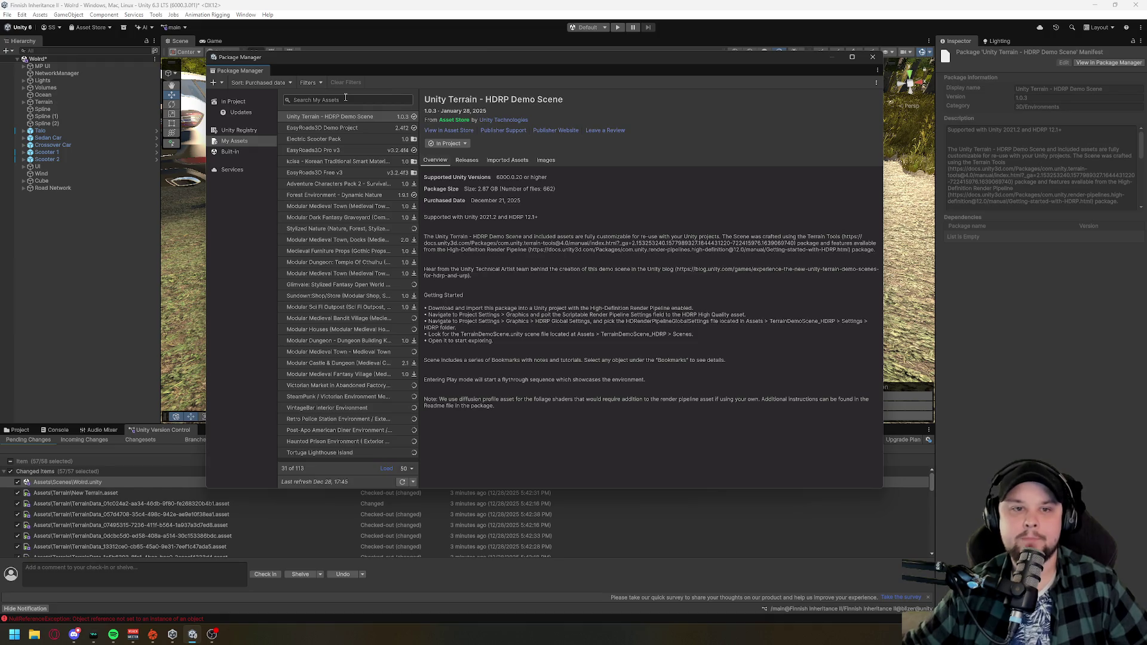
# - Select Electric Scooter Pack in My Assets and start importing it
pyautogui.click(361, 138)
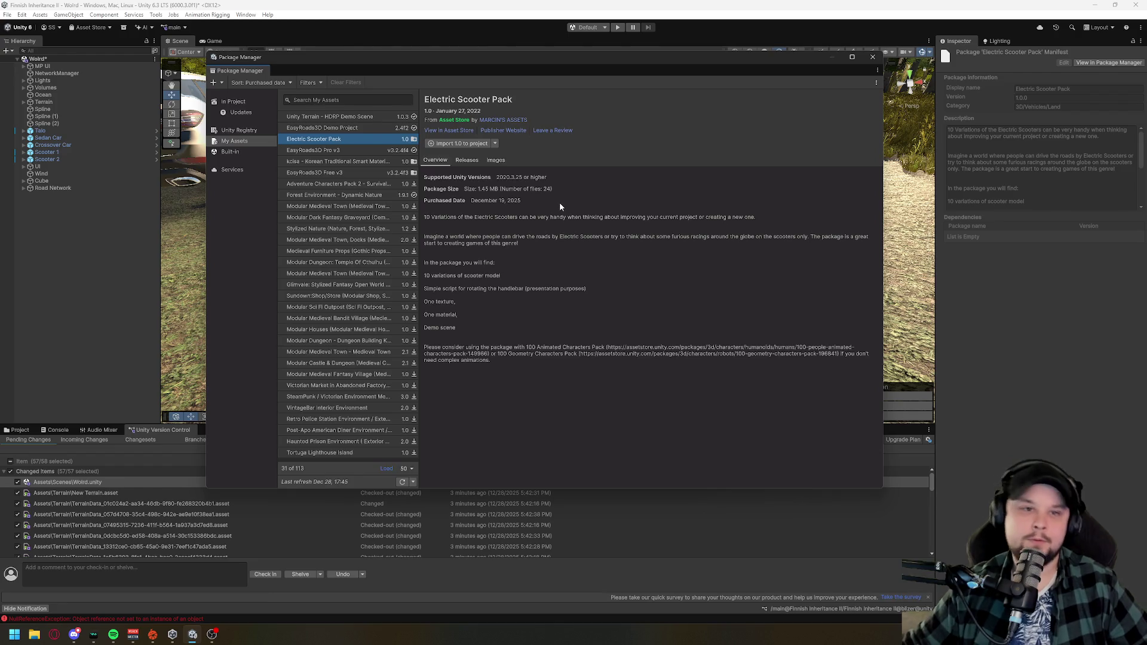
pyautogui.click(457, 145)
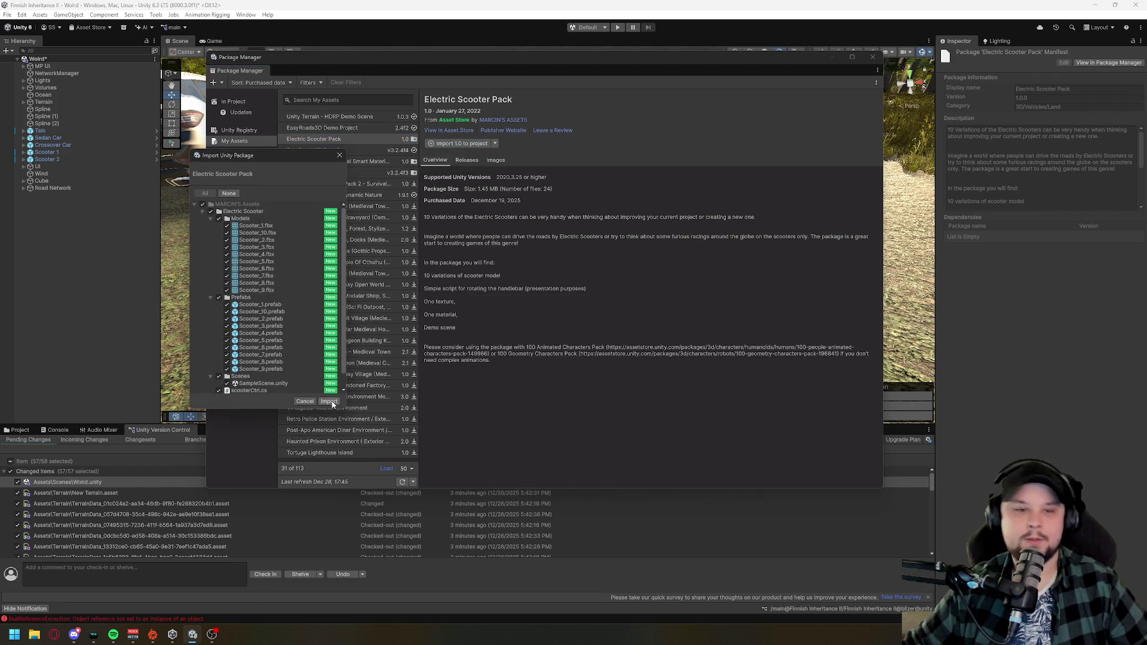
# - Import all Electric Scooter Pack files into the project
pyautogui.click(330, 402)
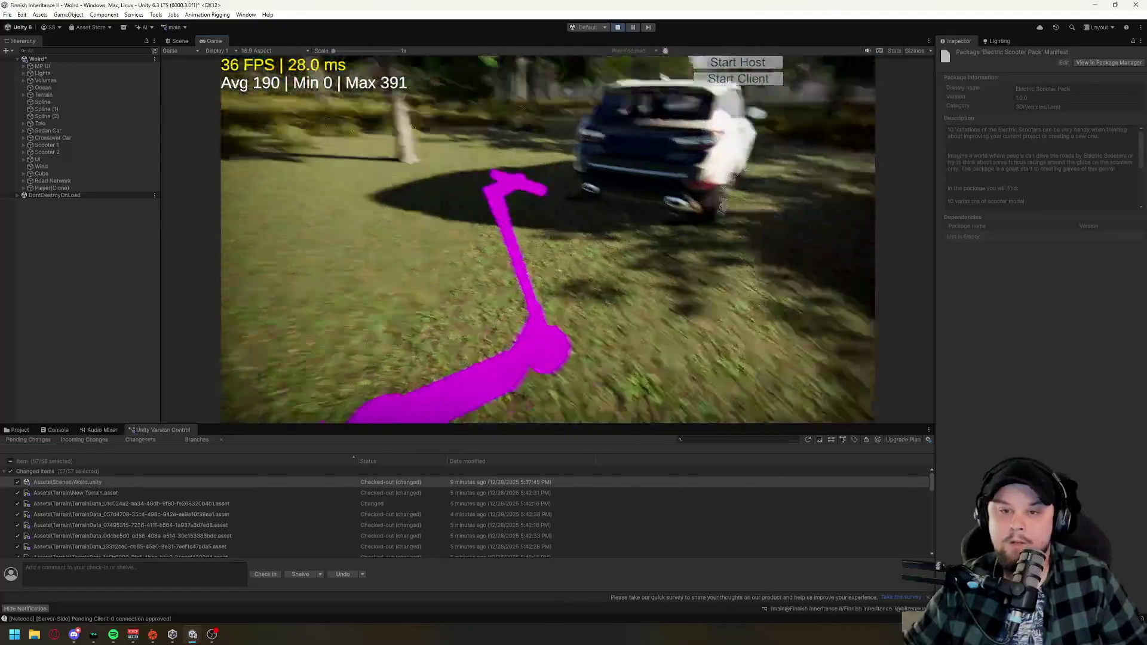
# - Ride the scooter forward down the tree-lined path onto the asphalt road using W, E and A
pyautogui.press('w')
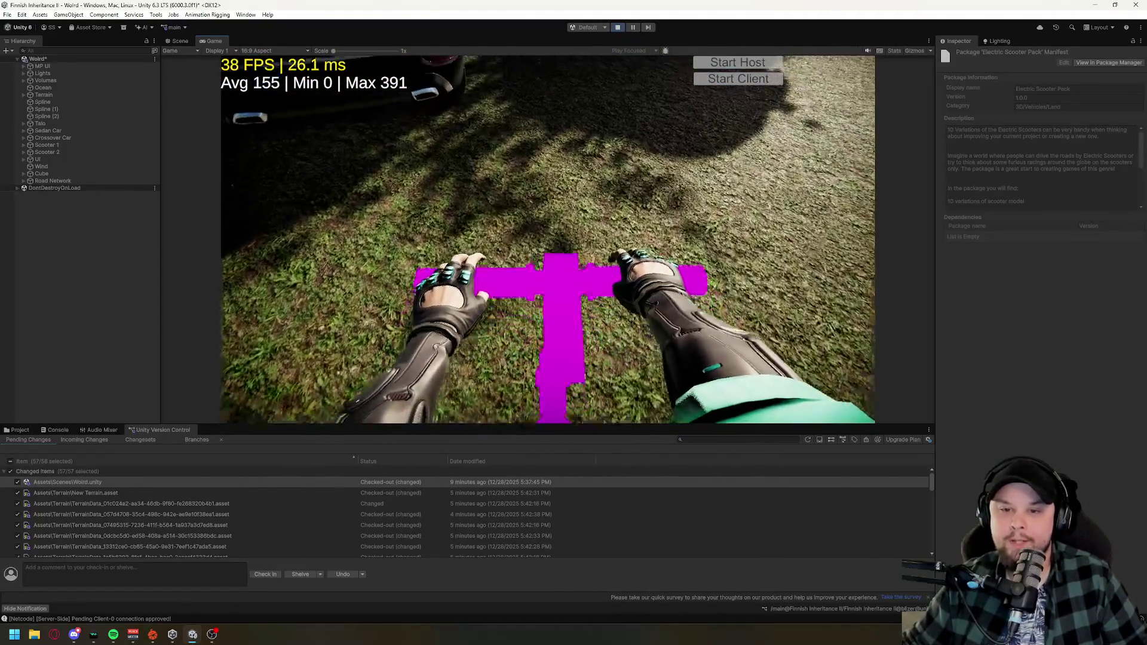
pyautogui.press('w')
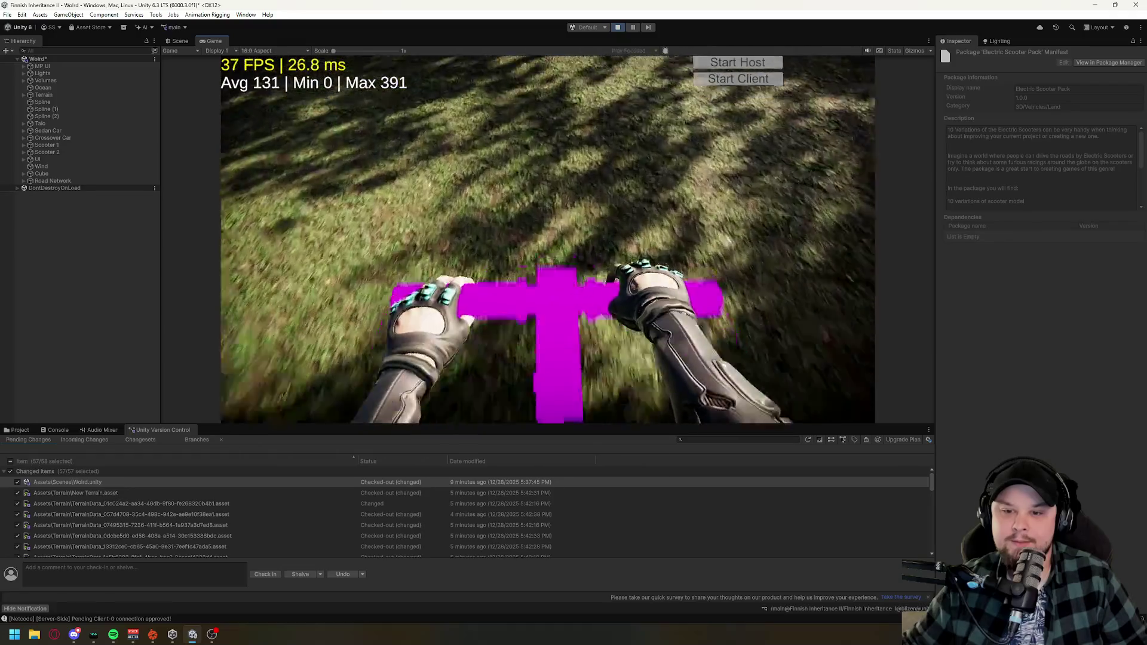
pyautogui.press('w')
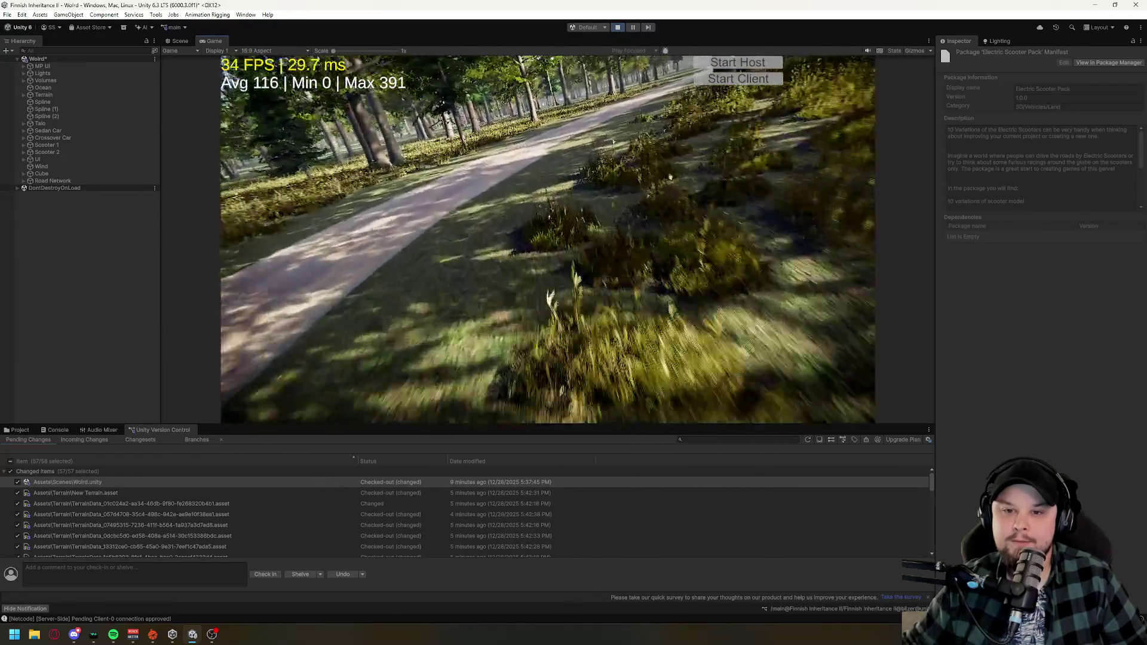
pyautogui.press('w')
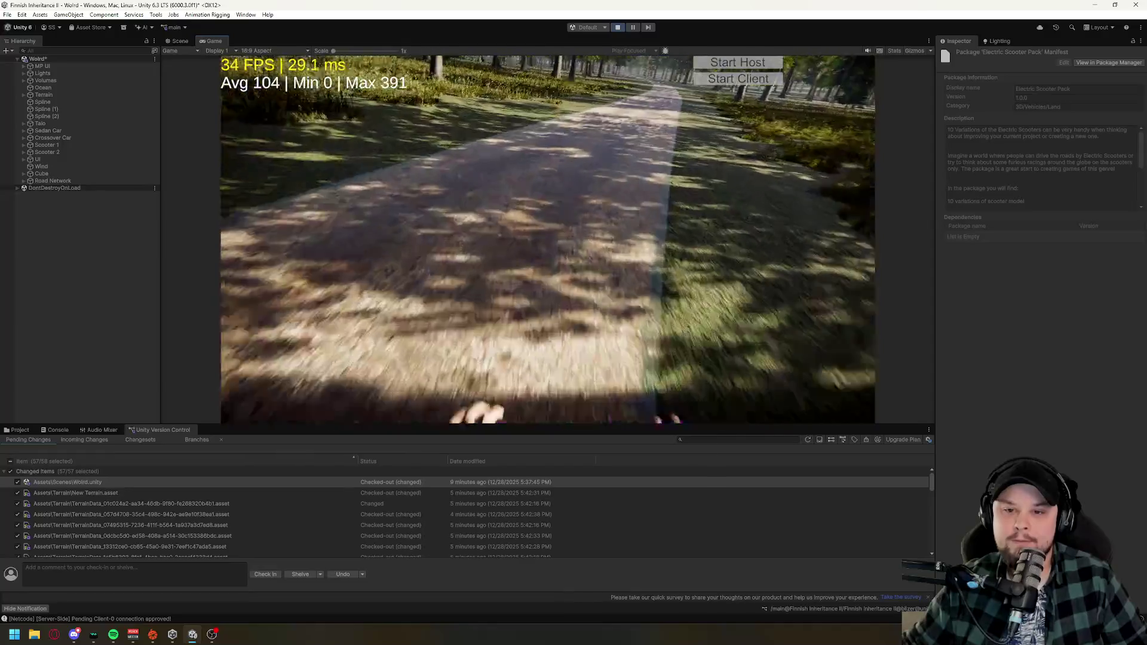
pyautogui.press('w')
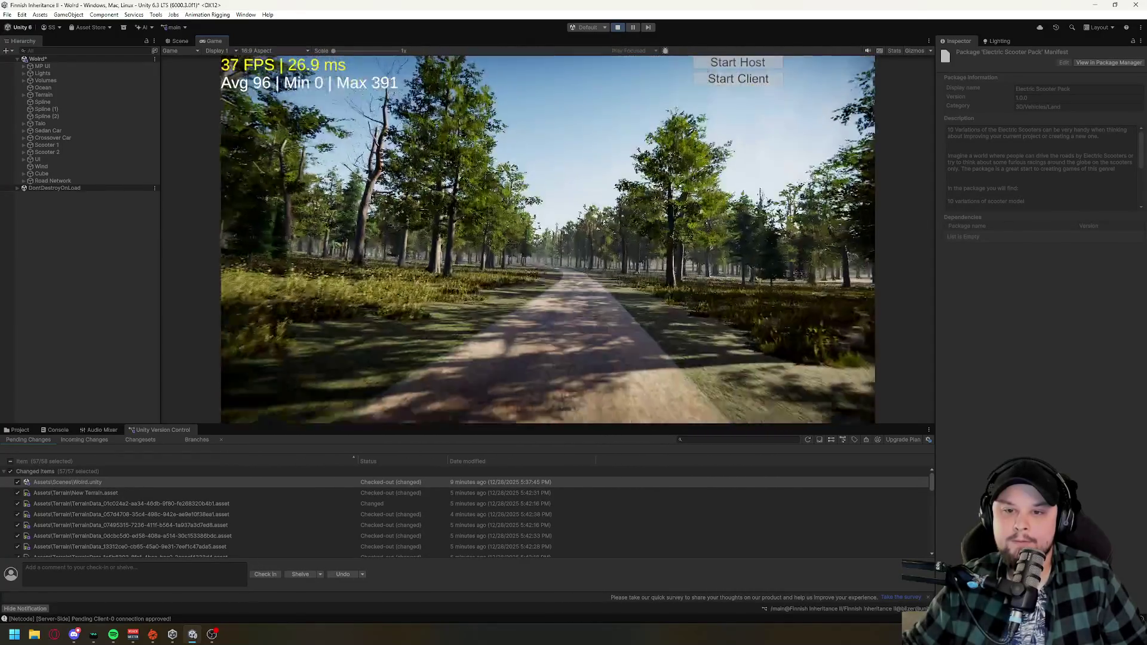
pyautogui.press('w')
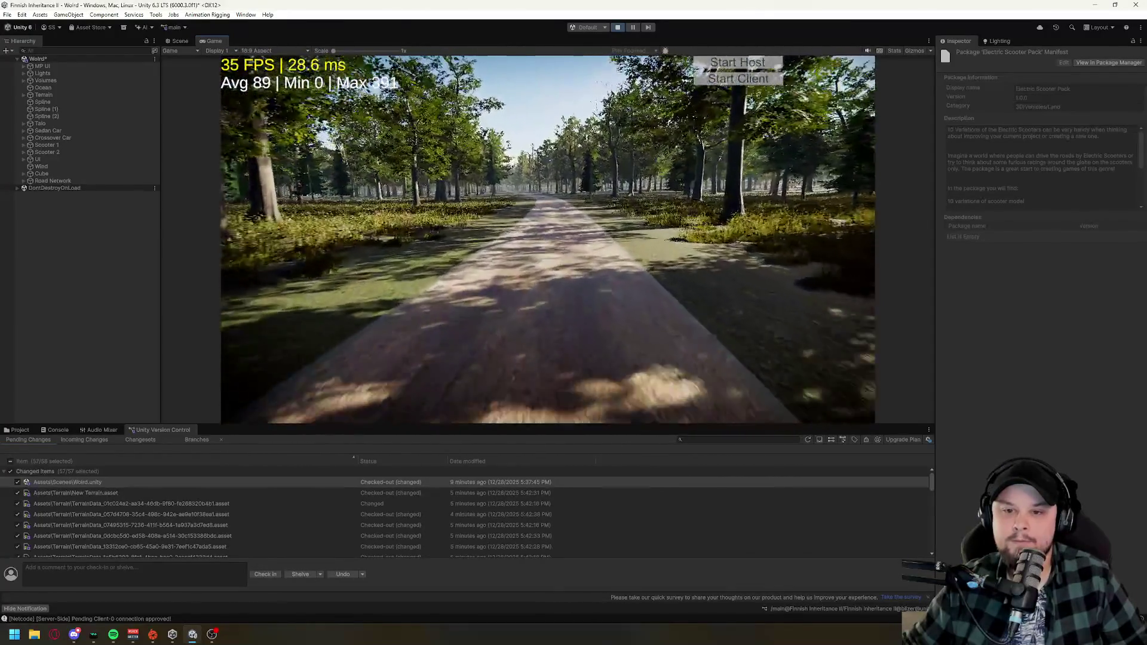
pyautogui.press('w')
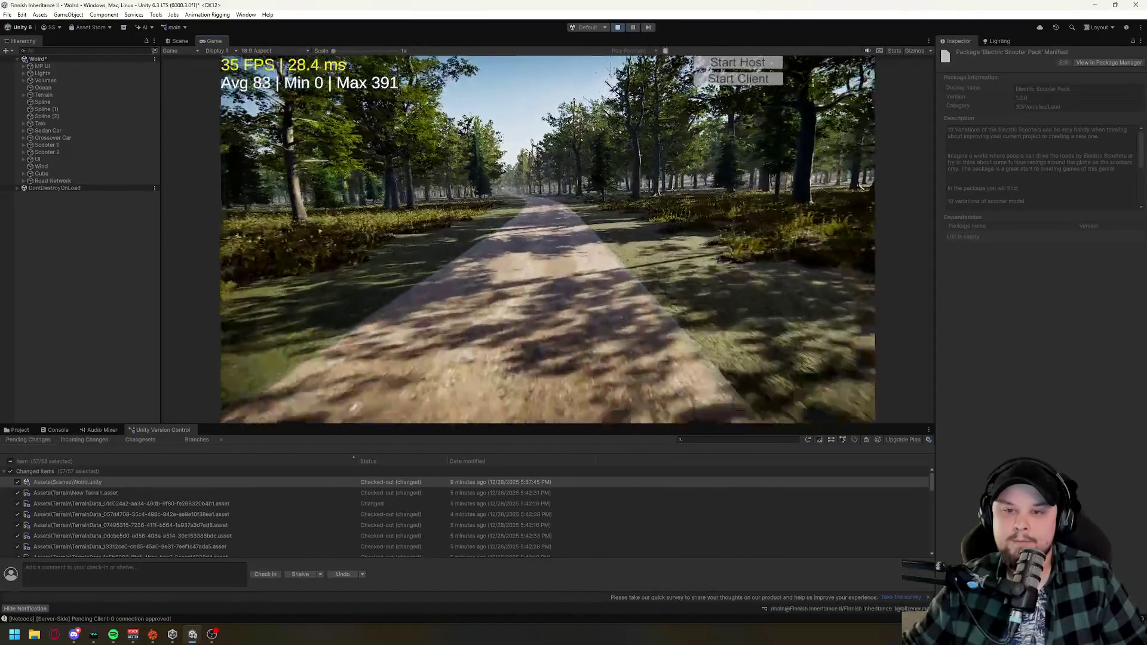
pyautogui.press('w')
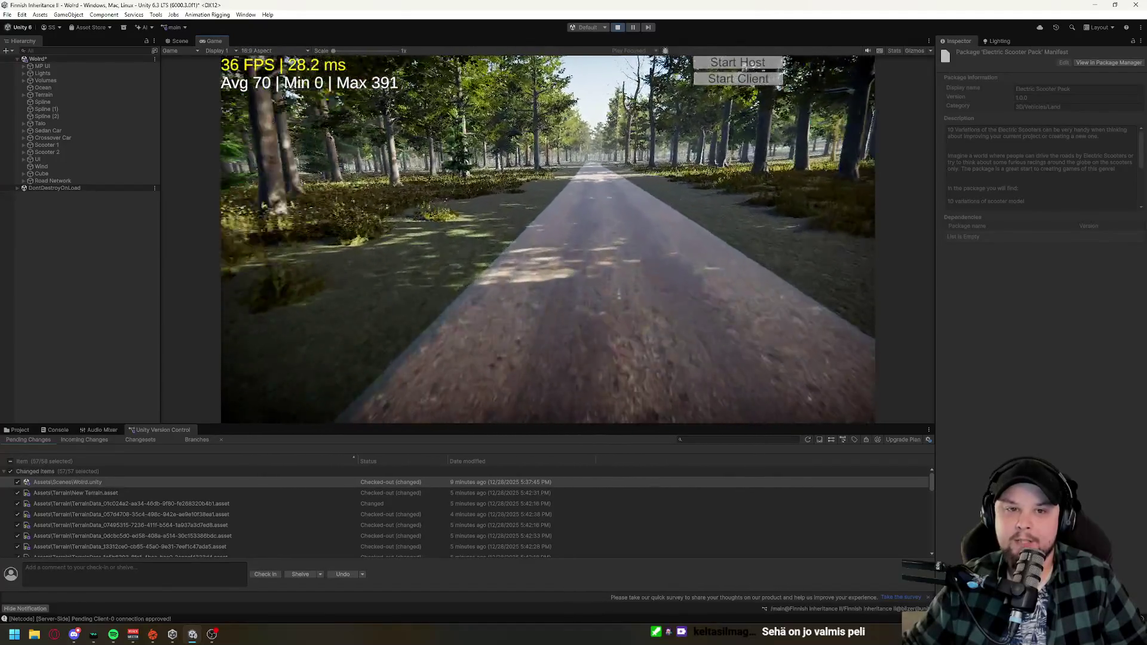
pyautogui.press('w')
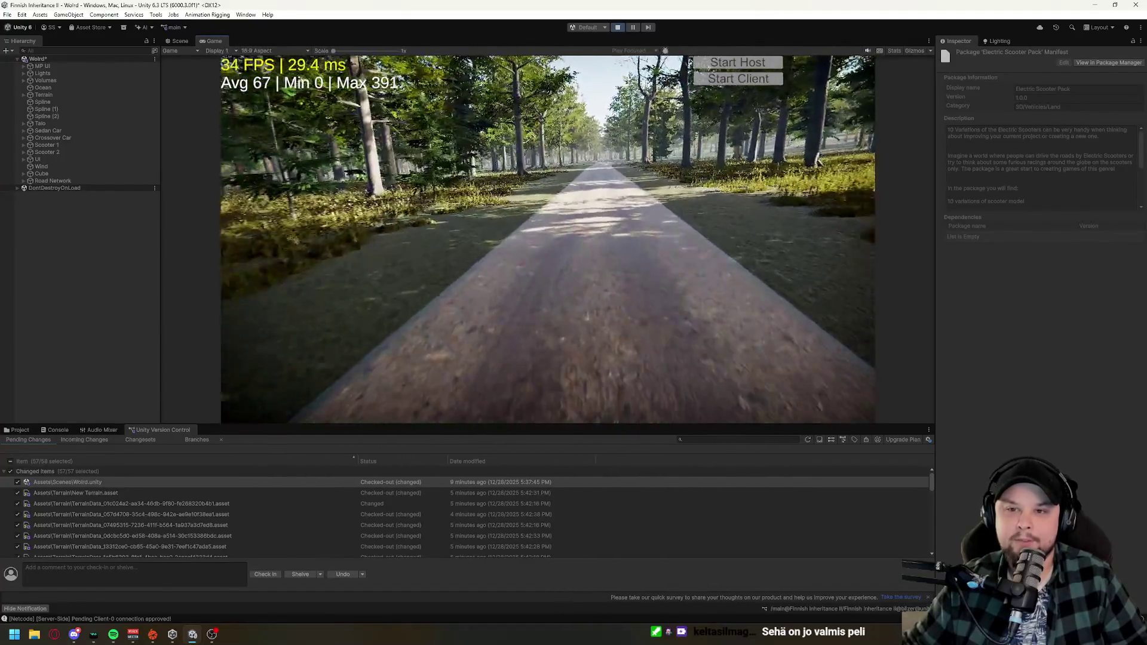
pyautogui.press('w')
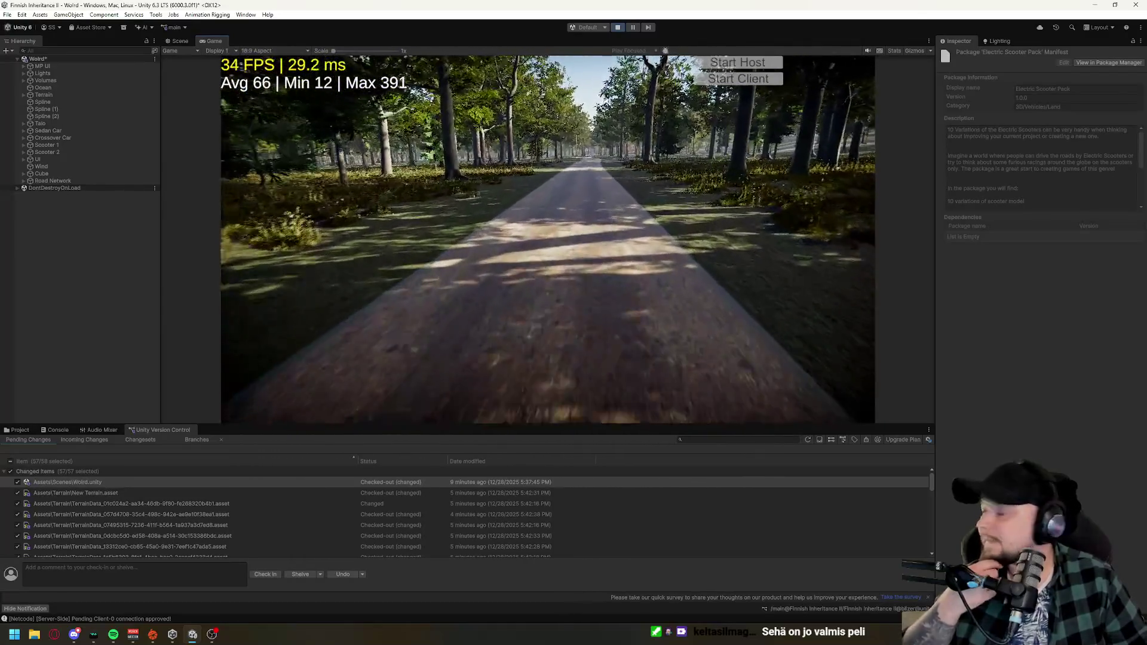
pyautogui.press('w')
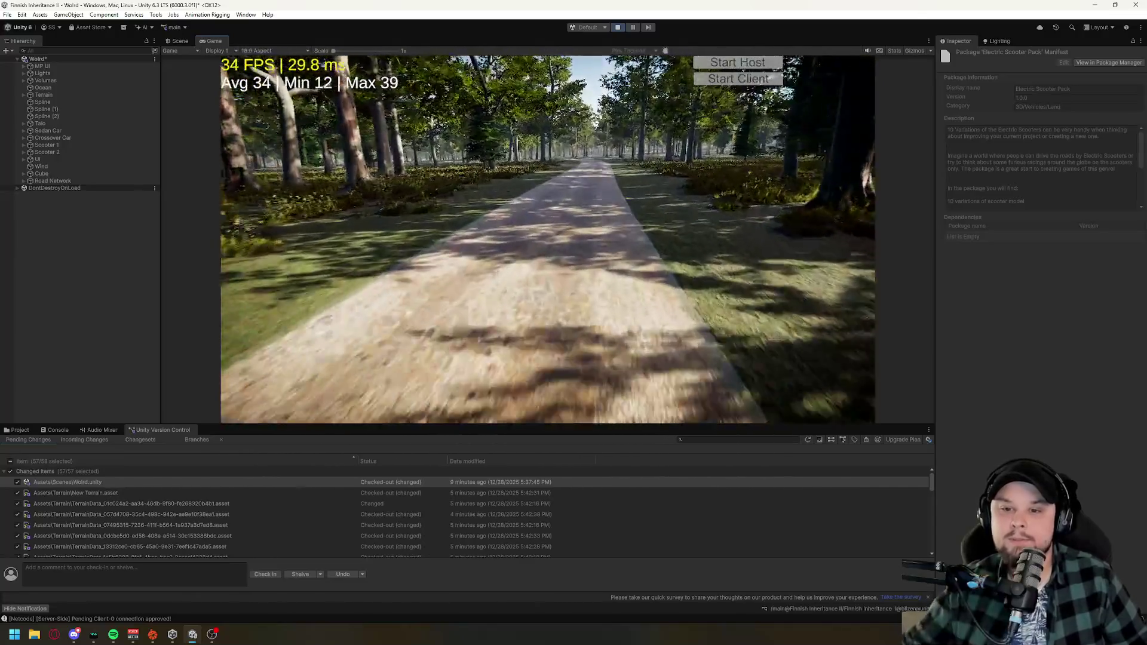
pyautogui.press('e')
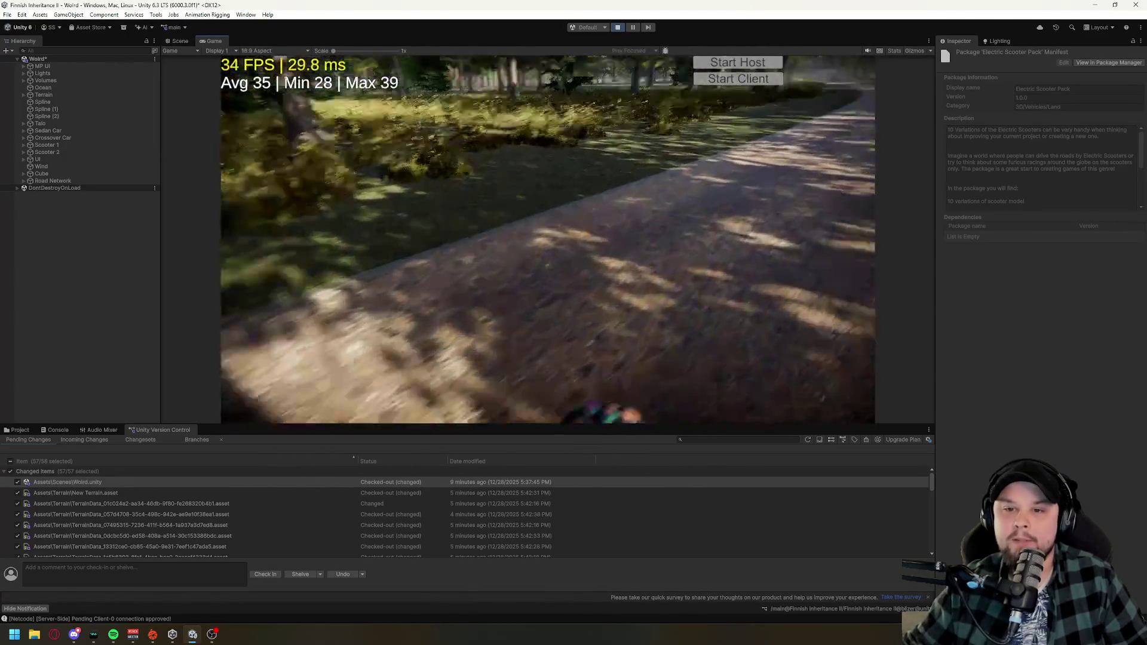
pyautogui.press('a')
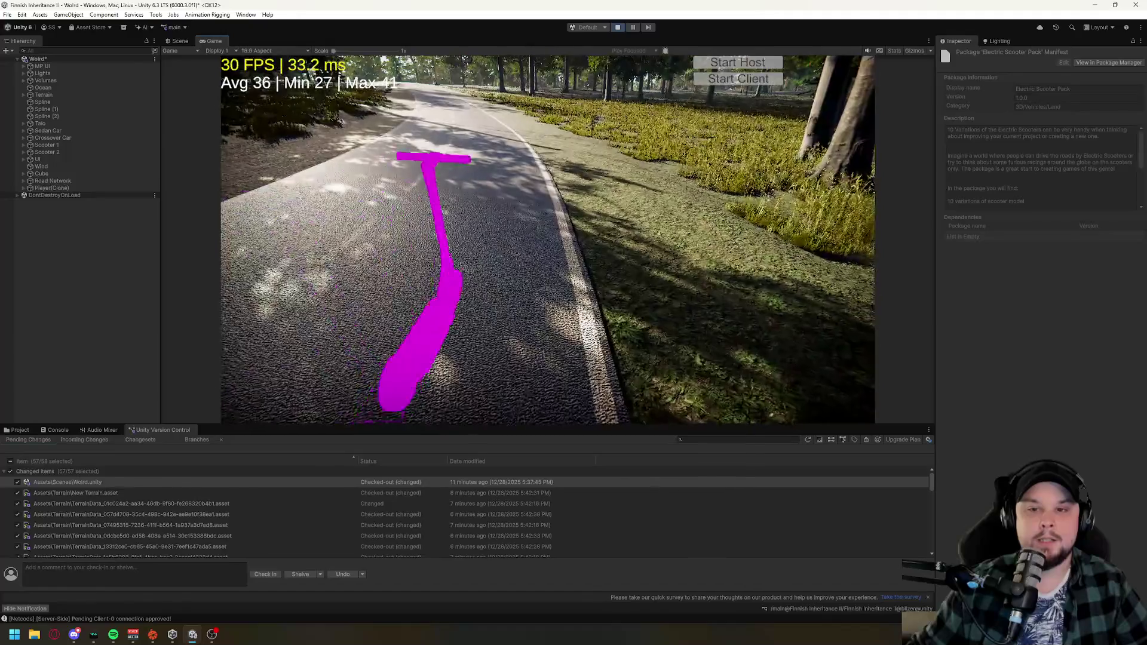
# - Leave the running game and stop Play mode
pyautogui.press('super')
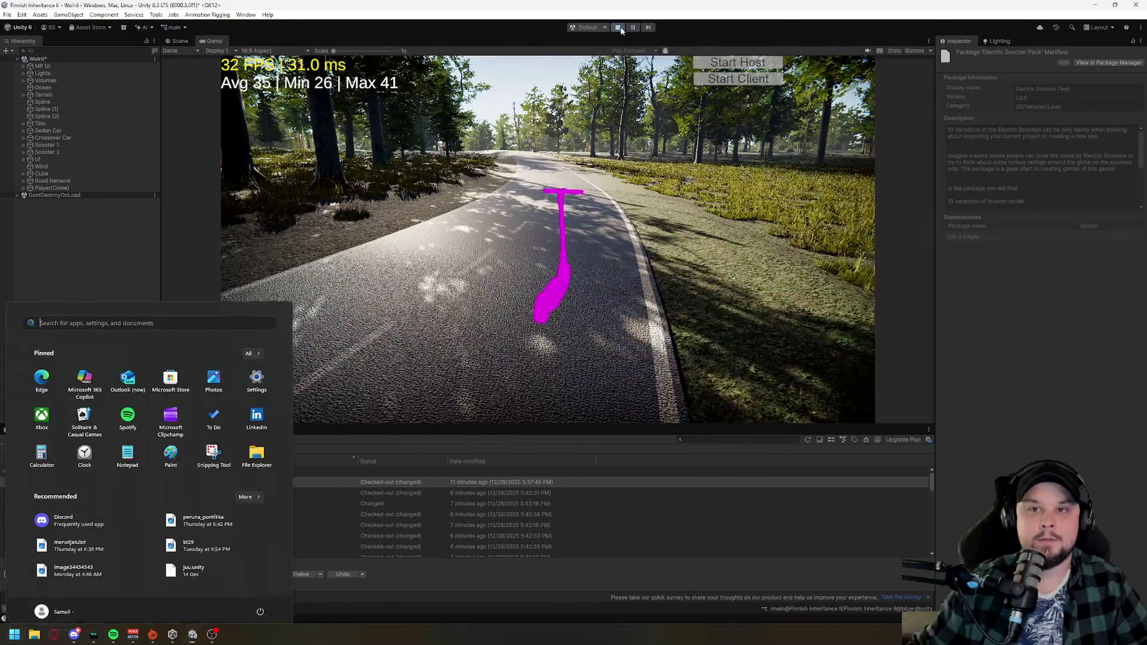
pyautogui.click(617, 27)
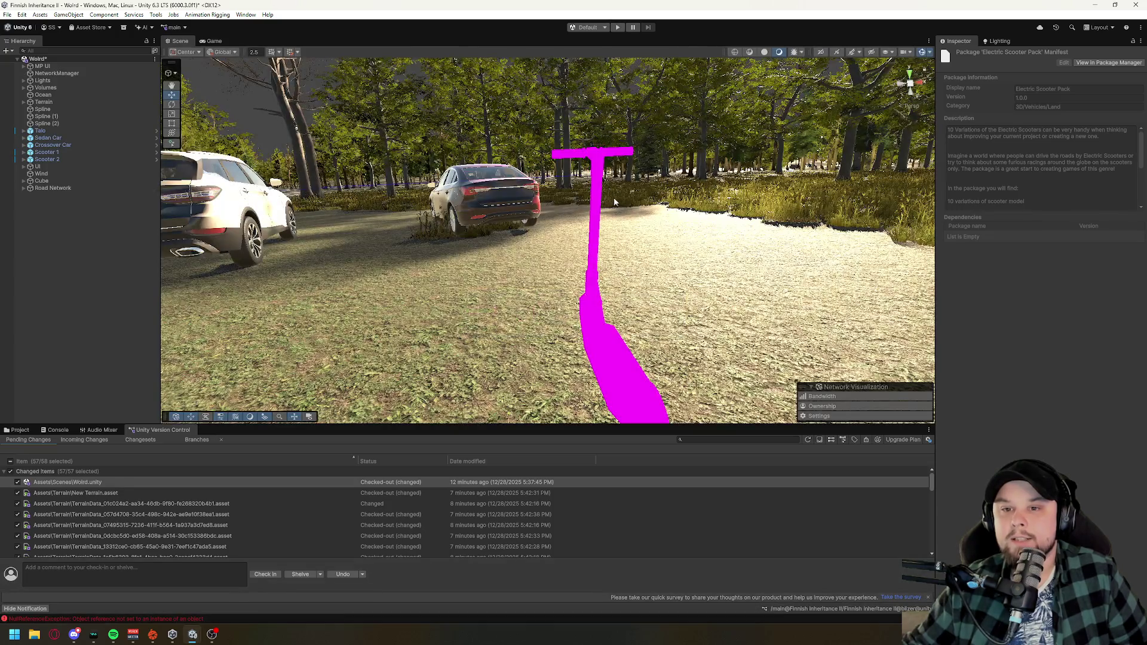
# - Switch the Road Network back to edit mode and reposition the view over the lake and road
pyautogui.moveTo(614, 197)
pyautogui.mouseDown()
pyautogui.moveTo(420, 89)
pyautogui.moveTo(657, 221)
pyautogui.moveTo(746, 255)
pyautogui.mouseUp()
pyautogui.click(65, 189)
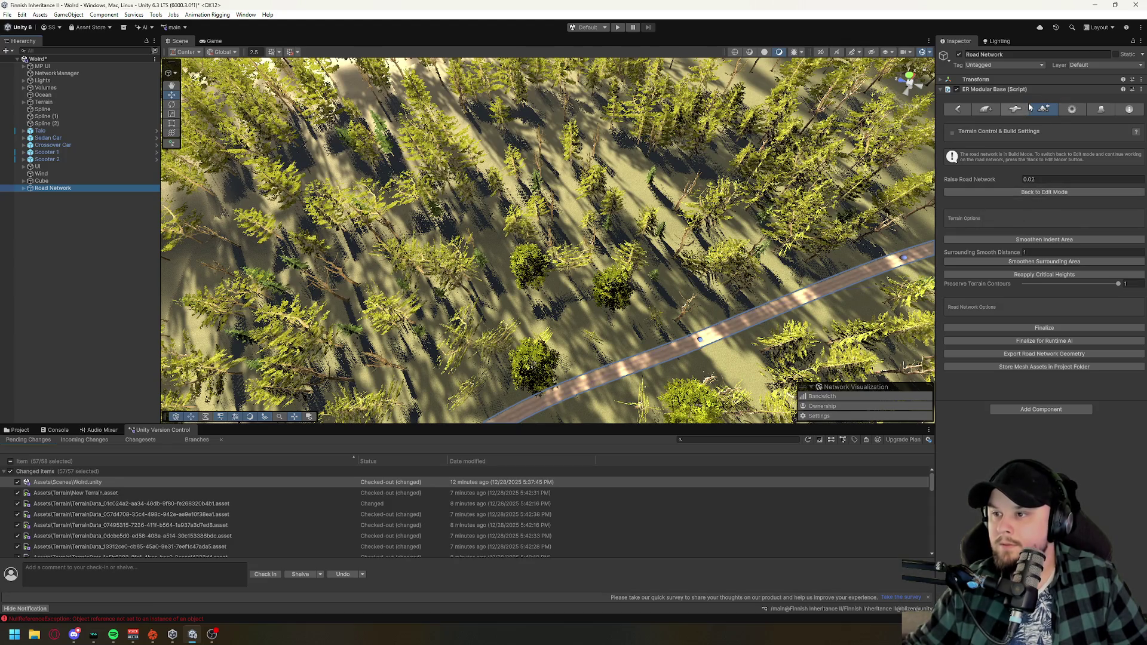
pyautogui.click(1044, 193)
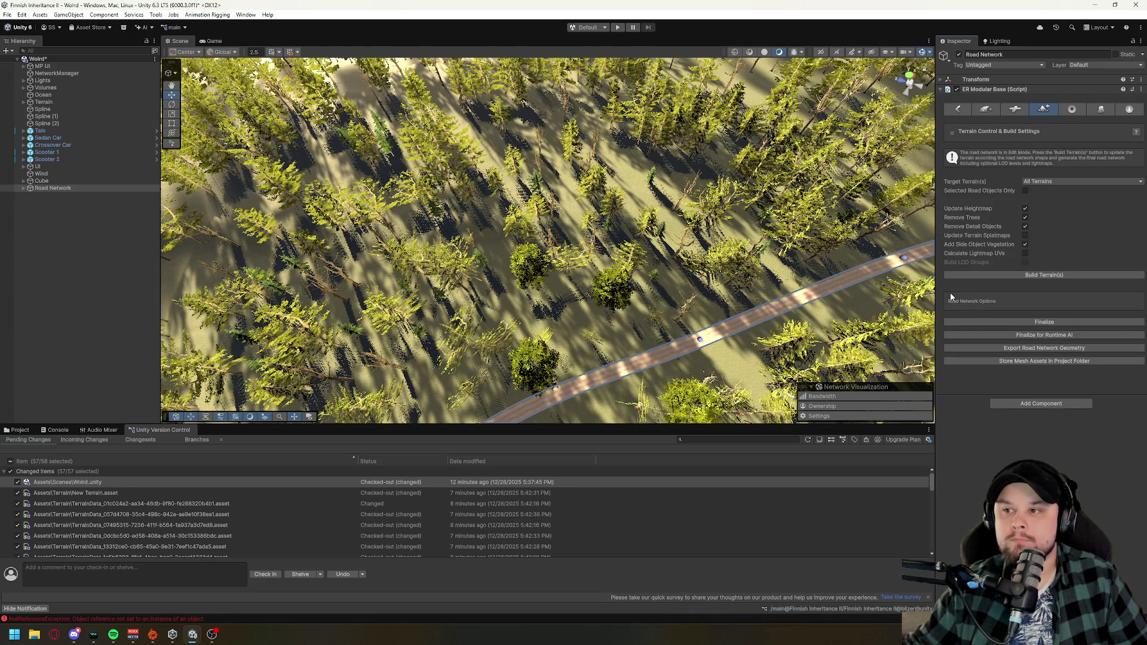
pyautogui.moveTo(714, 291); pyautogui.dragTo(731, 194)
pyautogui.moveTo(674, 279); pyautogui.dragTo(586, 233)
pyautogui.click(66, 139)
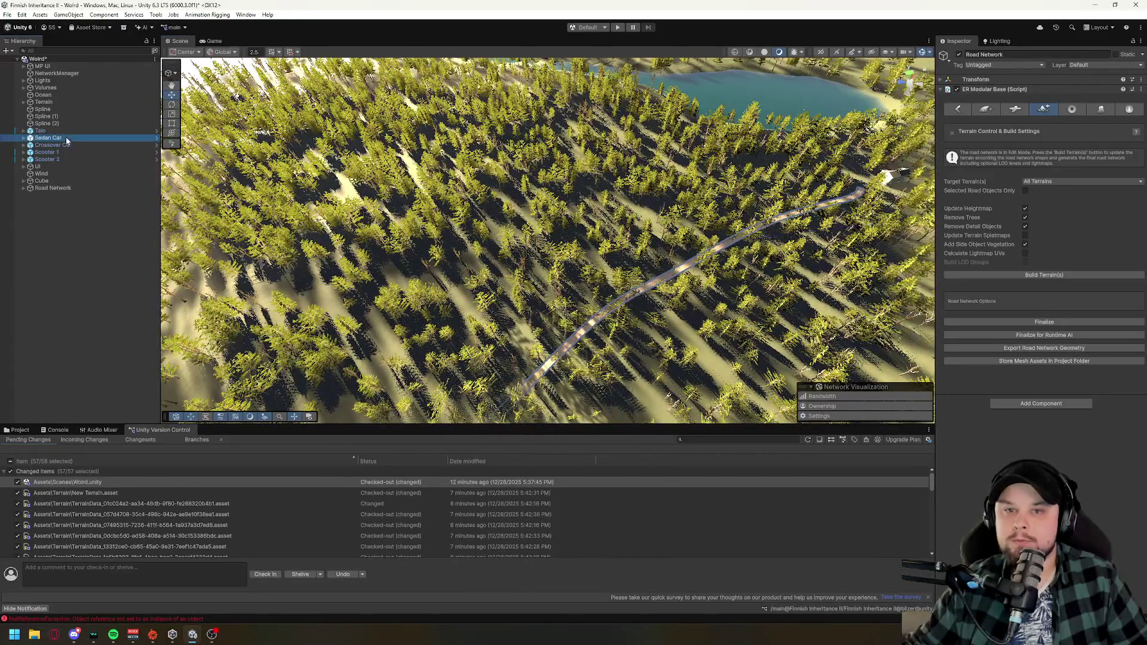
# - Orbit and zoom the Scene view down beside the red sedan, looking along the road
pyautogui.click(828, 184)
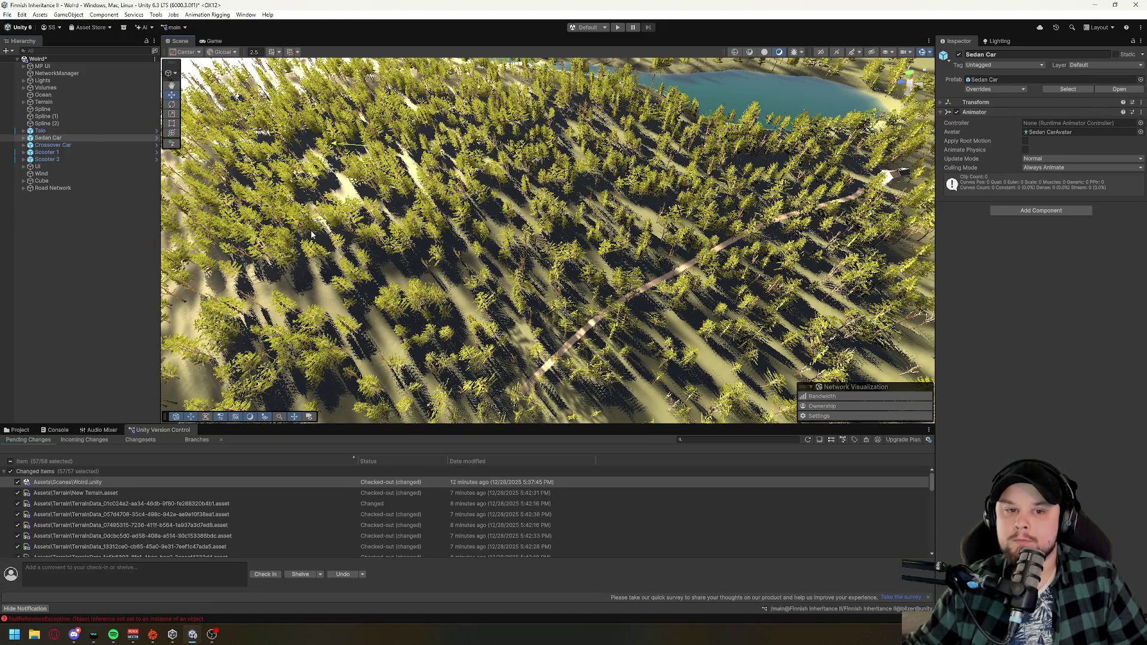
pyautogui.moveTo(525, 219); pyautogui.dragTo(599, 108)
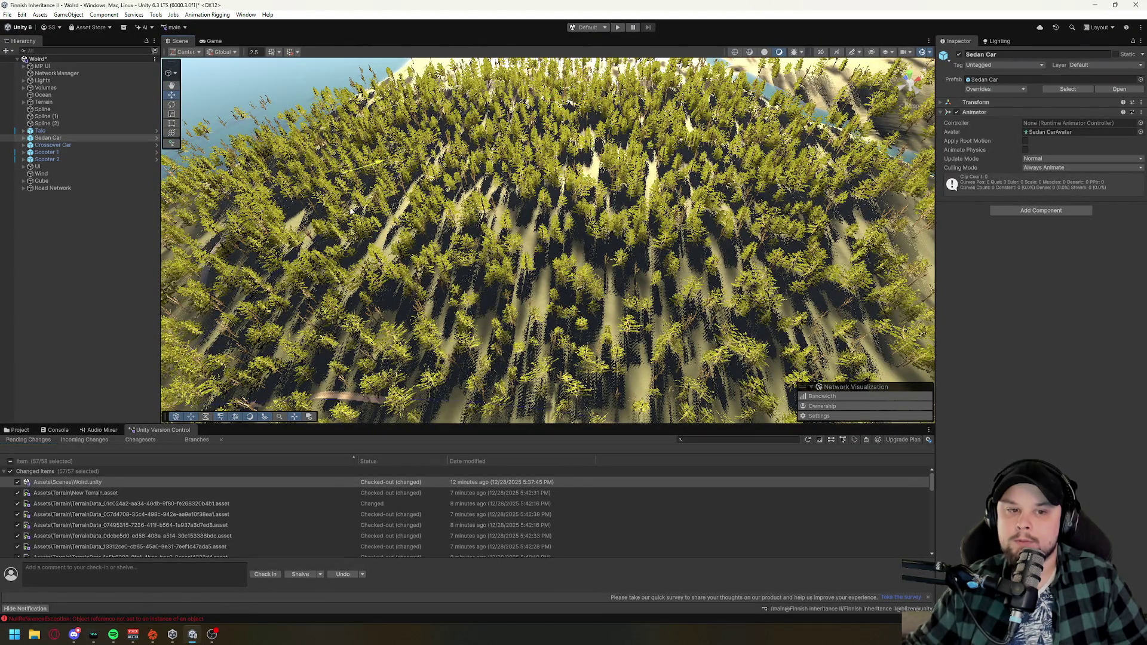
pyautogui.moveTo(269, 194); pyautogui.dragTo(357, 248)
pyautogui.scroll(5, 357, 248)
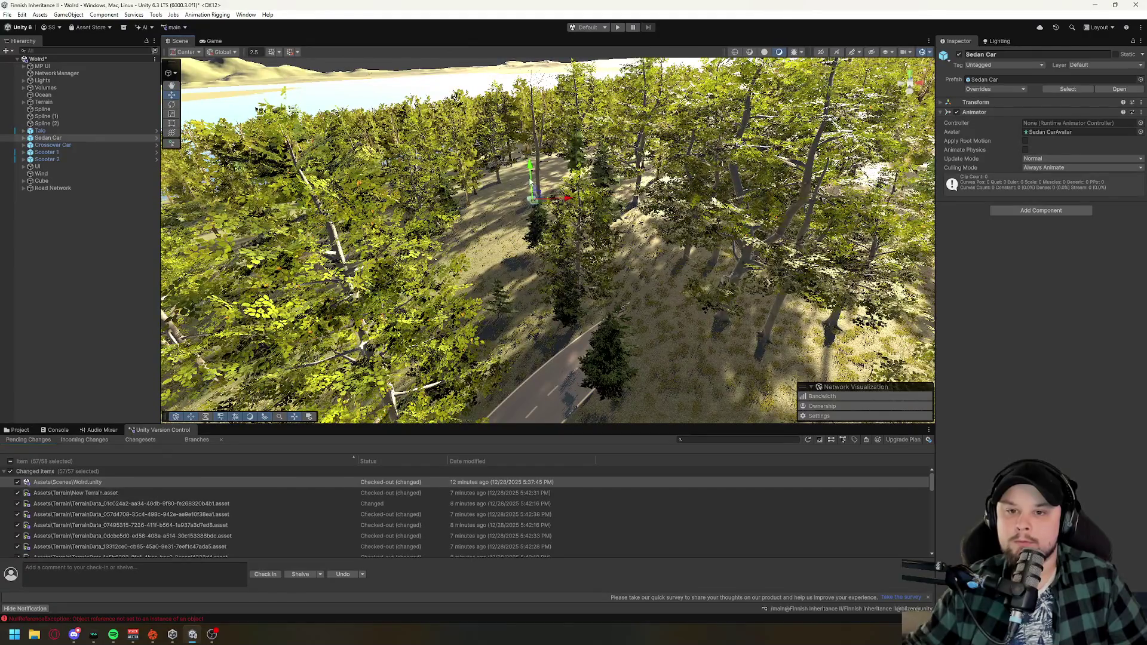
pyautogui.moveTo(541, 221); pyautogui.dragTo(363, 121)
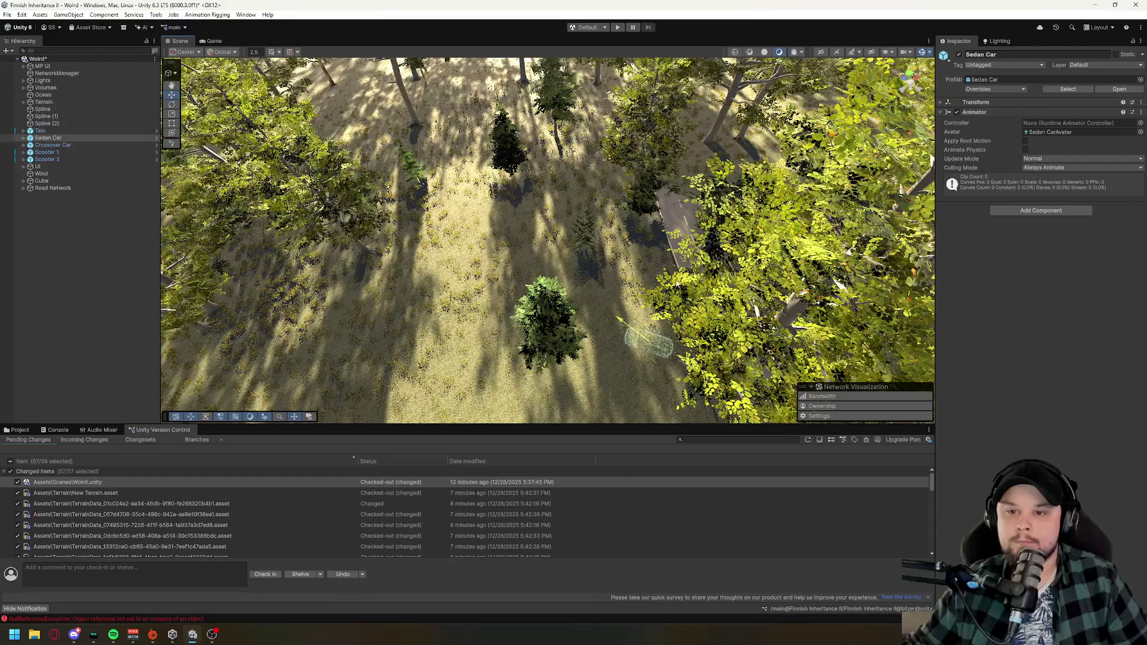
pyautogui.moveTo(533, 216)
pyautogui.mouseDown()
pyautogui.moveTo(574, 233)
pyautogui.moveTo(619, 197)
pyautogui.moveTo(649, 237)
pyautogui.moveTo(664, 109)
pyautogui.mouseUp()
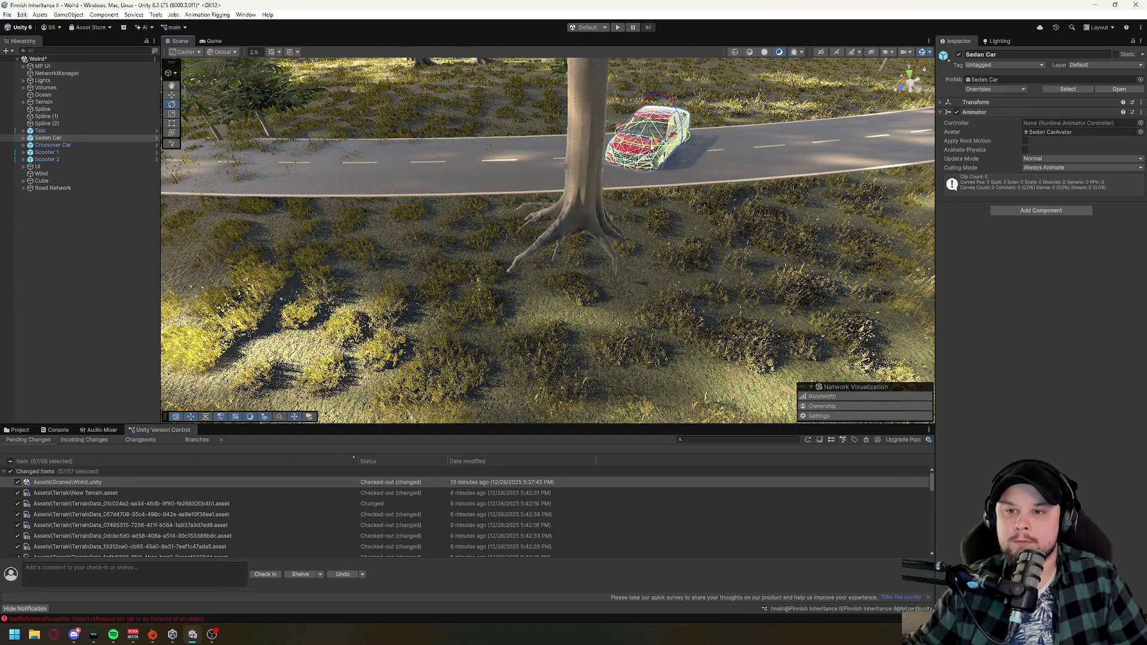
pyautogui.moveTo(674, 146); pyautogui.dragTo(568, 220)
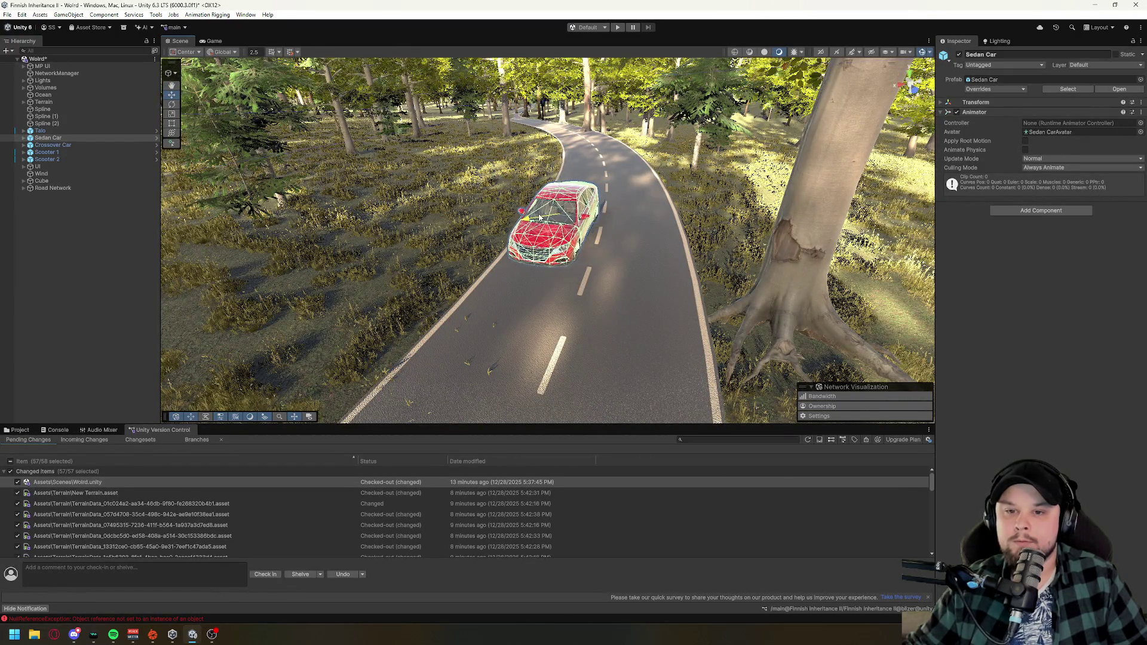
# - Raise the Sedan Car slightly, rotate it to face along the road, and frame it
pyautogui.moveTo(559, 187)
pyautogui.mouseDown()
pyautogui.moveTo(741, 292)
pyautogui.moveTo(717, 240)
pyautogui.moveTo(633, 204)
pyautogui.mouseUp()
pyautogui.moveTo(556, 171); pyautogui.dragTo(588, 195)
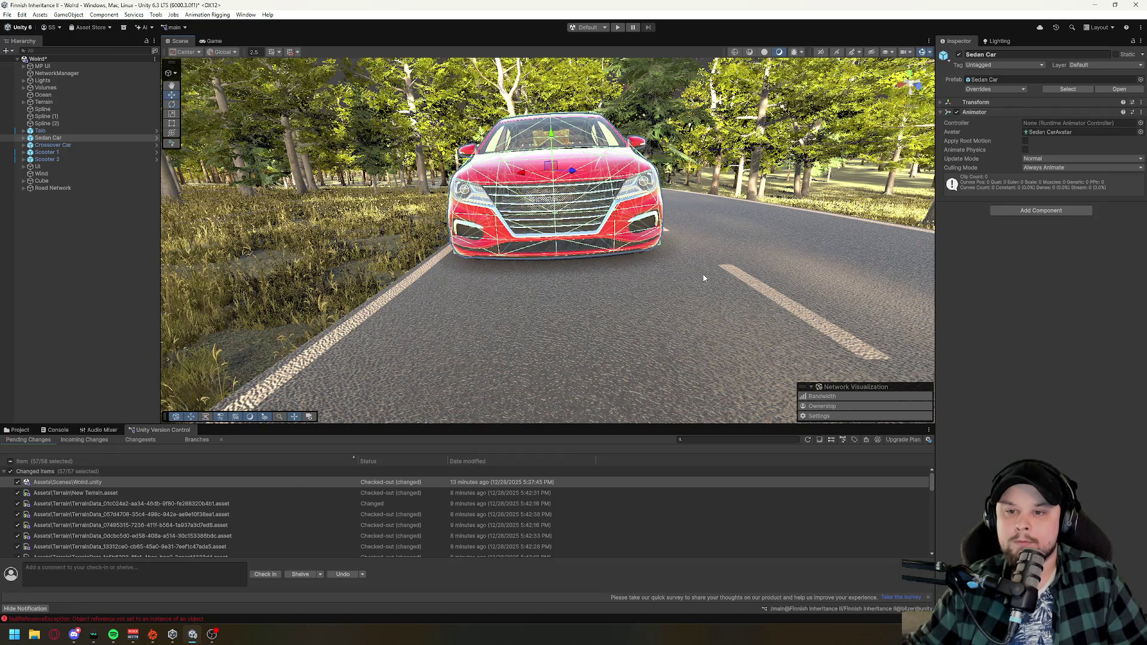
pyautogui.press('w')
pyautogui.scroll(-5, 716, 263)
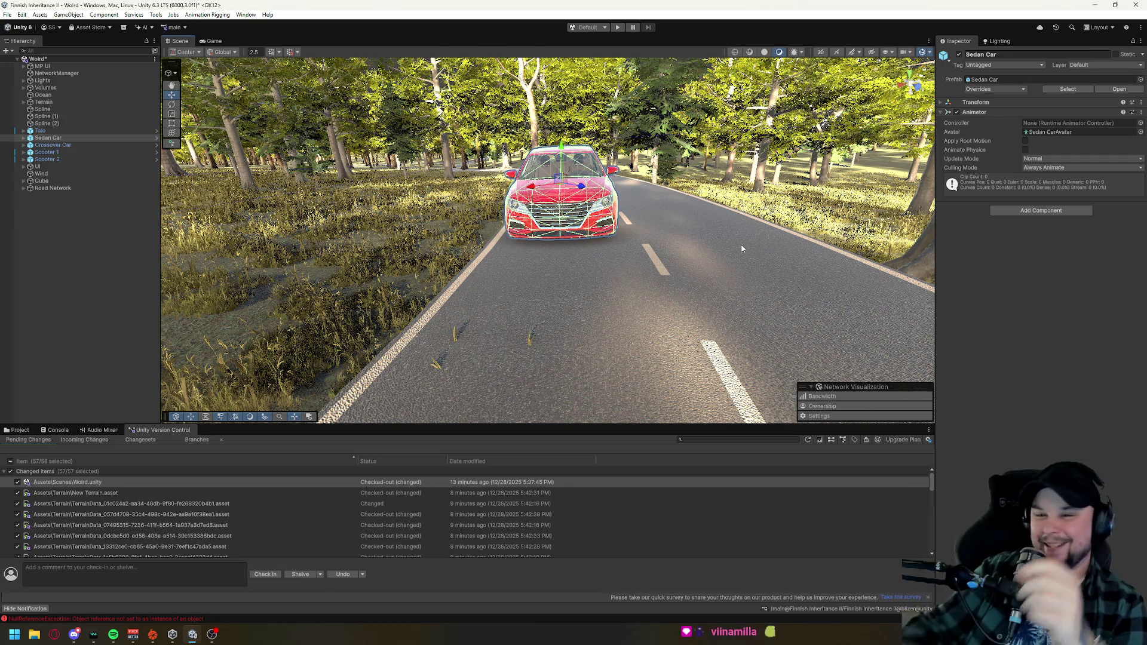
pyautogui.moveTo(672, 231)
pyautogui.mouseDown()
pyautogui.moveTo(691, 205)
pyautogui.moveTo(656, 223)
pyautogui.moveTo(674, 194)
pyautogui.mouseUp()
pyautogui.press('f')
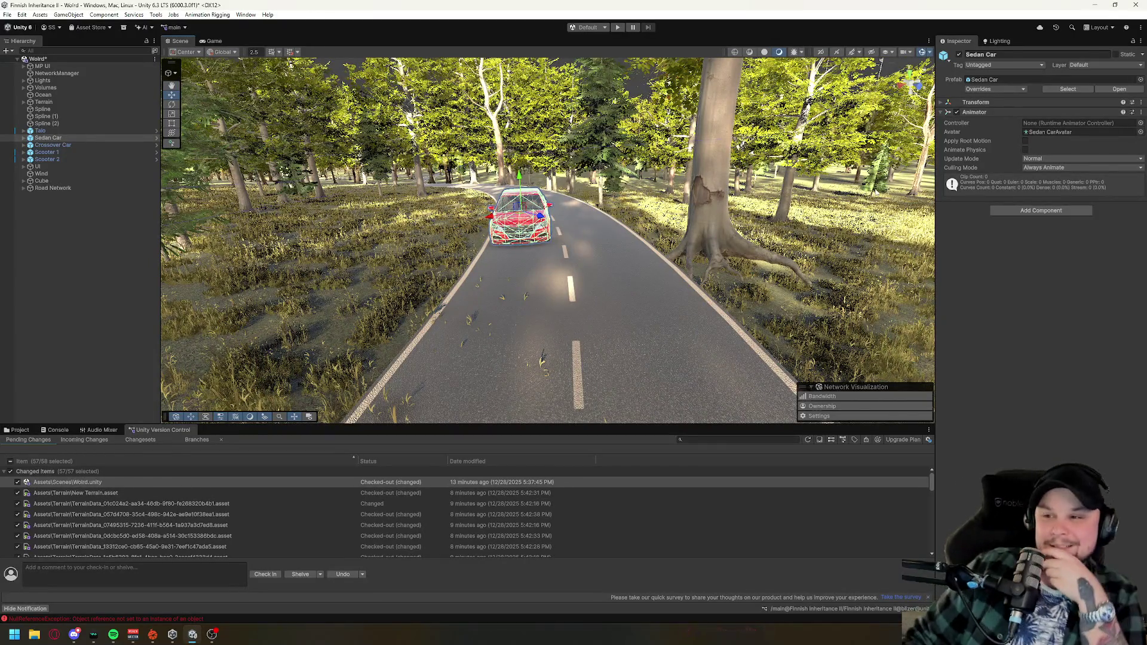
pyautogui.click(76, 188)
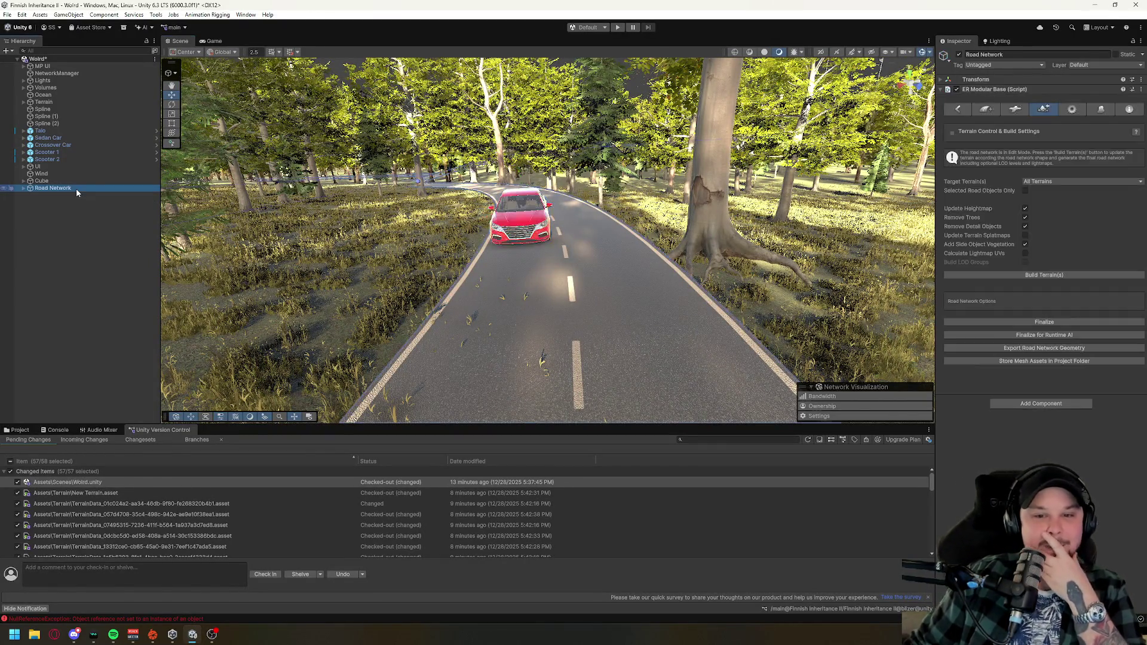
# - Open the Road Network's General Settings, expand Road Types and view the Default Road
pyautogui.click(991, 109)
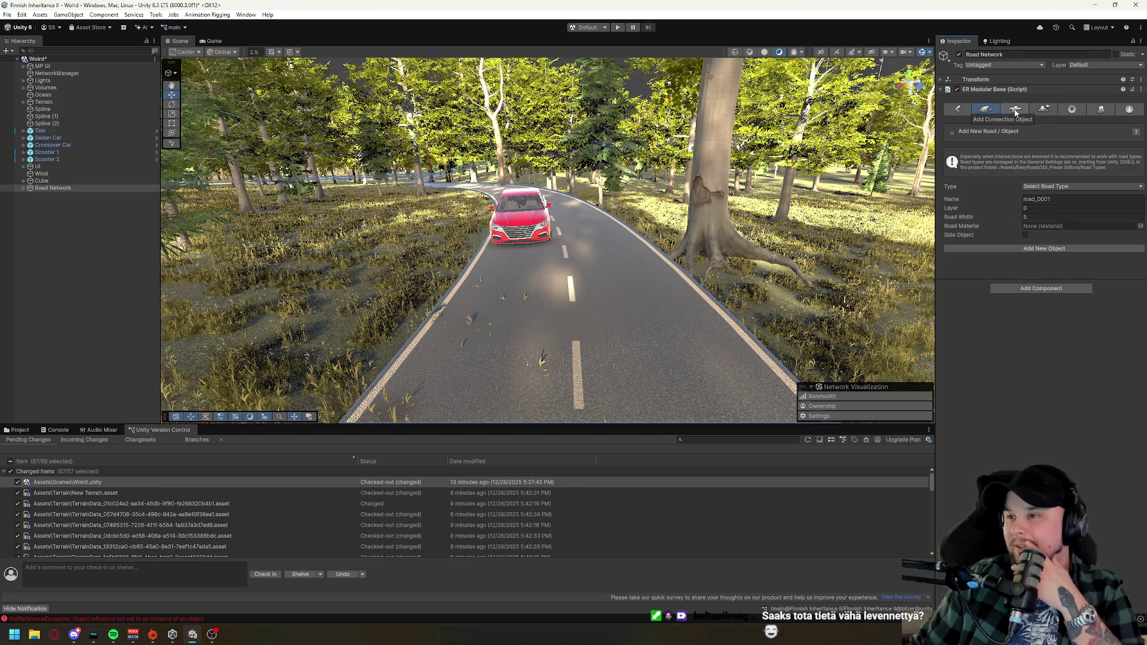
pyautogui.click(1071, 109)
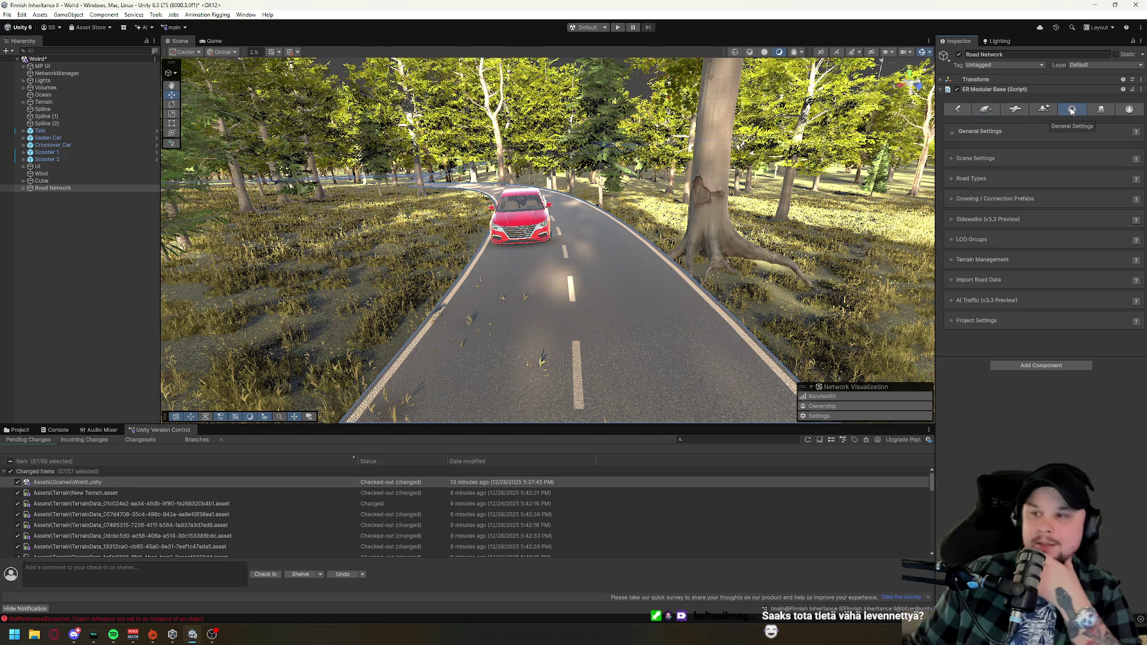
pyautogui.click(978, 178)
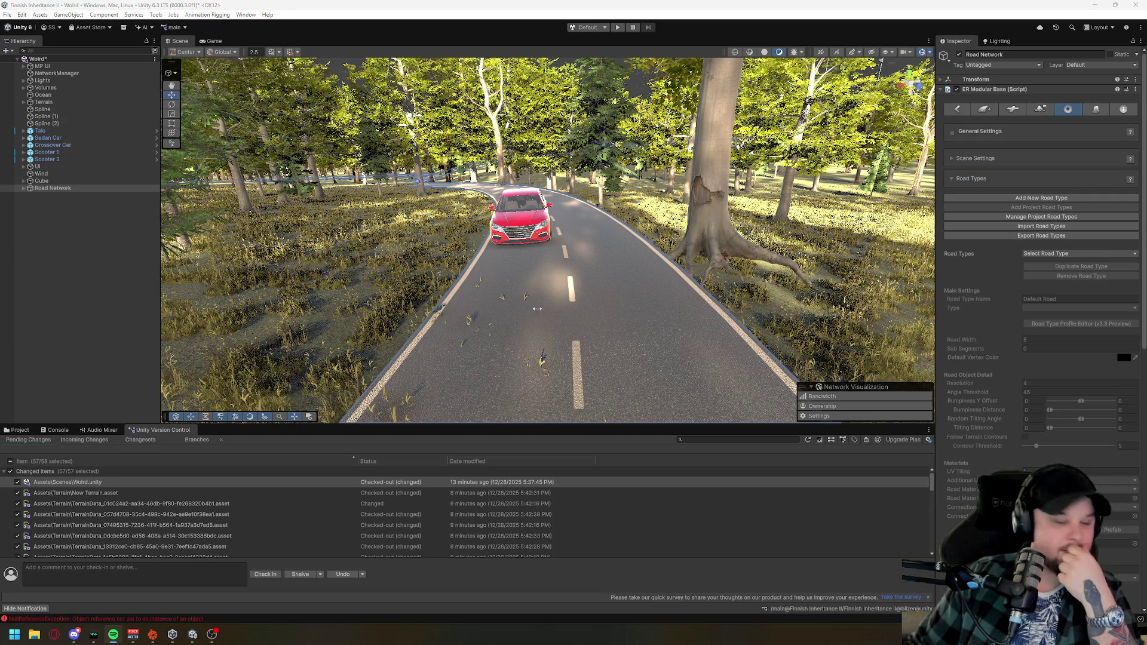
pyautogui.click(1044, 256)
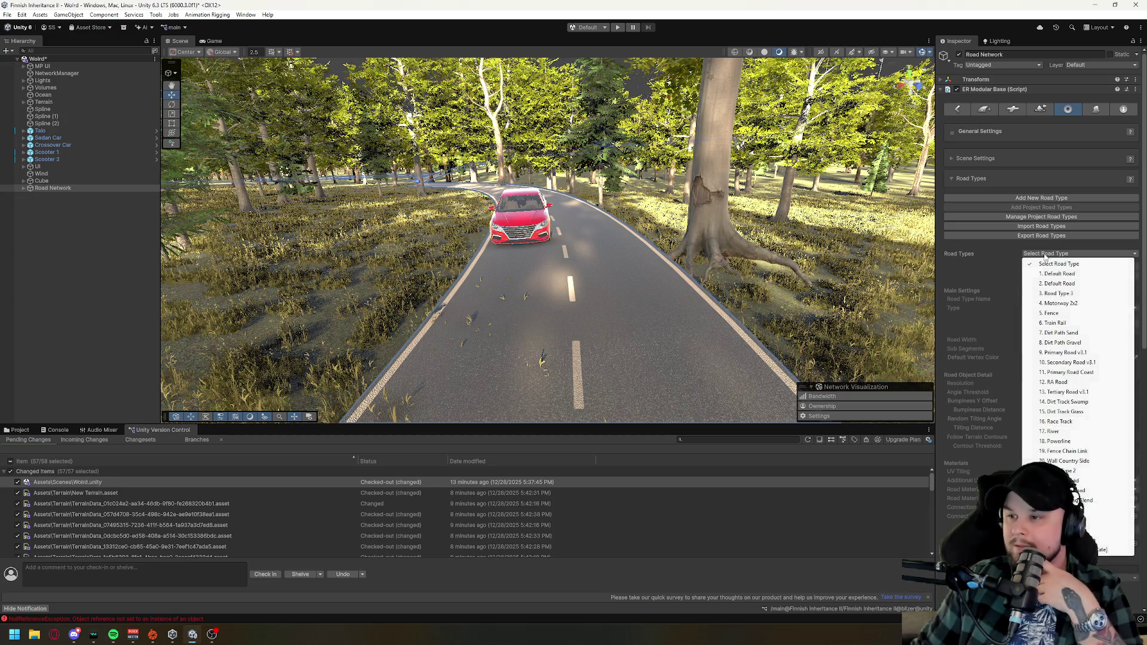
pyautogui.click(1042, 273)
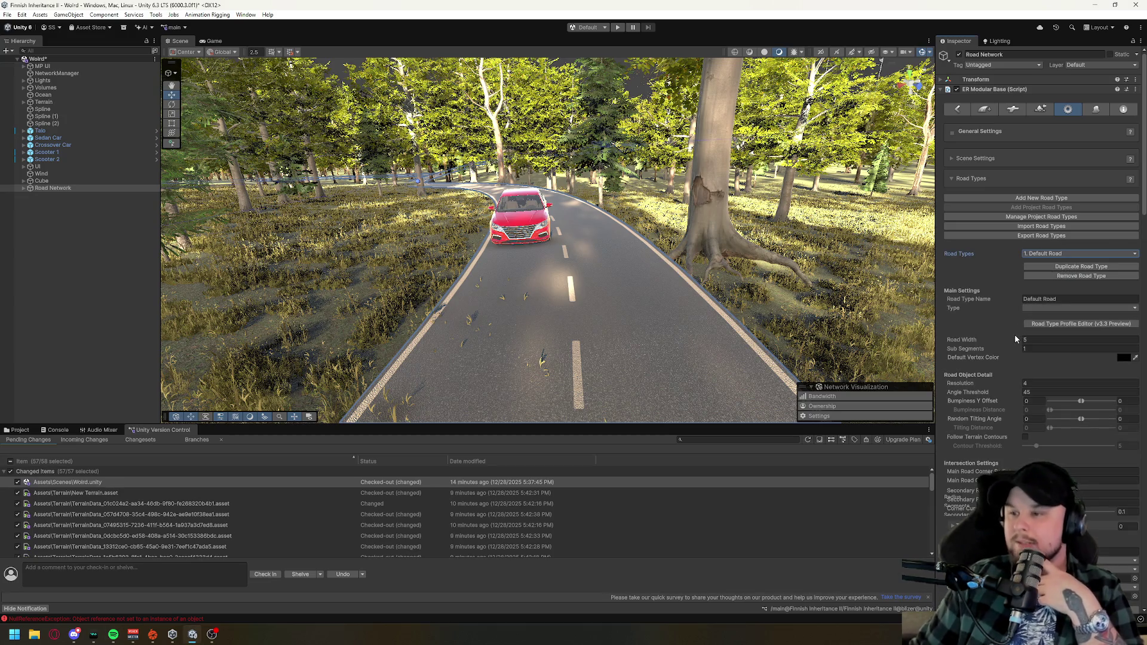
pyautogui.click(1041, 340)
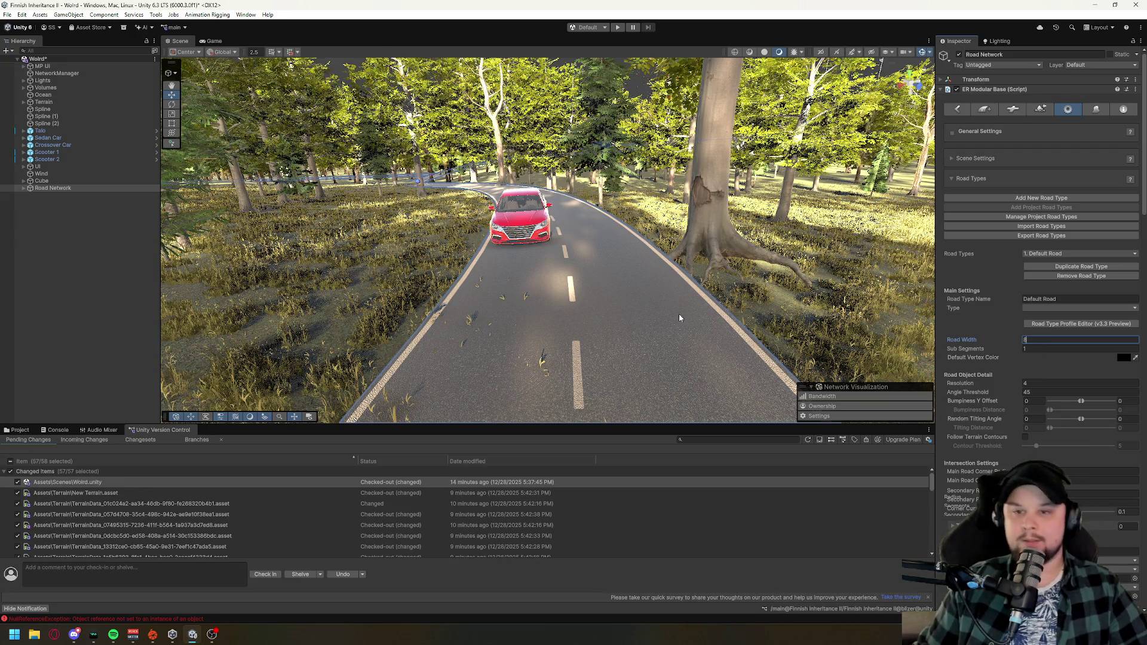
# - Select Road Type 3 and set its Road Width to 8
pyautogui.click(1079, 253)
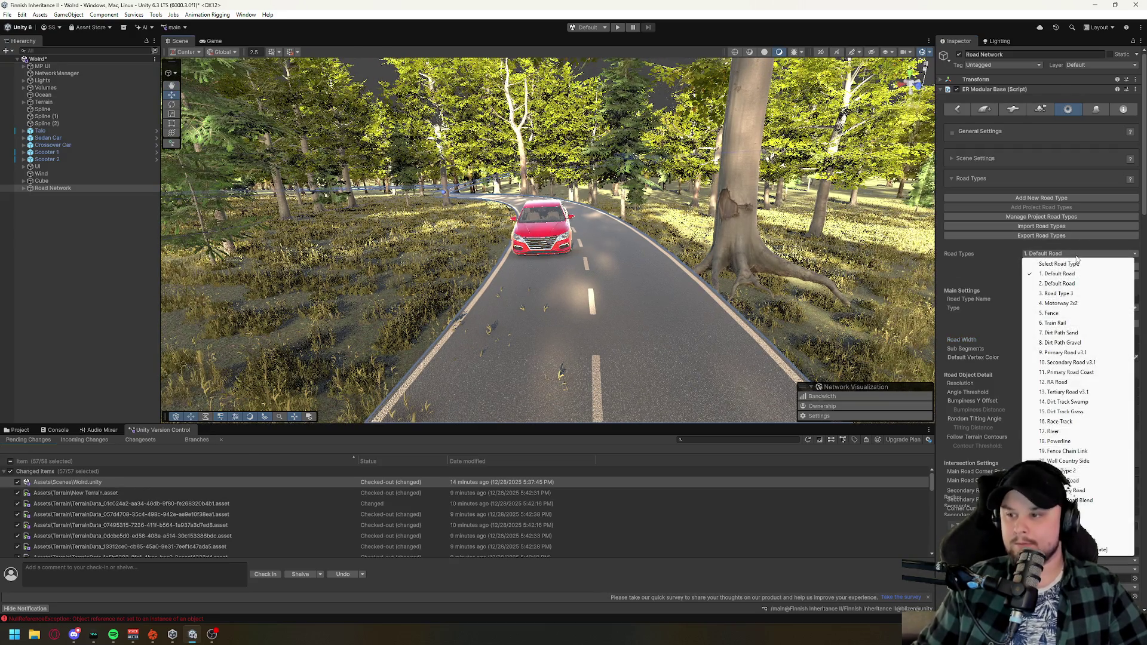
pyautogui.click(1069, 292)
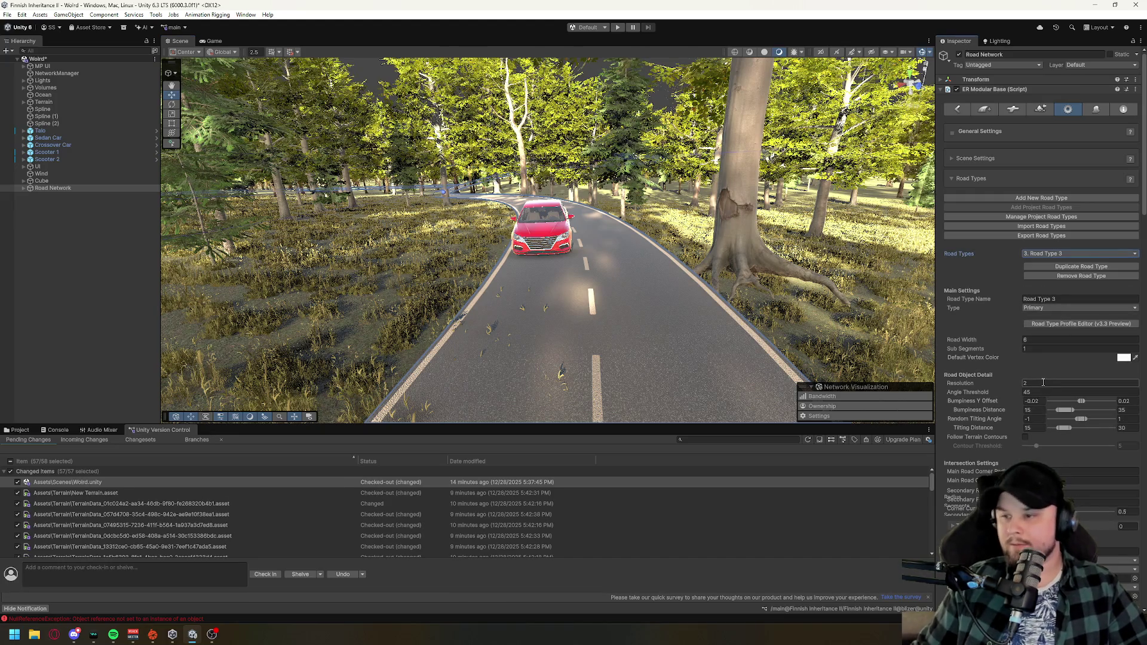
pyautogui.click(1036, 339)
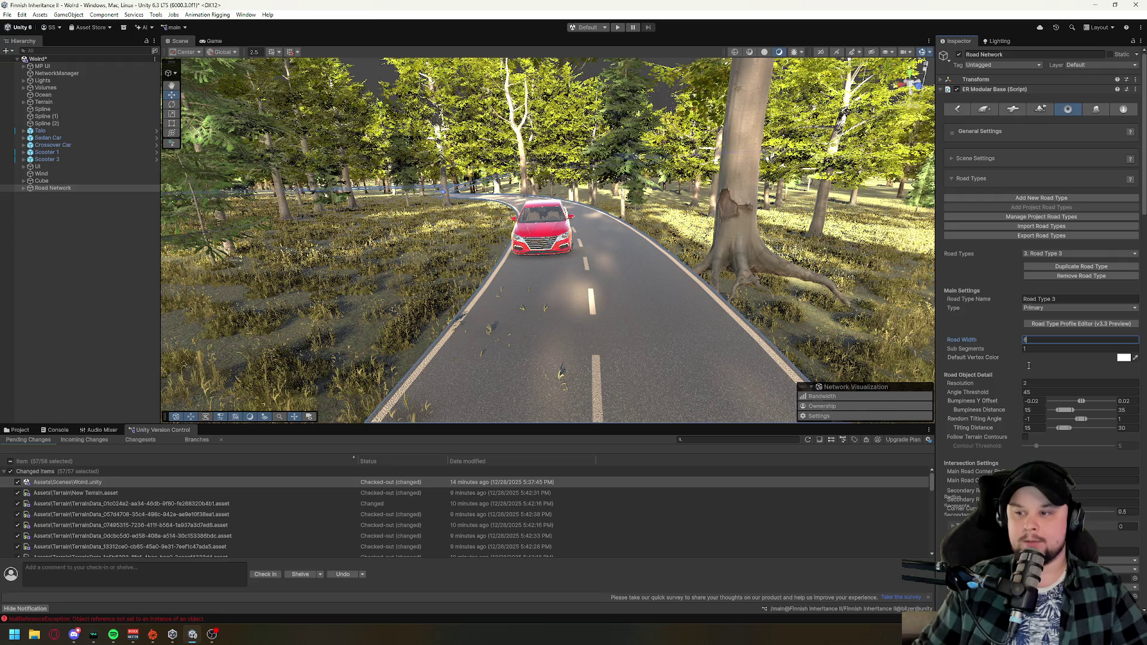
pyautogui.write('8')
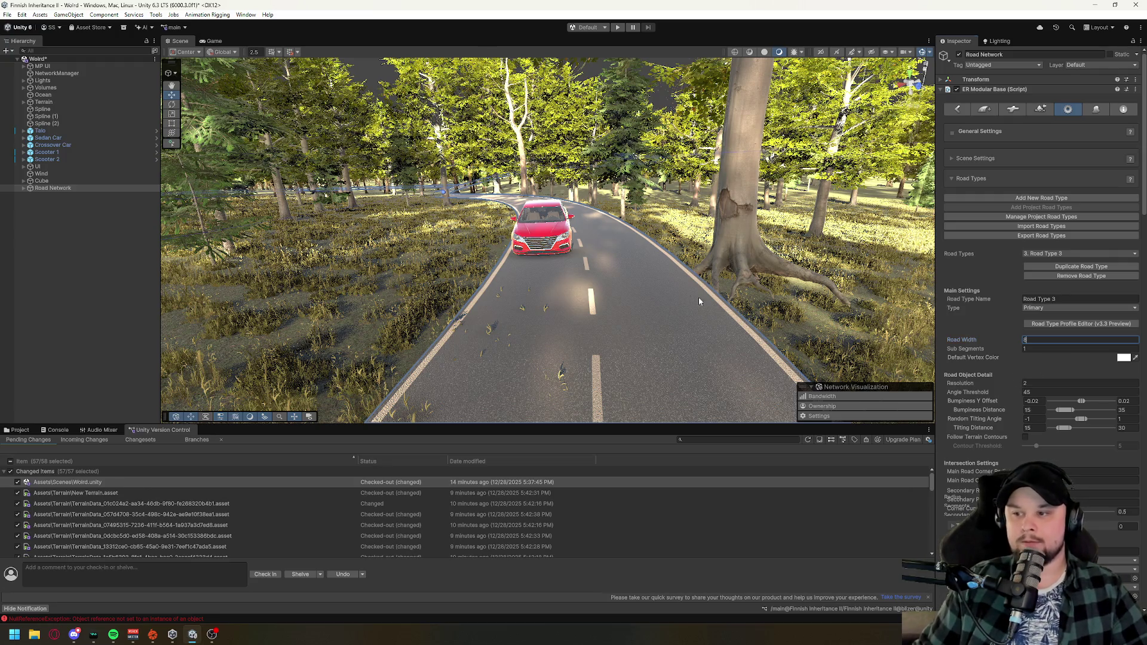
pyautogui.press('Return')
pyautogui.press('w')
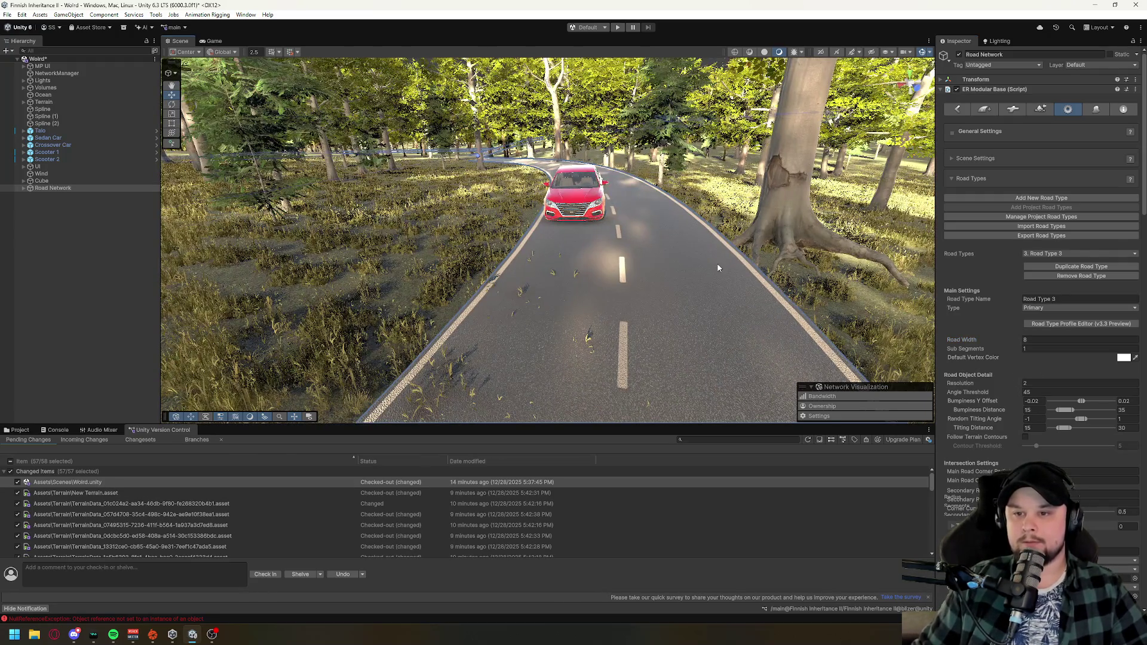
pyautogui.write('8')
pyautogui.press('Return')
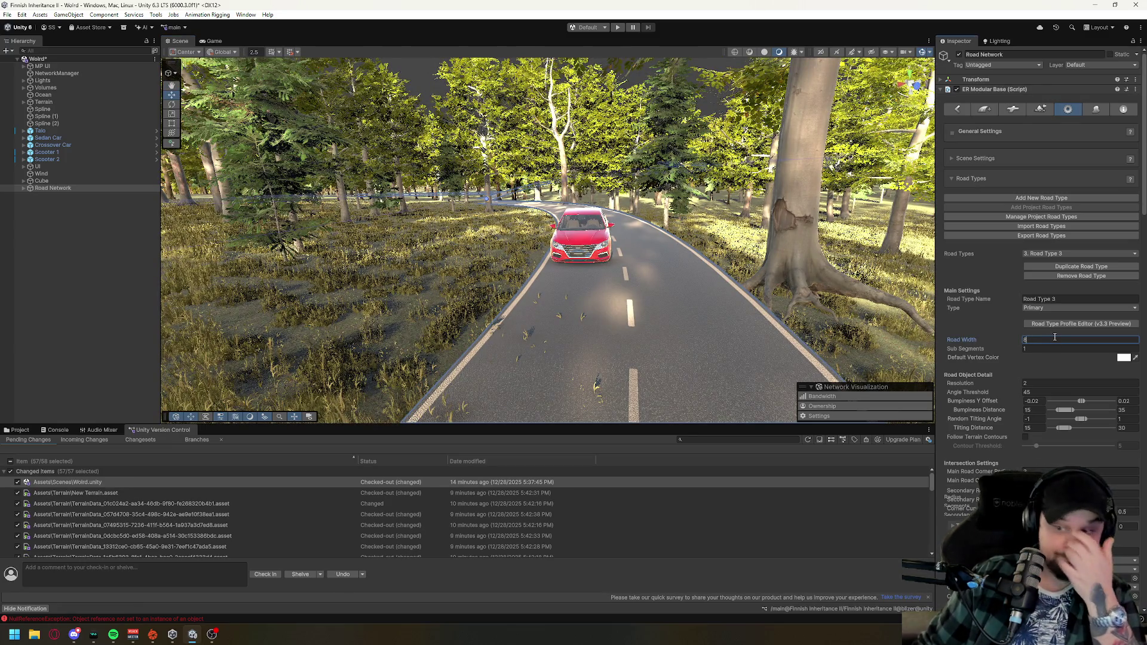
pyautogui.scroll(-10, 1054, 337)
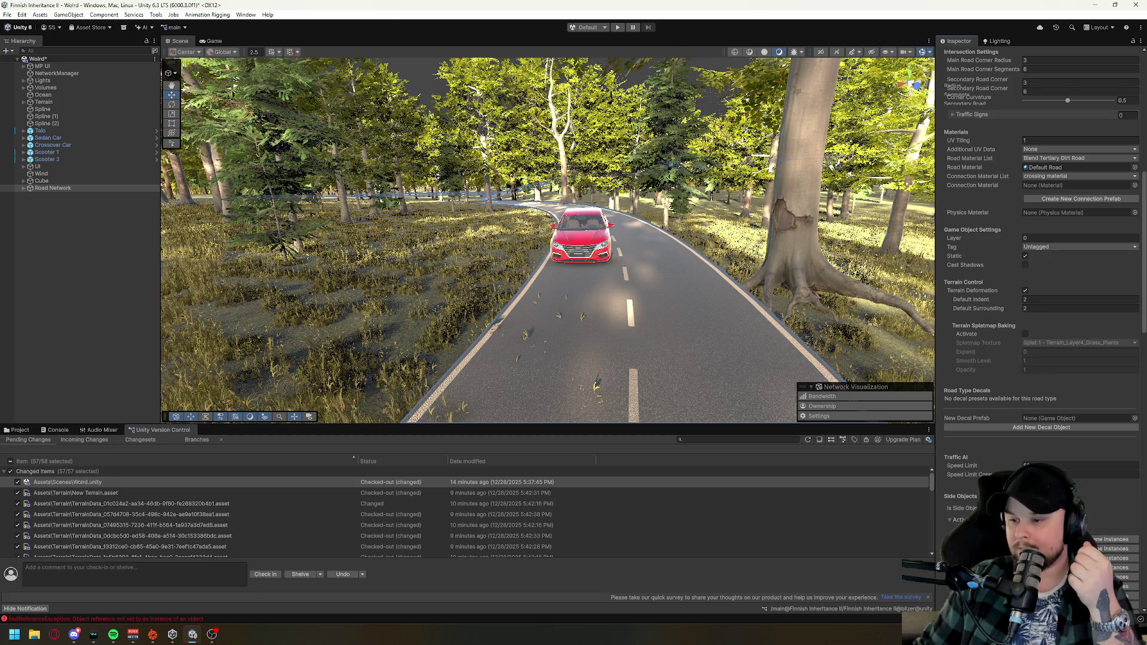
pyautogui.scroll(5, 1041, 239)
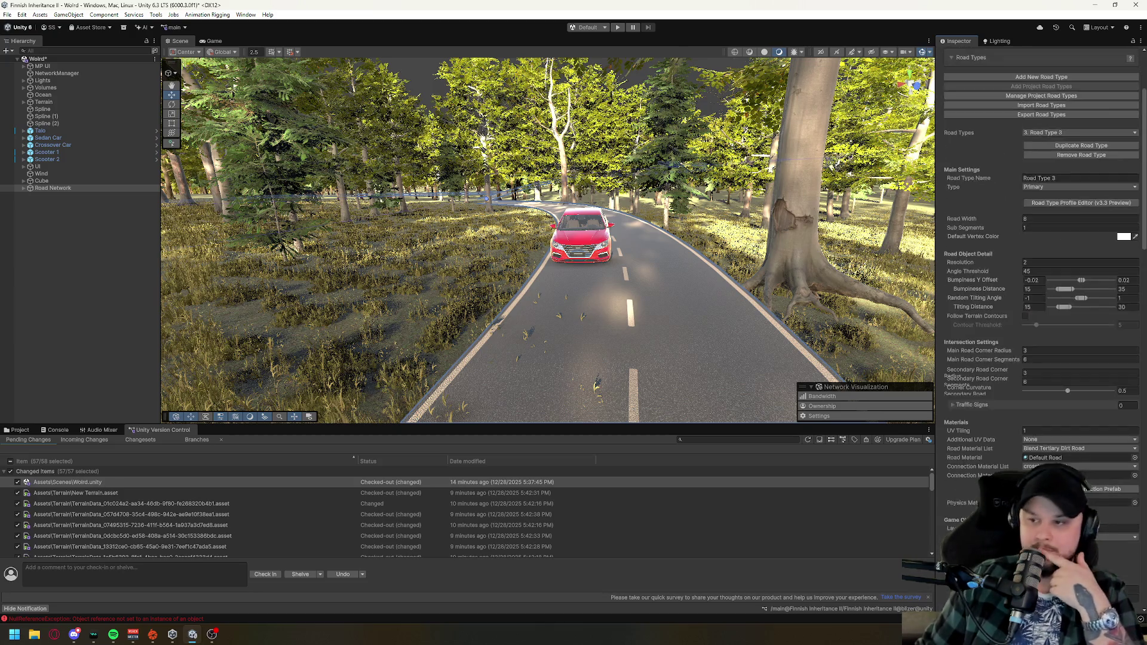
pyautogui.scroll(3, 1041, 239)
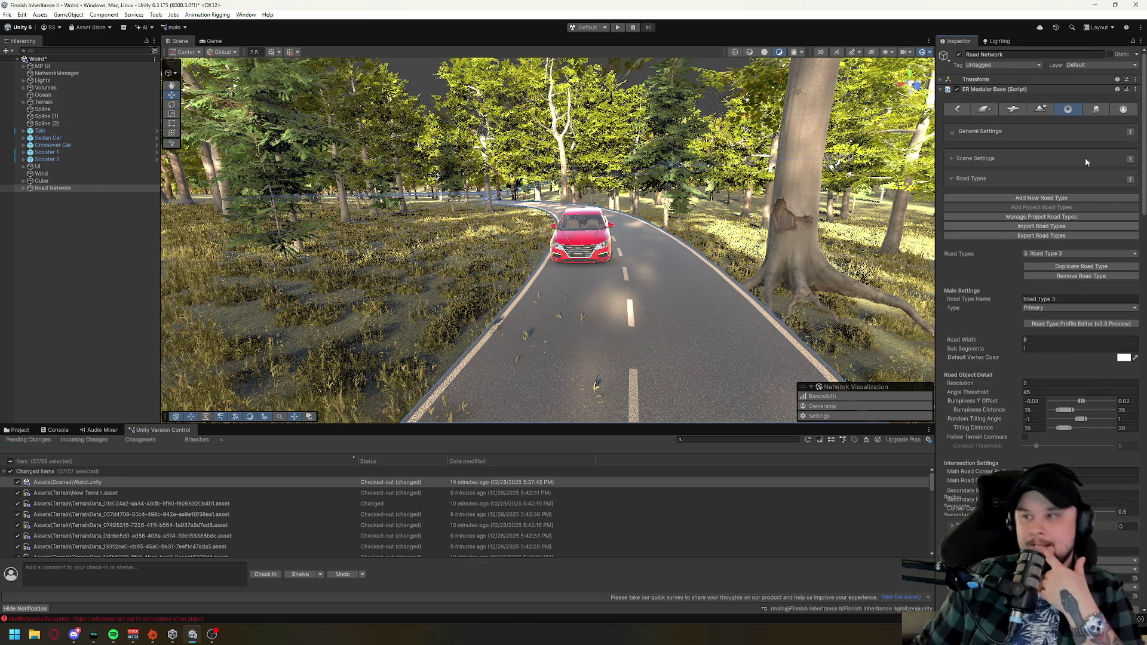
pyautogui.click(1091, 109)
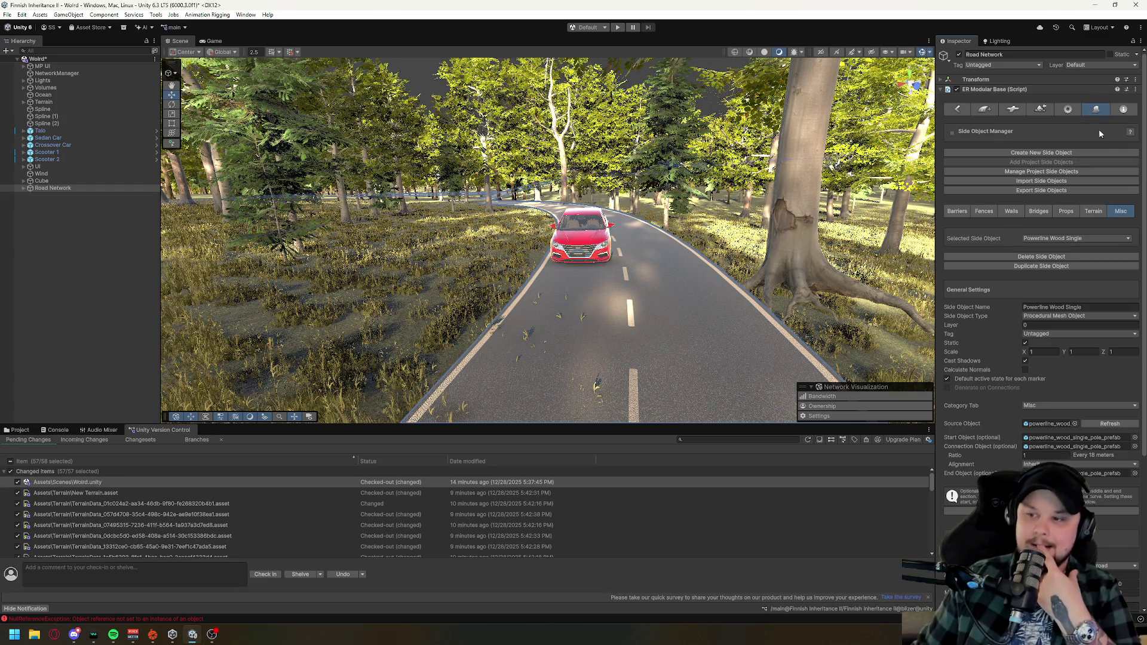
# - Look through the Barriers and Fences side objects, then set the new road width to 8 instead of 5
pyautogui.click(962, 214)
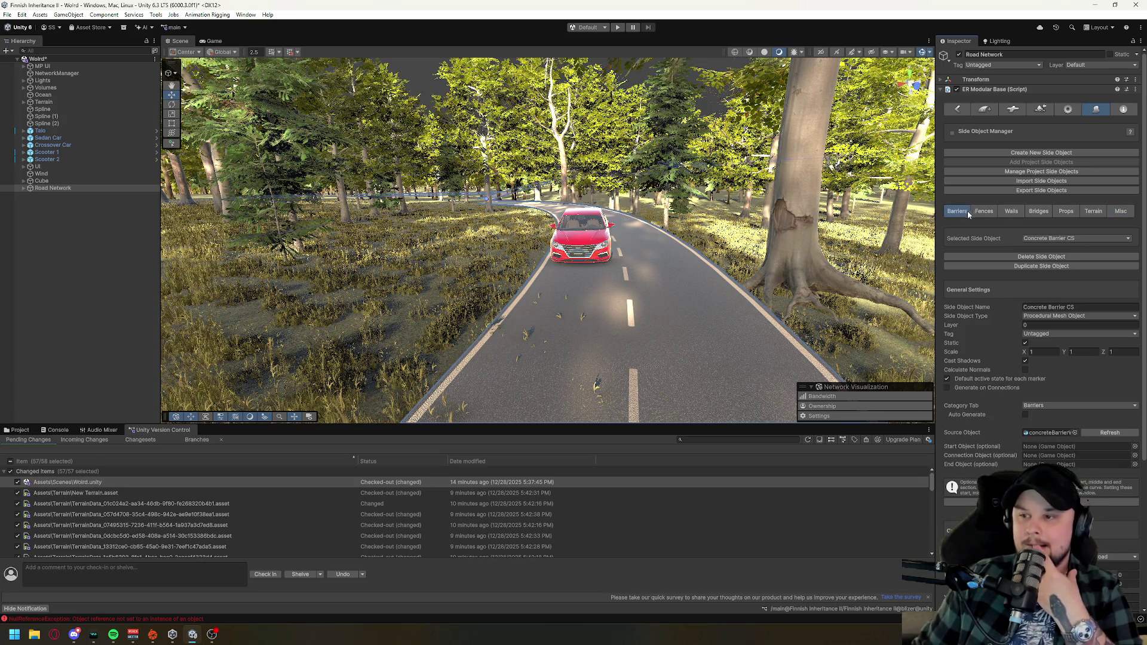
pyautogui.click(983, 211)
pyautogui.click(982, 111)
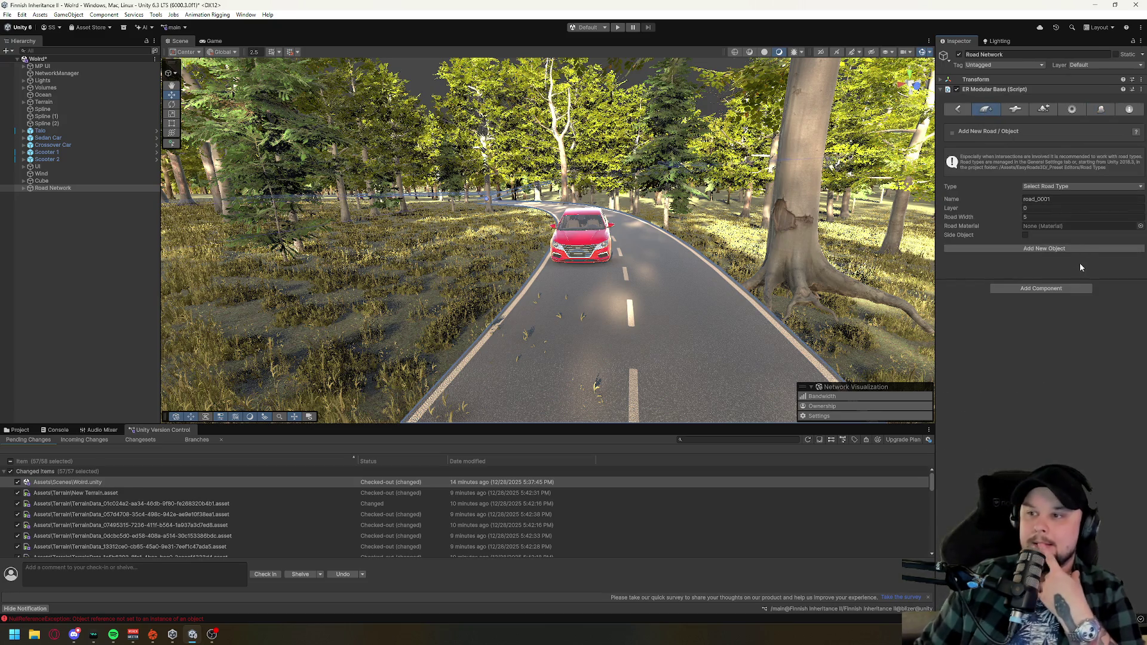
pyautogui.click(1046, 220)
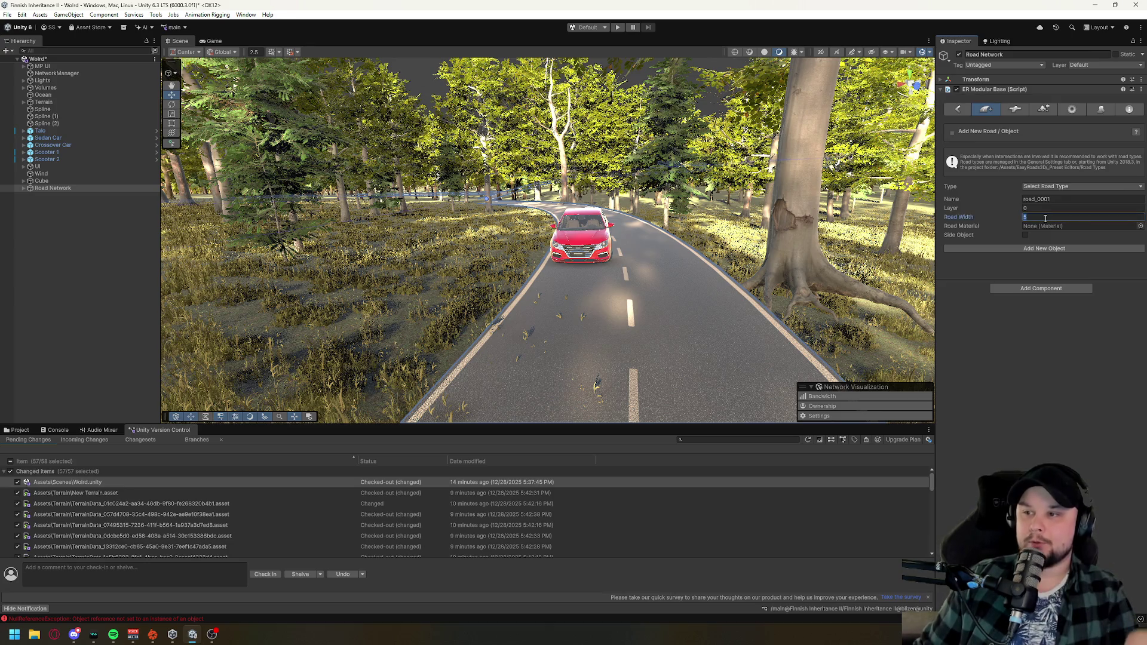
pyautogui.write('8')
pyautogui.press('Return')
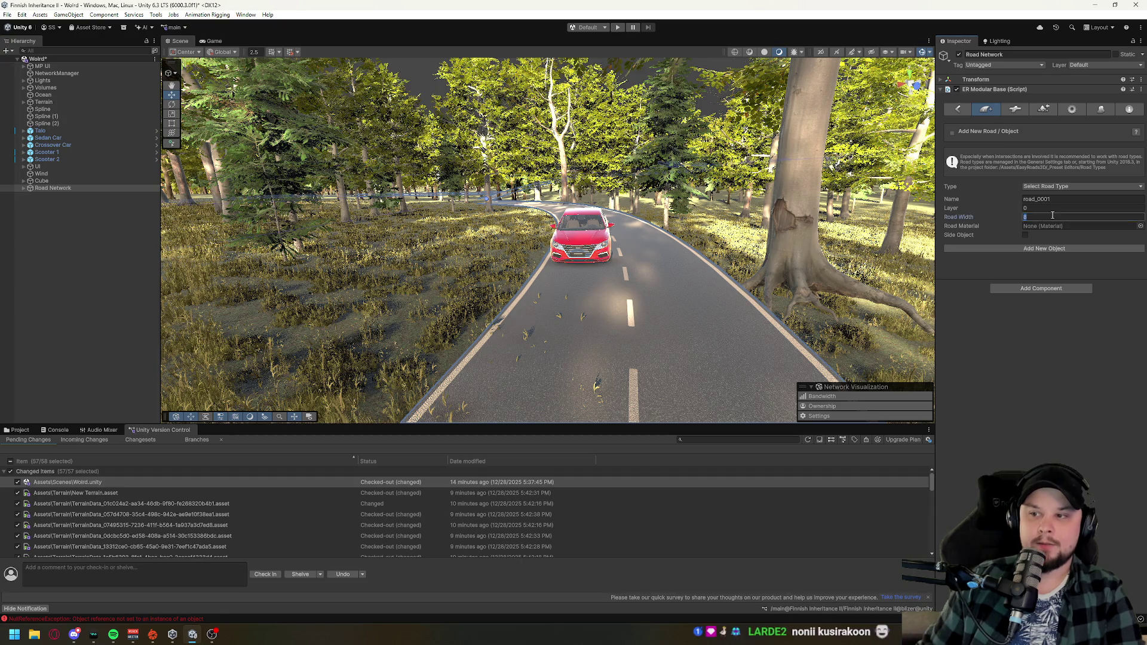
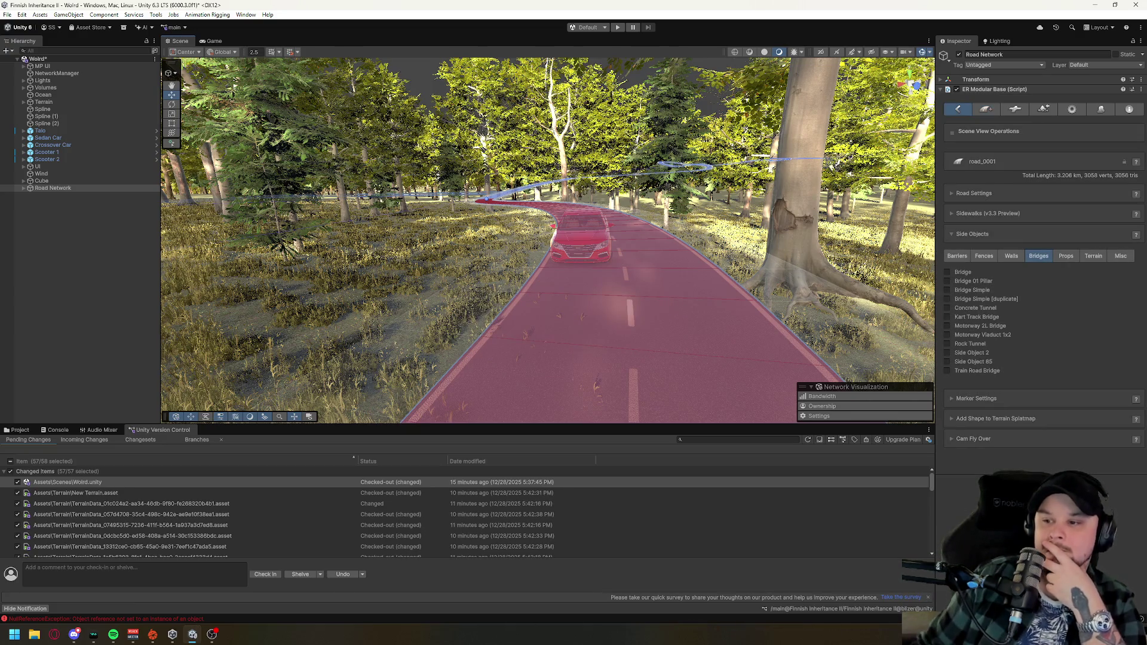
# - Set the default Road Width for new roads to 8
pyautogui.click(979, 112)
pyautogui.press('Tab')
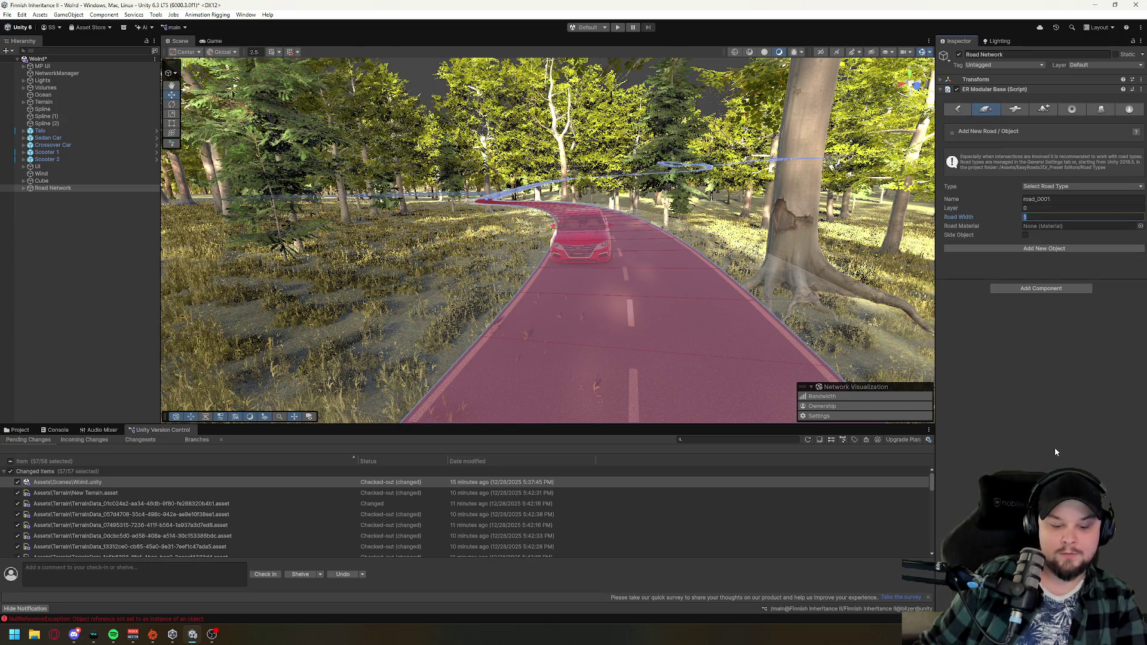
pyautogui.write('8')
pyautogui.press('Return')
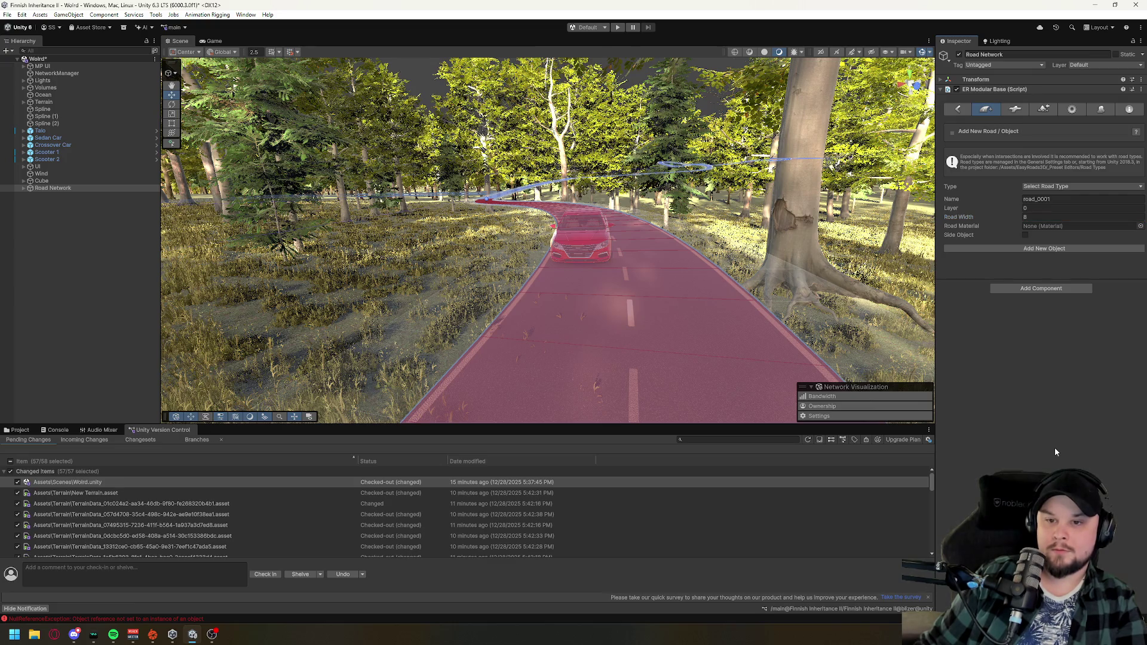
# - Back in scene operations, select road_0001 and expand its Road Settings to edit the width
pyautogui.click(701, 299)
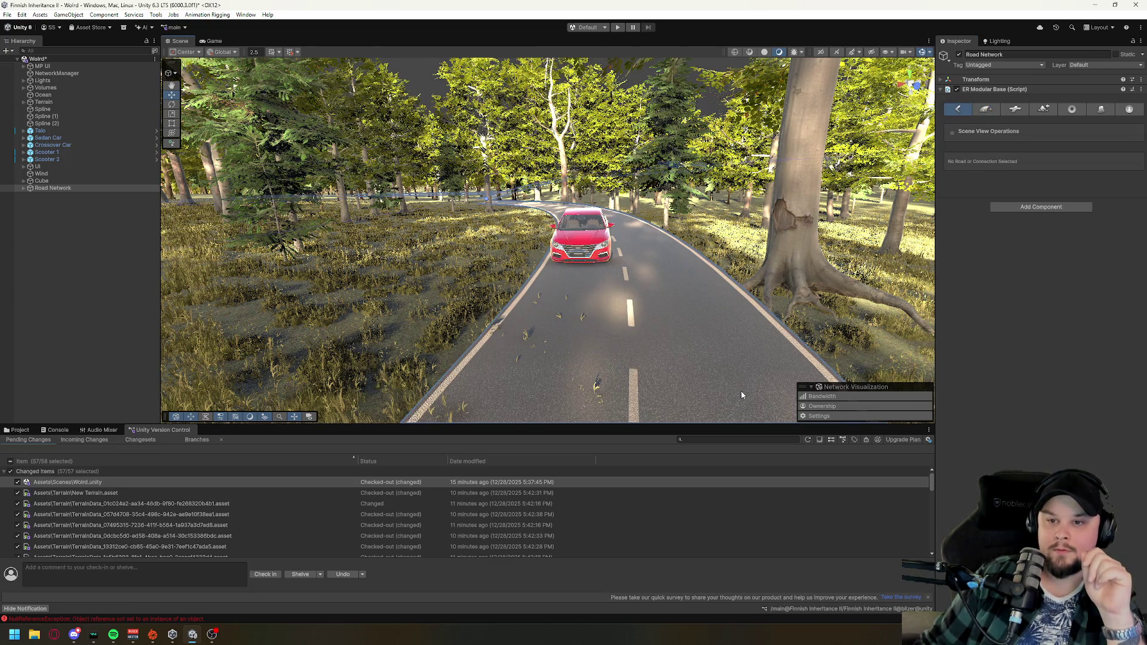
pyautogui.click(70, 188)
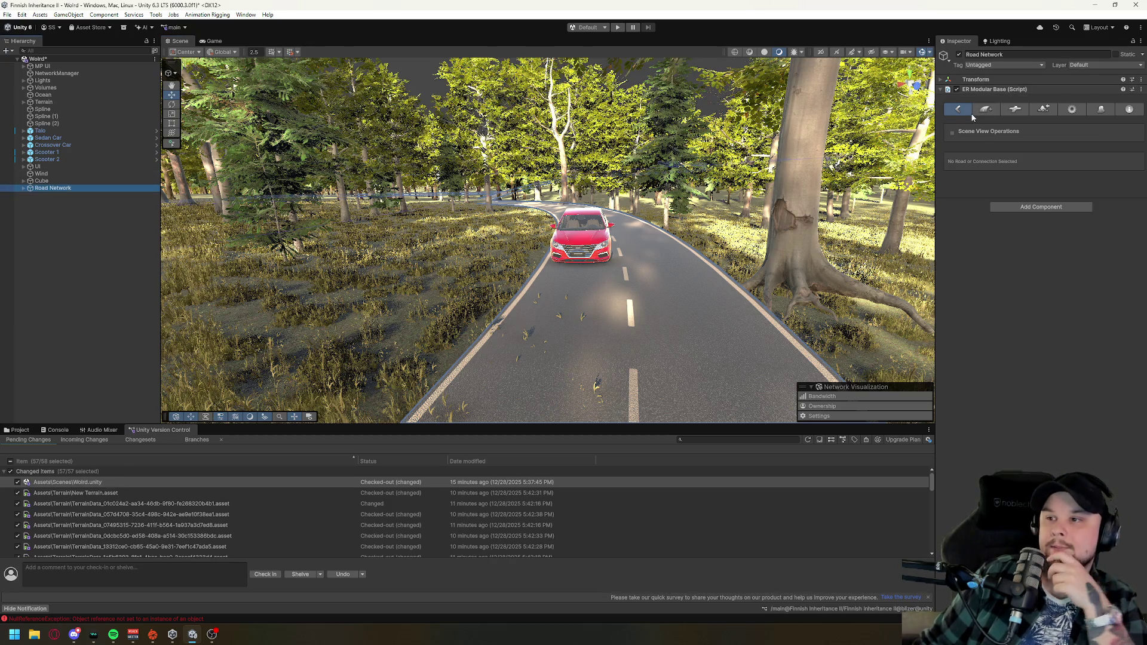
pyautogui.click(645, 283)
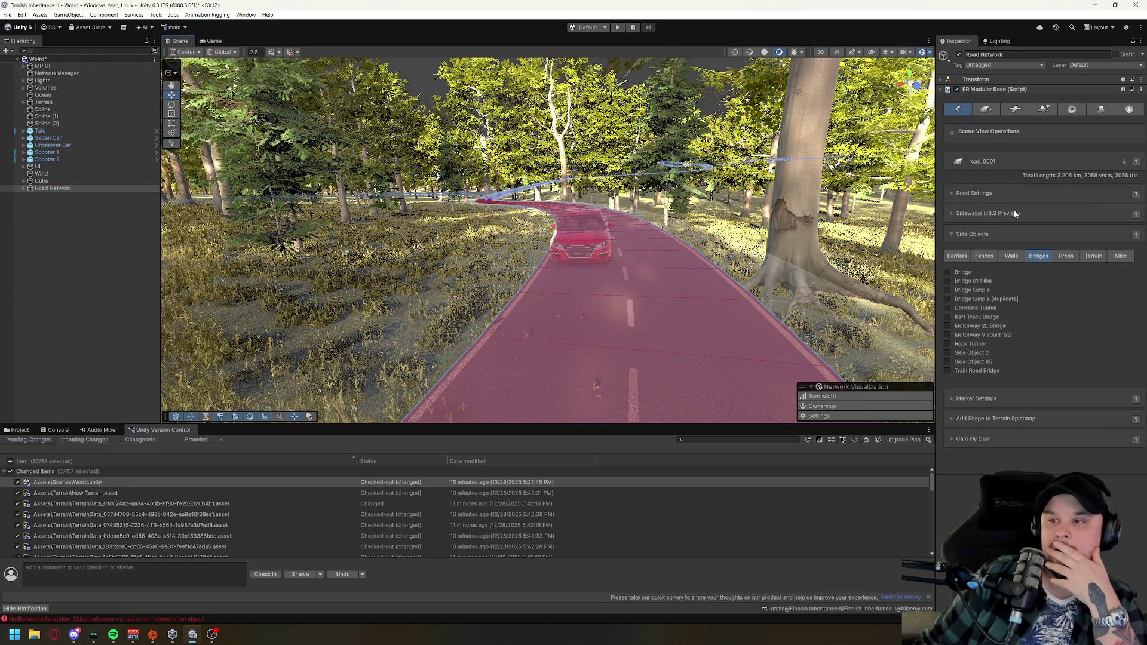
pyautogui.click(1003, 195)
pyautogui.click(1059, 242)
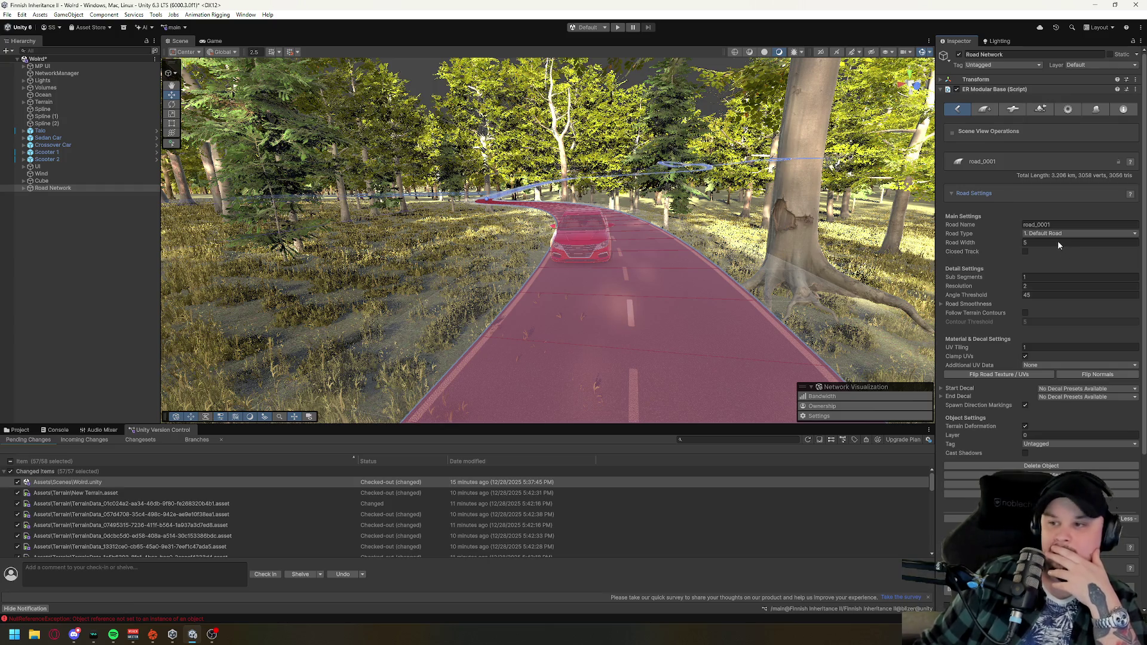
# - Enter 8 as road_0001's Road Width and commit it
pyautogui.write('8')
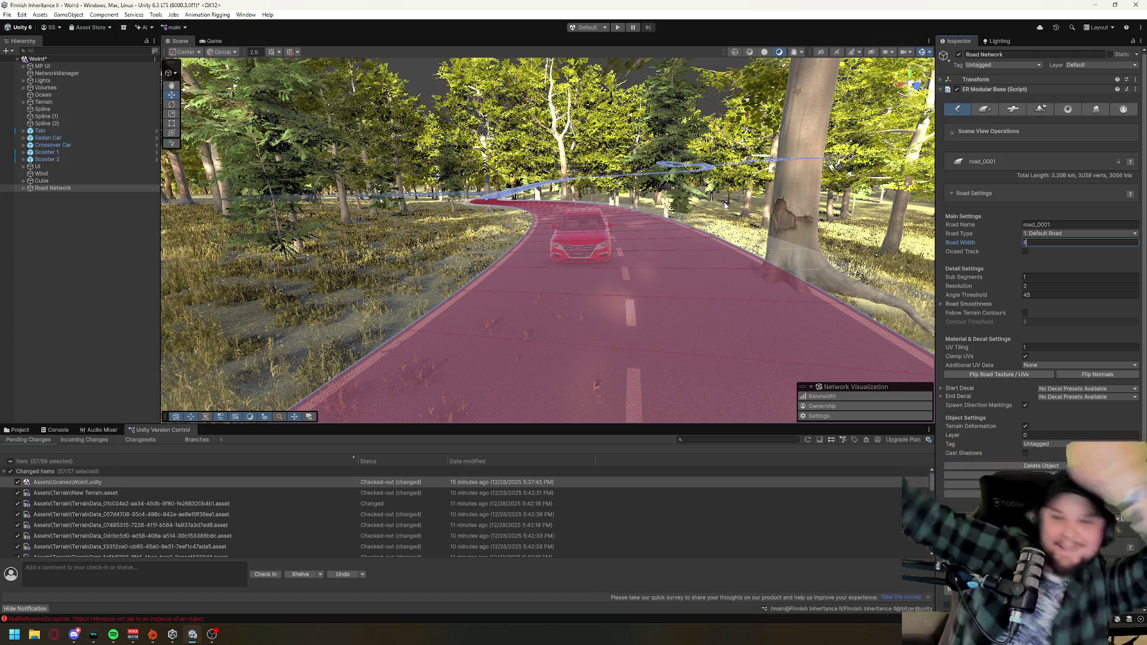
pyautogui.rightClick(776, 271)
pyautogui.press('w')
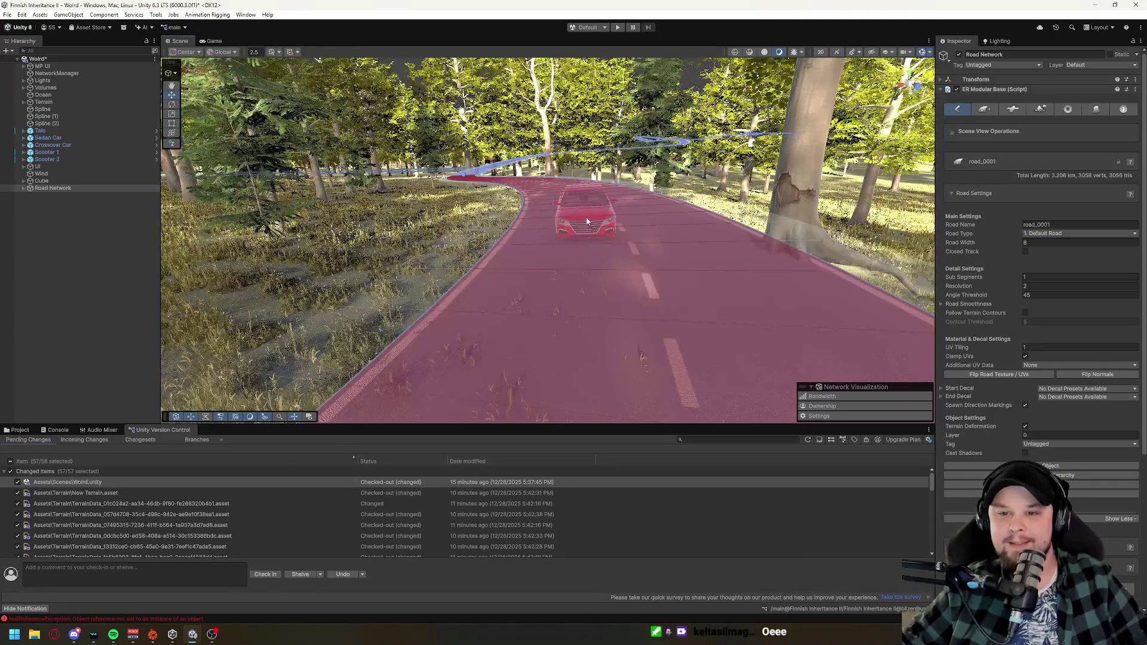
pyautogui.click(586, 221)
pyautogui.click(589, 221)
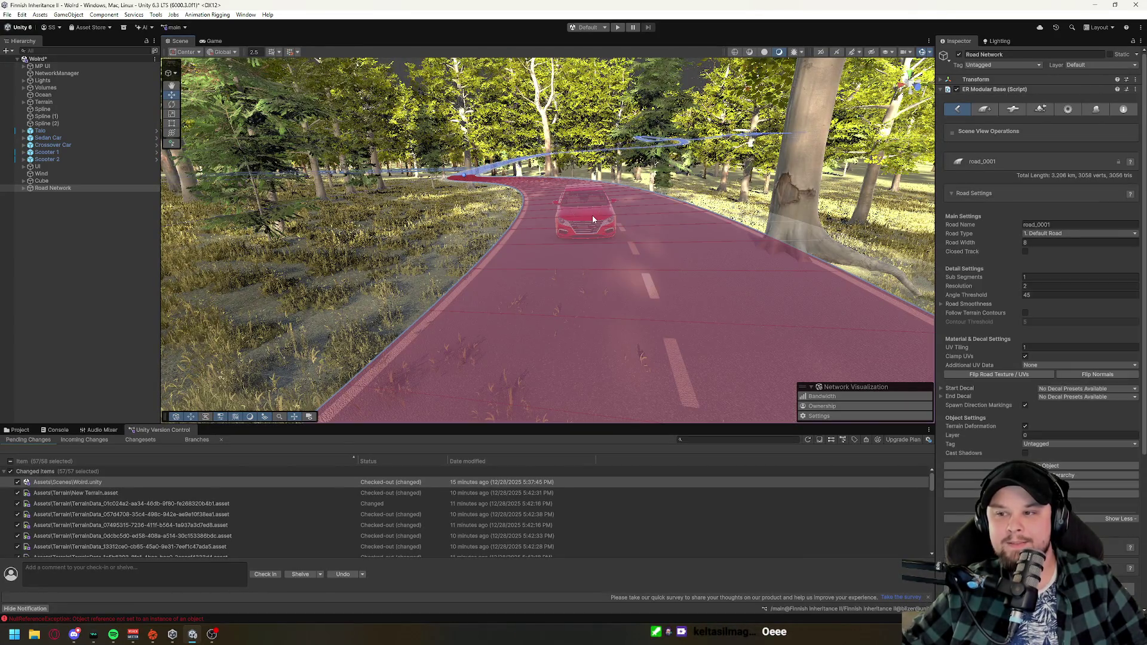
# - Fly the camera around the forest and the red car to check the widened road
pyautogui.rightClick(593, 215)
pyautogui.press('w')
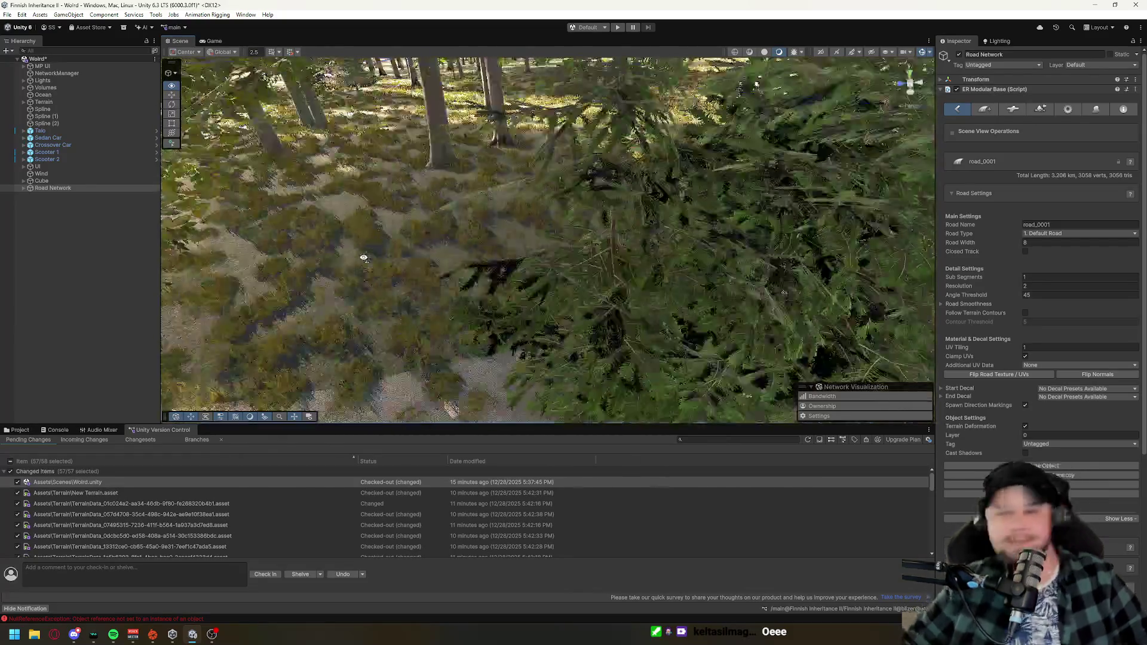
pyautogui.press('s')
pyautogui.press('w')
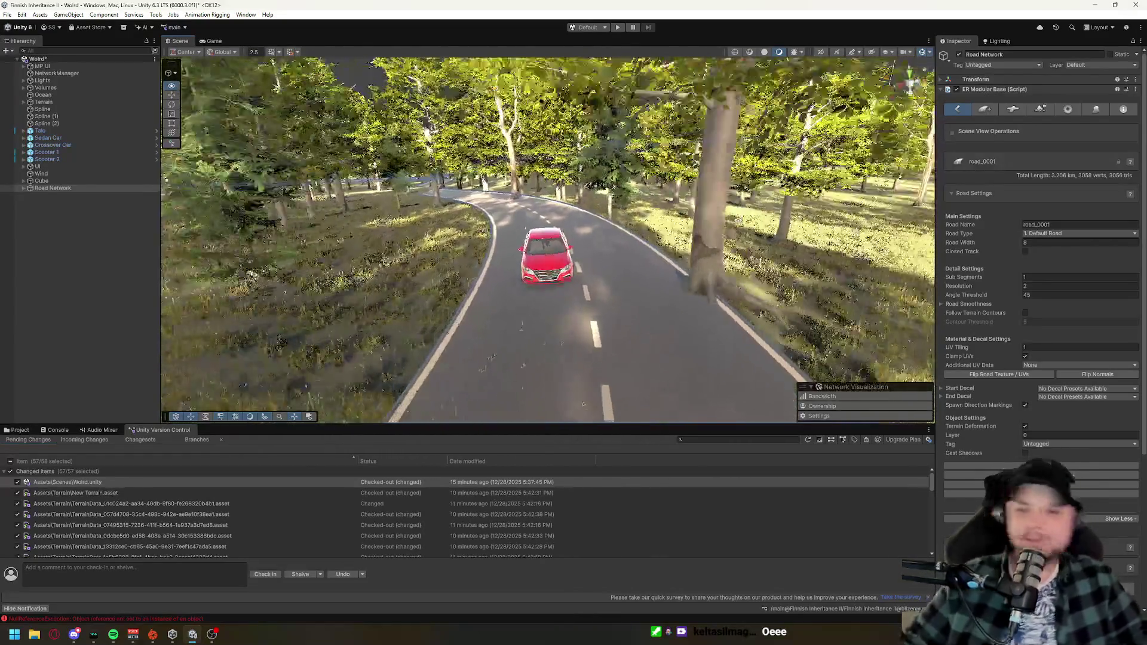
pyautogui.click(719, 228)
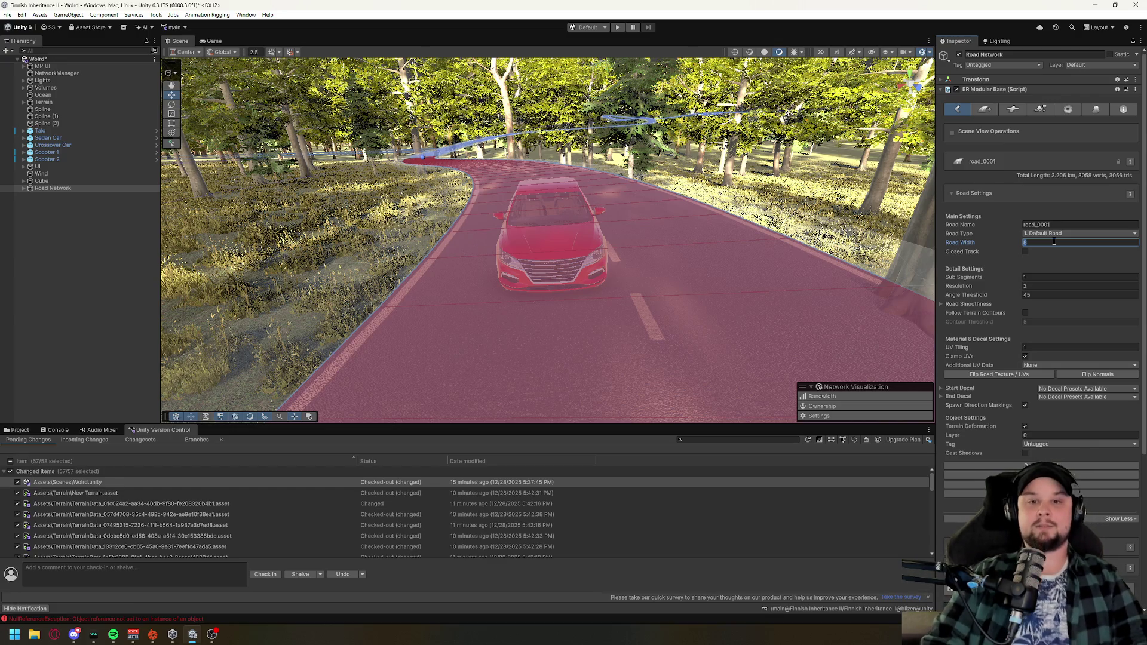
pyautogui.write('9')
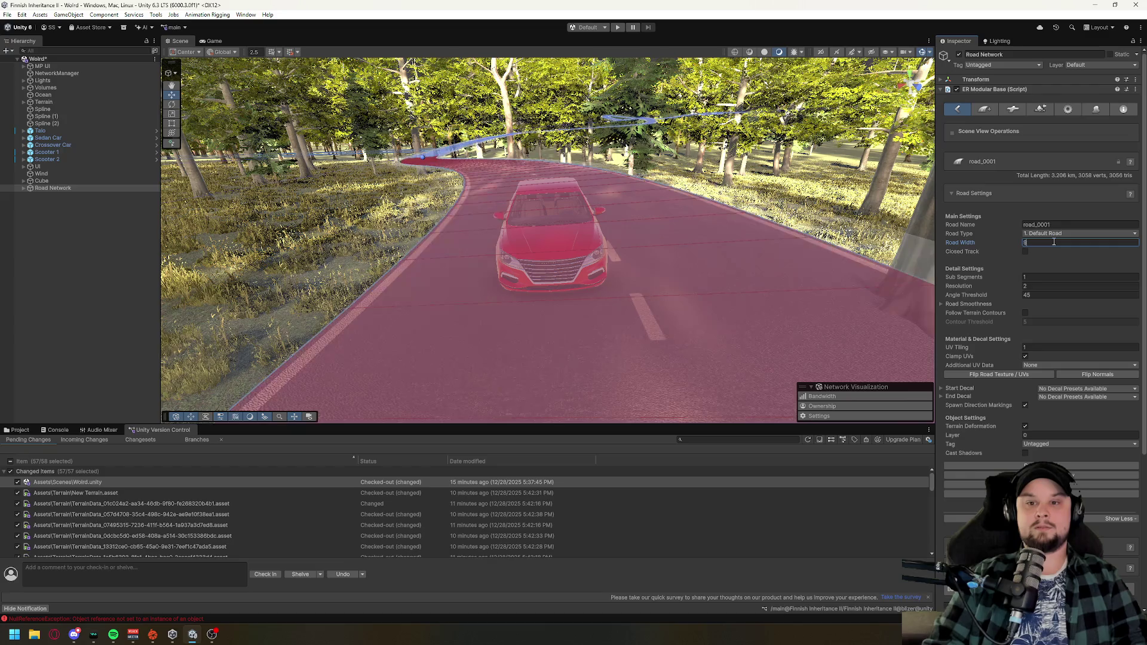
pyautogui.write('8')
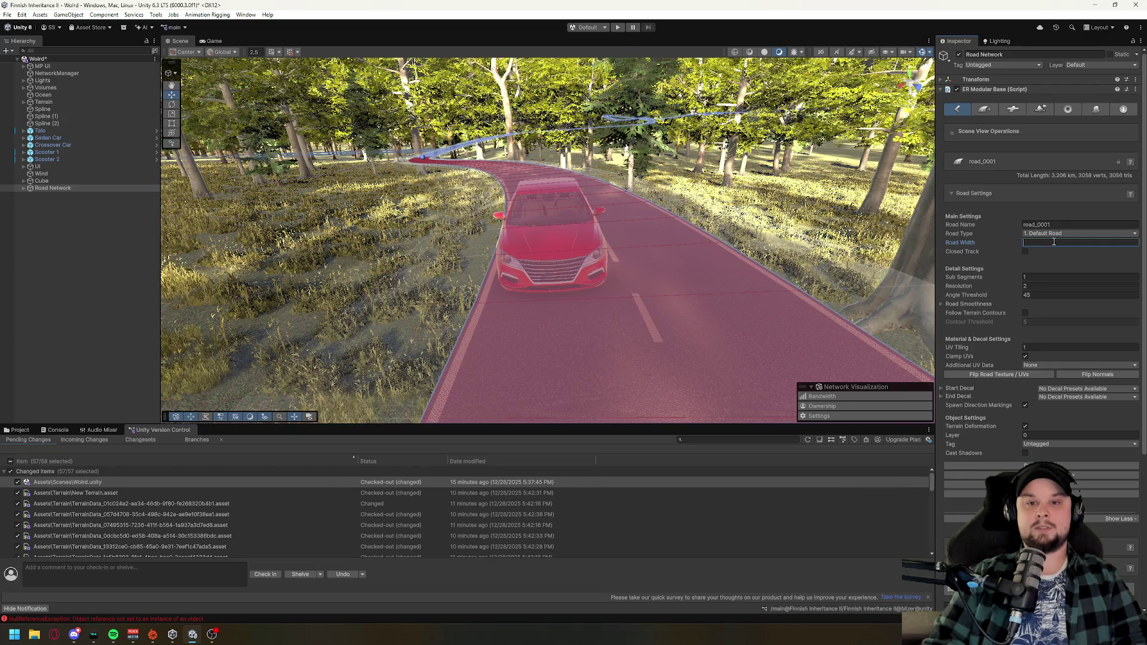
pyautogui.write('9')
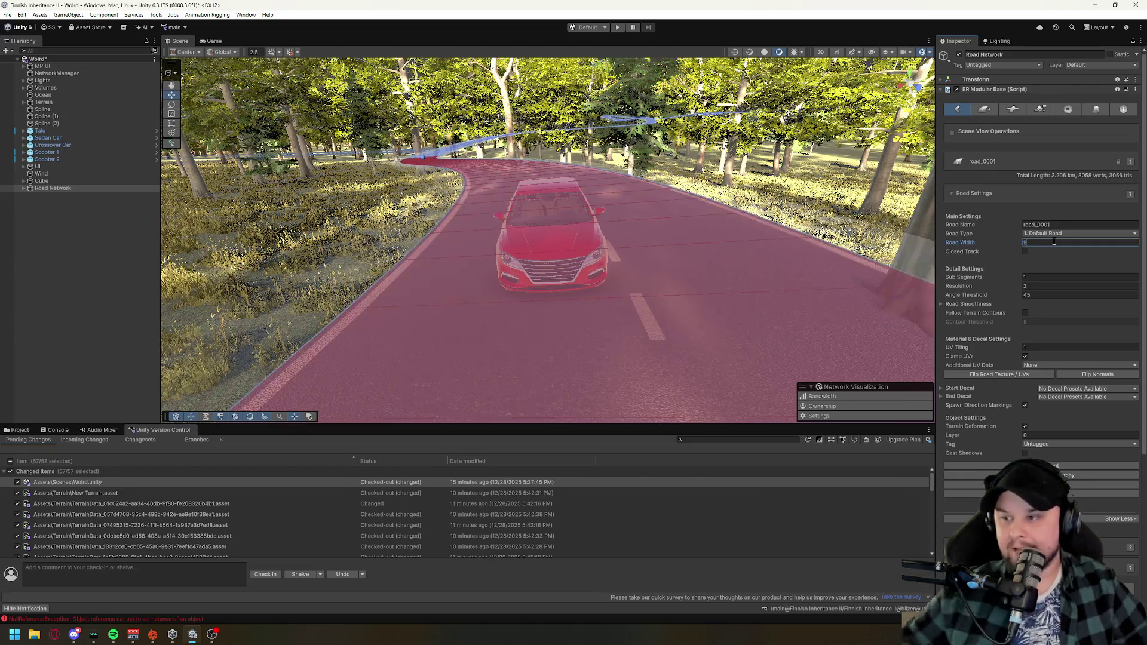
pyautogui.moveTo(664, 128)
pyautogui.mouseDown()
pyautogui.moveTo(671, 198)
pyautogui.moveTo(602, 135)
pyautogui.moveTo(532, 137)
pyautogui.moveTo(501, 101)
pyautogui.mouseUp()
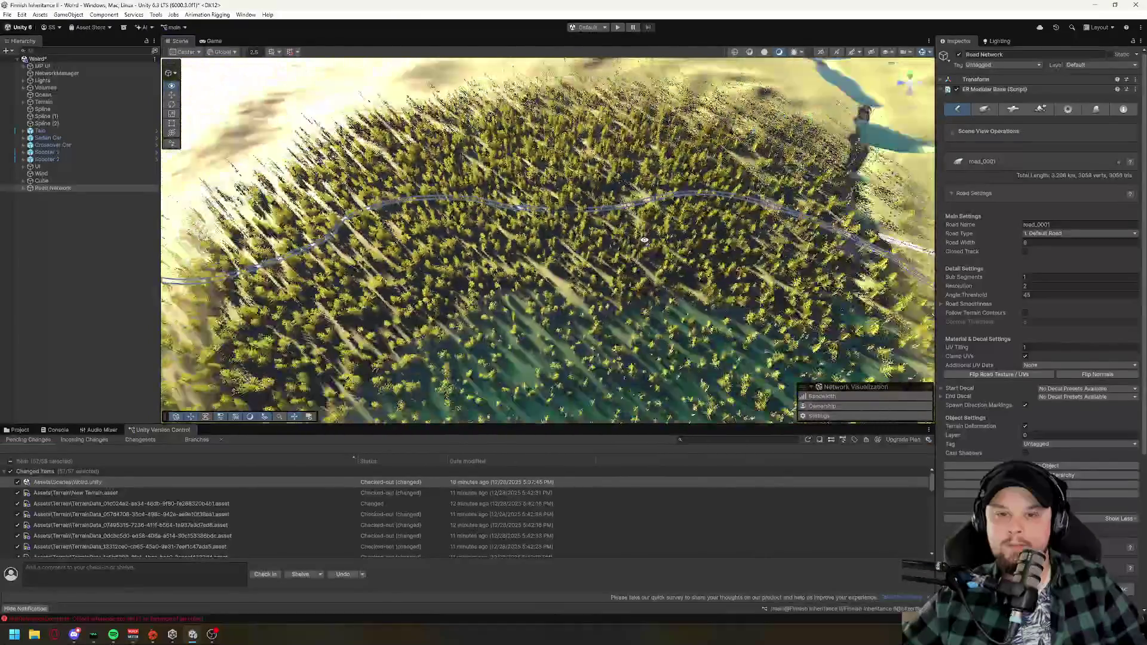
pyautogui.press('w')
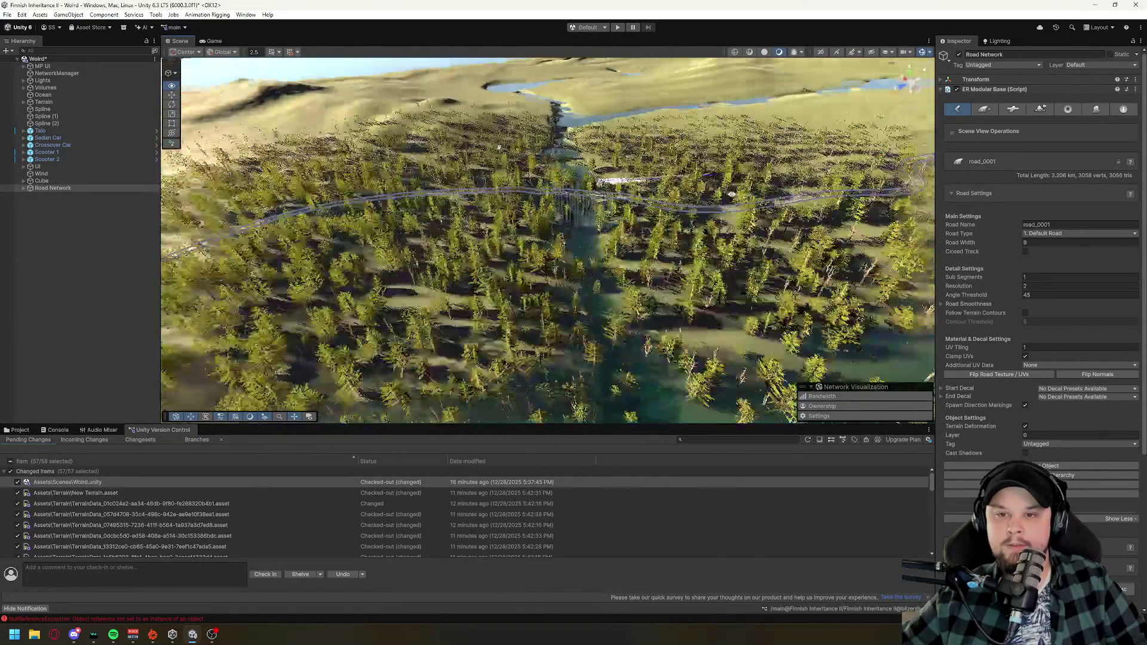
pyautogui.press('w')
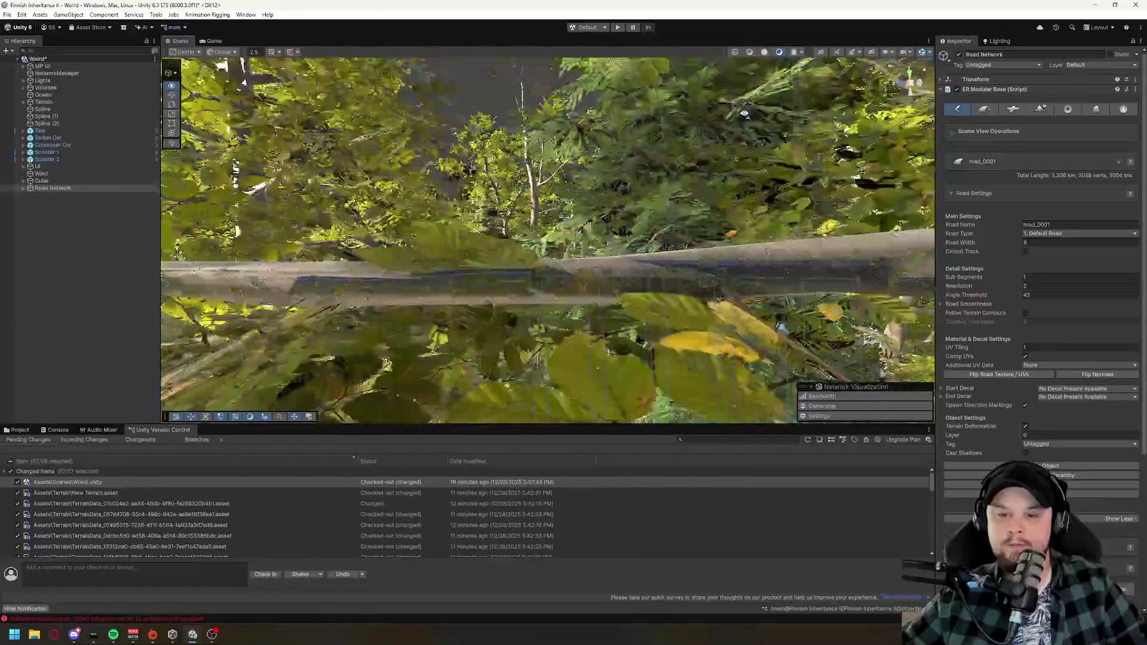
pyautogui.press('w')
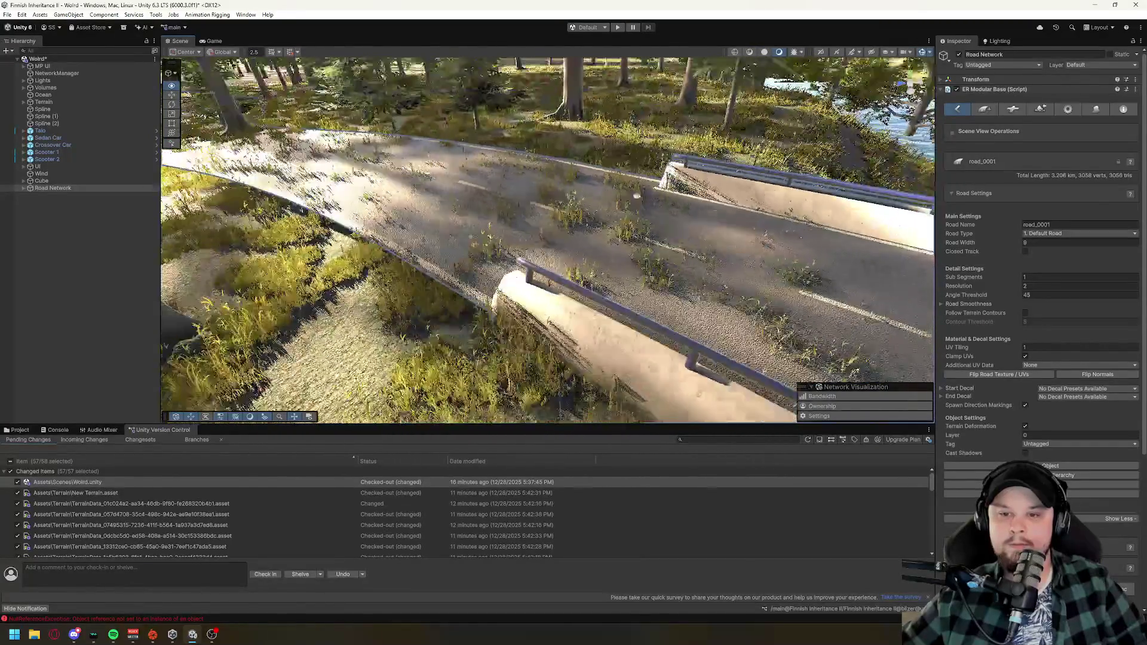
pyautogui.press('w')
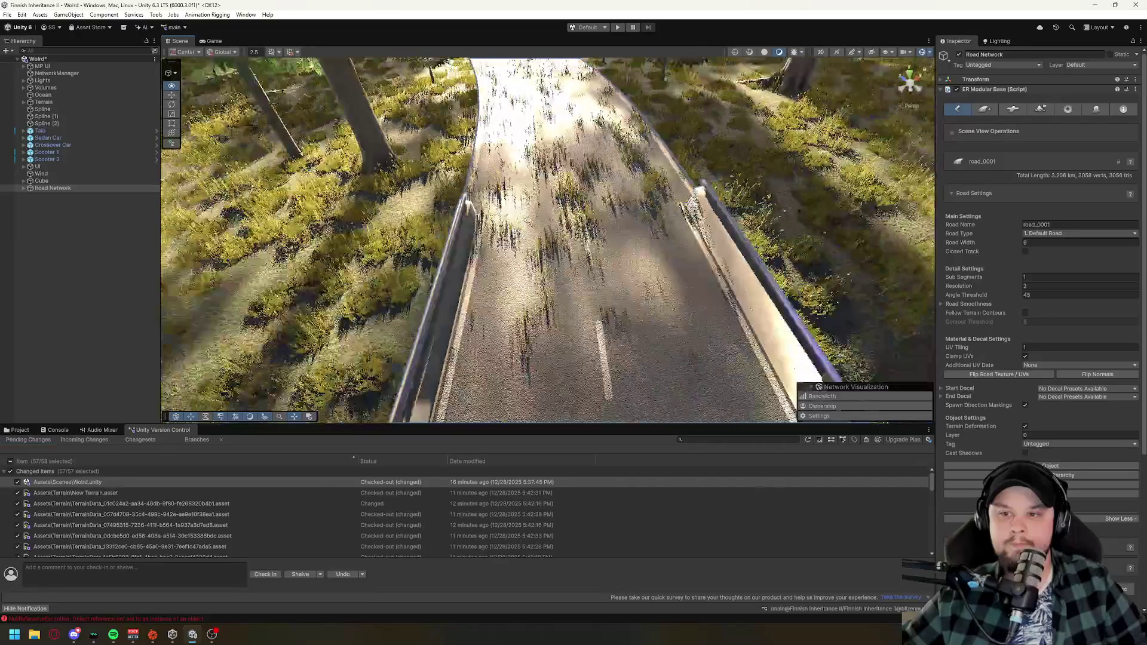
pyautogui.press('s')
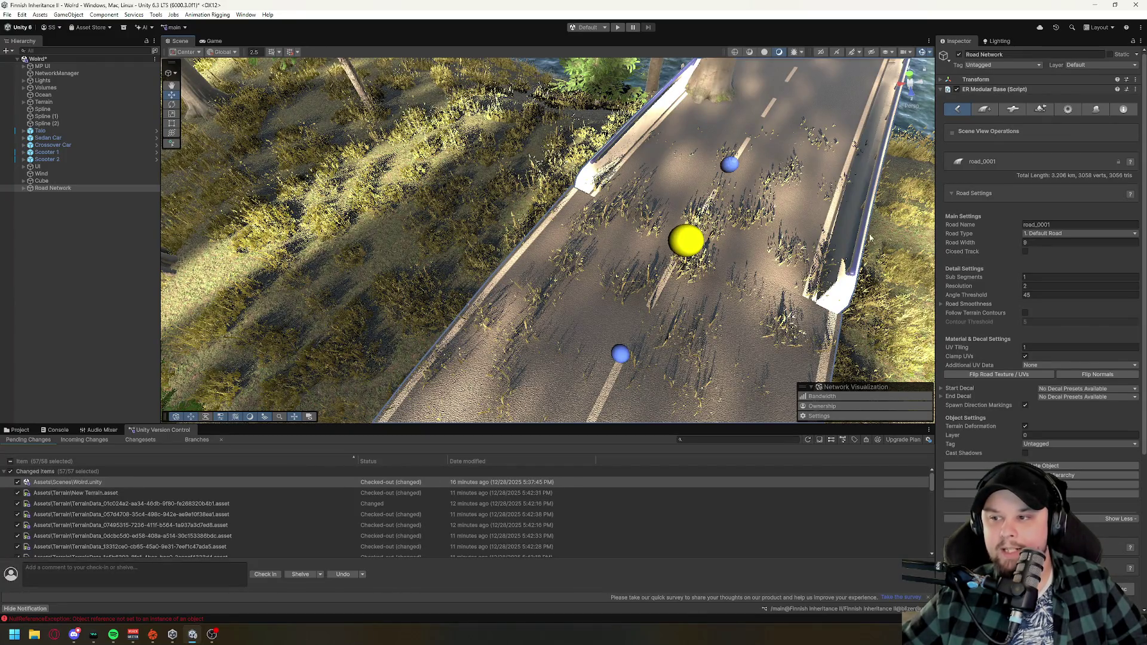
pyautogui.scroll(2, 835, 233)
pyautogui.press('w')
pyautogui.press('s')
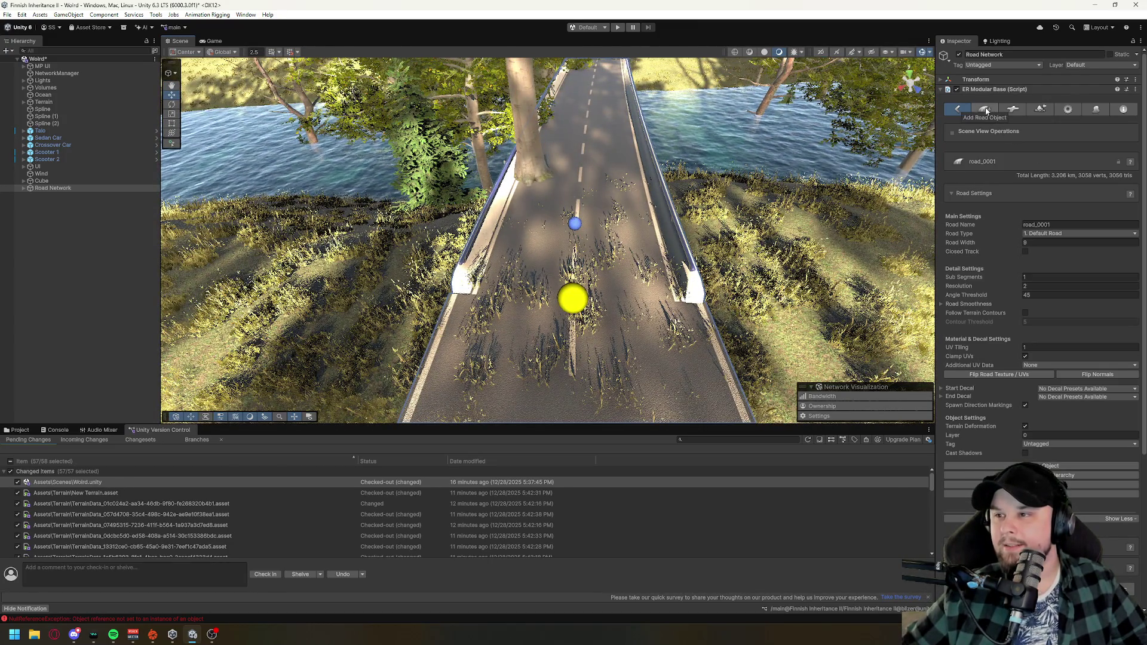
# - Select the bridge-end road_0001 segment and bring its Road Width from 6.7 down to 6
pyautogui.click(576, 225)
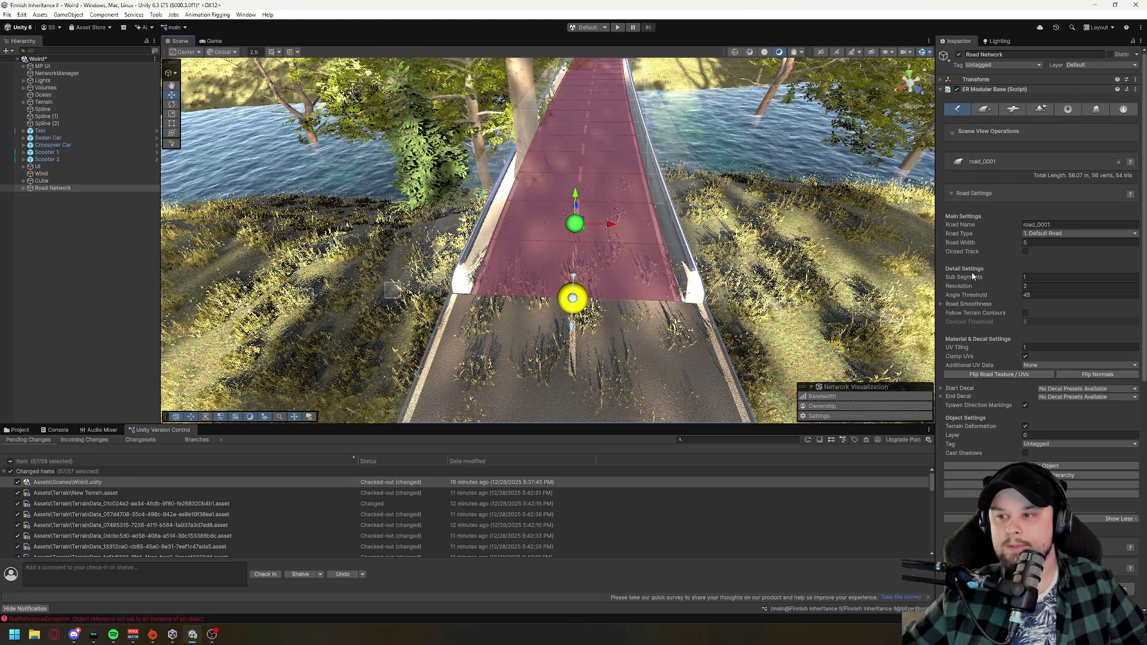
pyautogui.click(1053, 243)
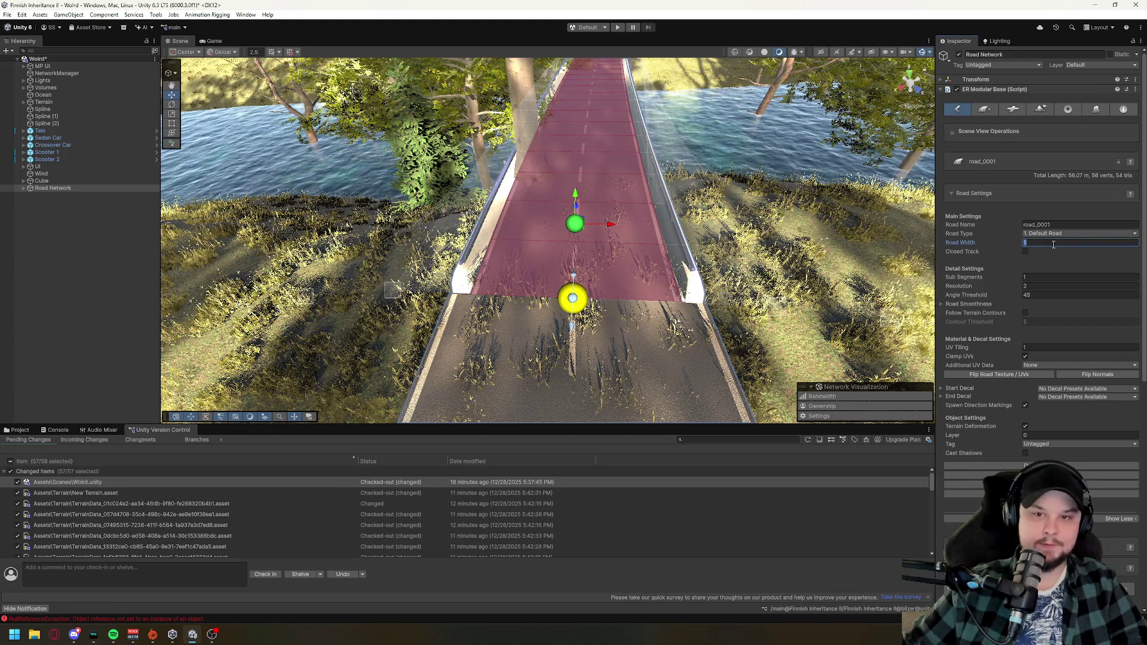
pyautogui.write('8')
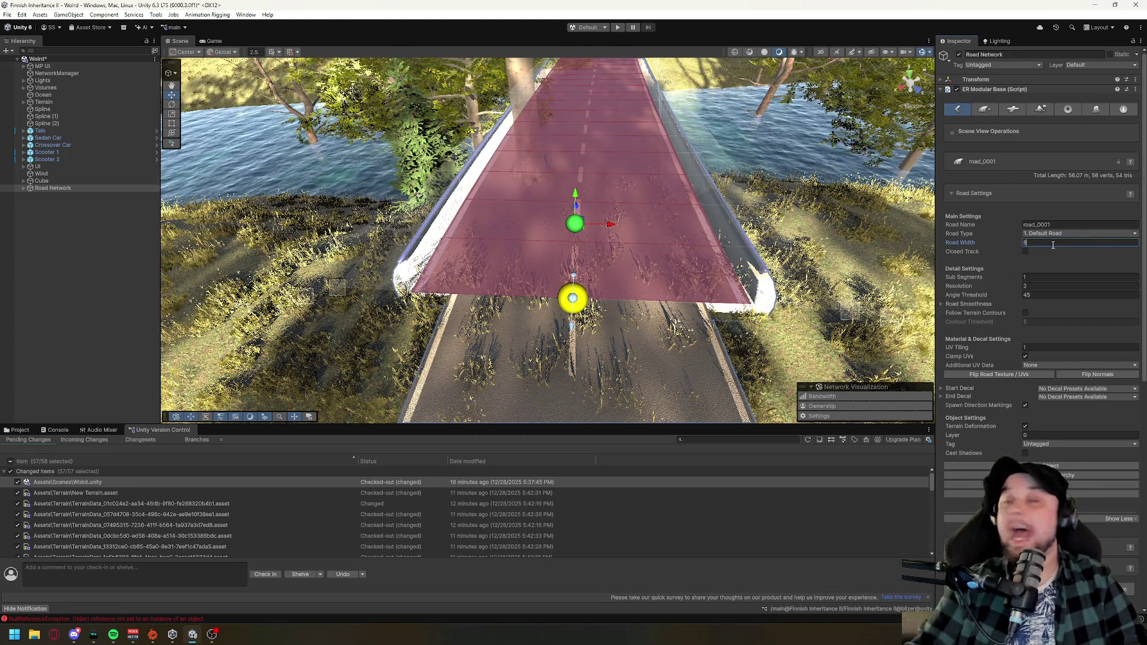
pyautogui.press('BackSpace')
pyautogui.write('7')
pyautogui.press('Return')
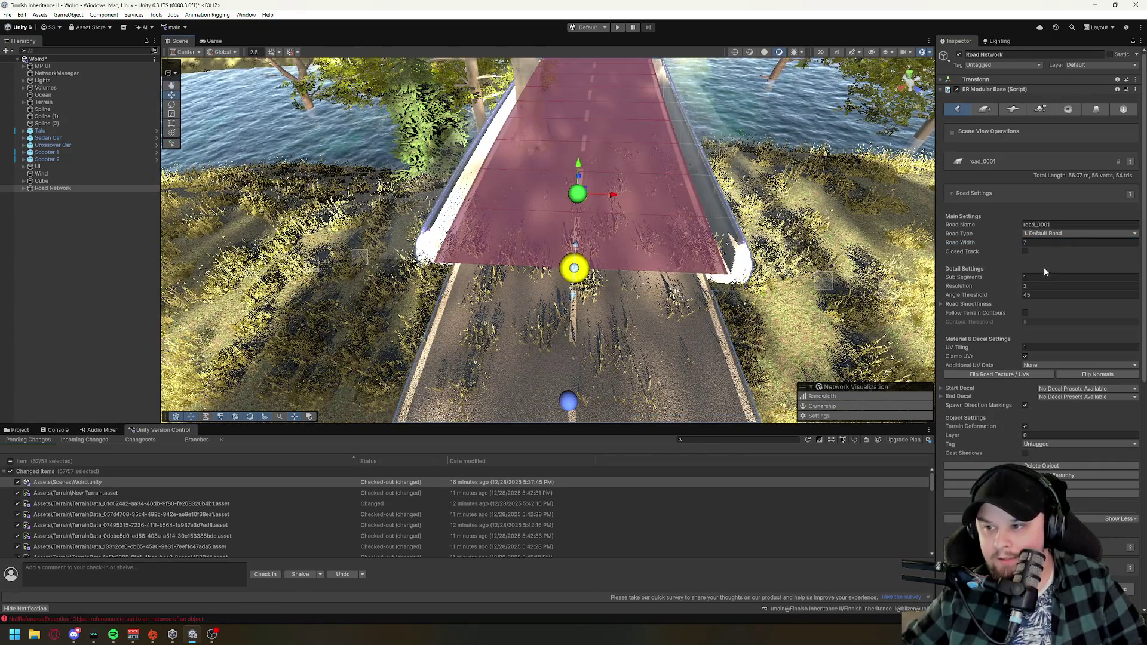
pyautogui.write('6.7')
pyautogui.press('BackSpace')
pyautogui.press('BackSpace')
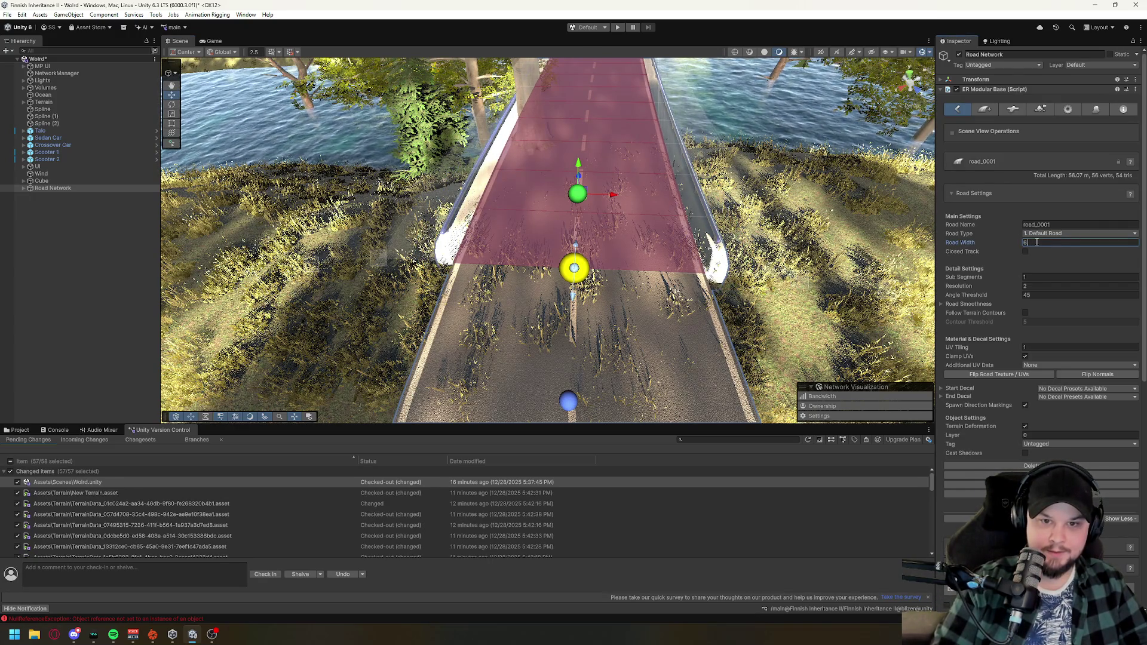
pyautogui.moveTo(671, 266)
pyautogui.mouseDown()
pyautogui.moveTo(674, 245)
pyautogui.moveTo(447, 312)
pyautogui.moveTo(268, 320)
pyautogui.moveTo(282, 302)
pyautogui.moveTo(186, 305)
pyautogui.mouseUp()
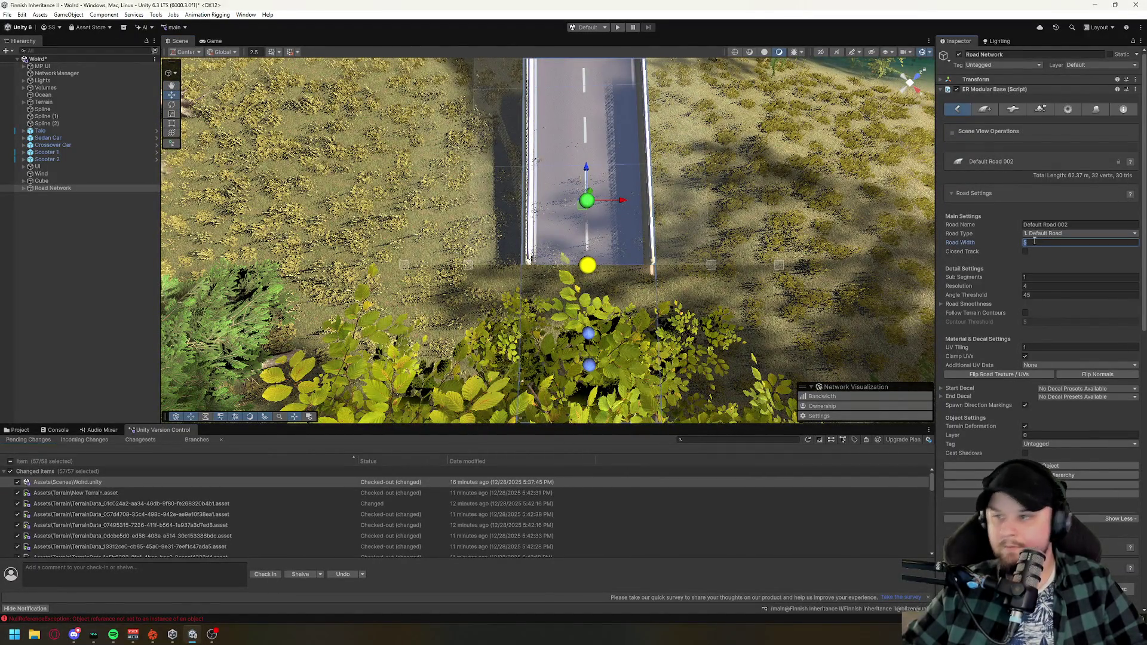
# - Set Default Road 001, the road past the bridge, to Road Width 8
pyautogui.moveTo(668, 278)
pyautogui.mouseDown()
pyautogui.moveTo(667, 73)
pyautogui.moveTo(679, 150)
pyautogui.mouseUp()
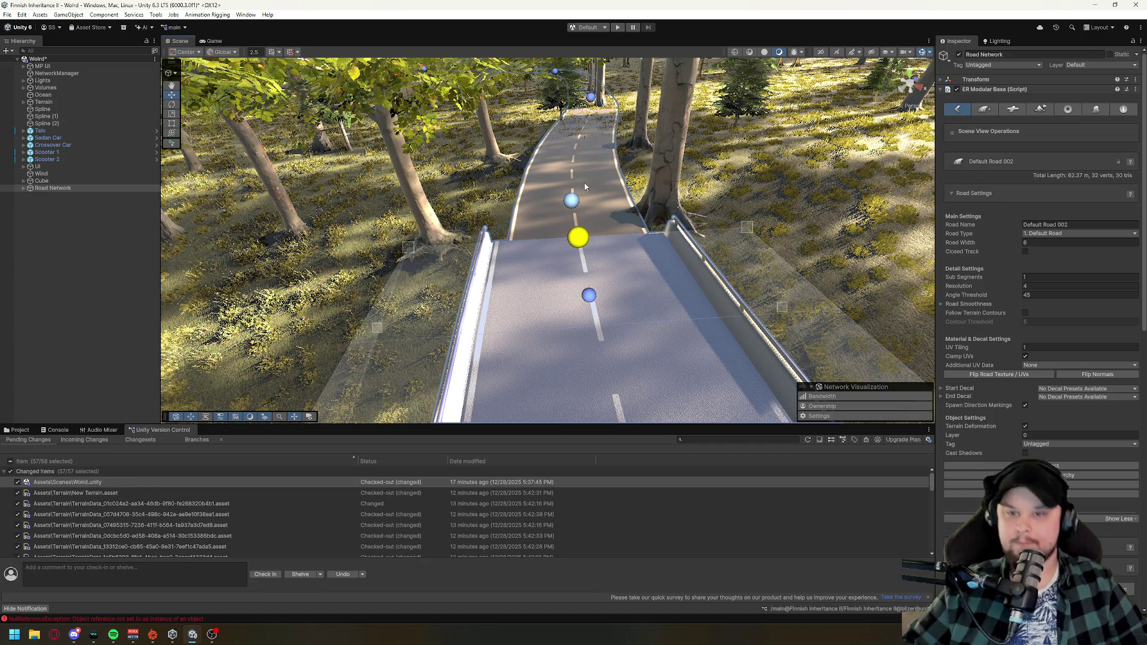
pyautogui.click(573, 200)
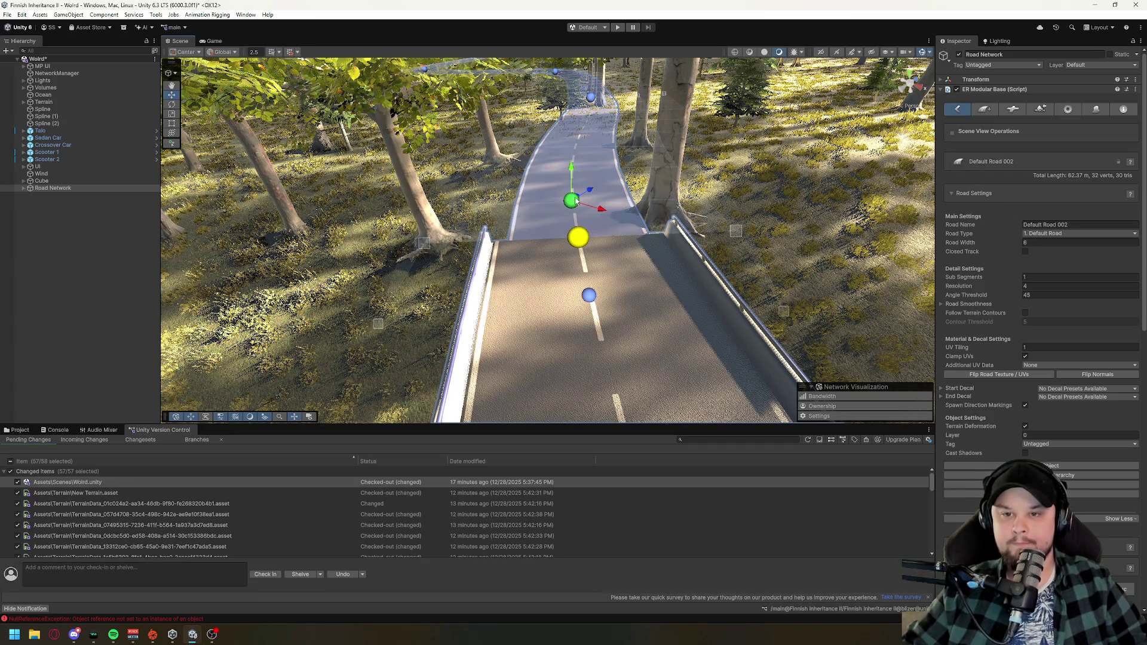
pyautogui.click(1035, 241)
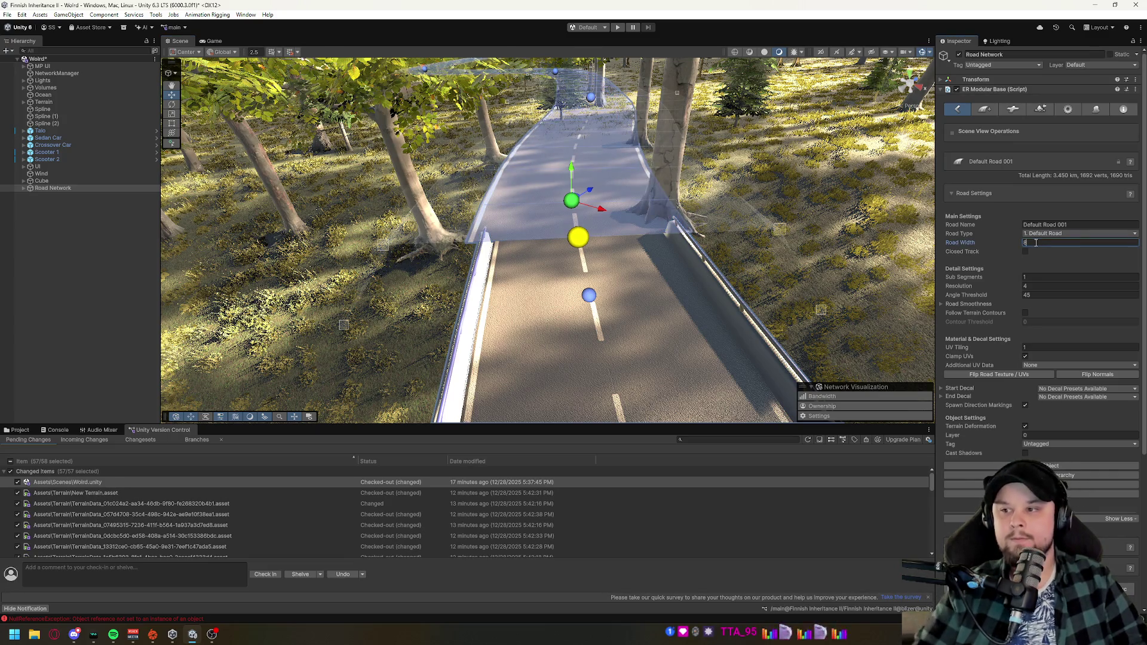
pyautogui.write('7')
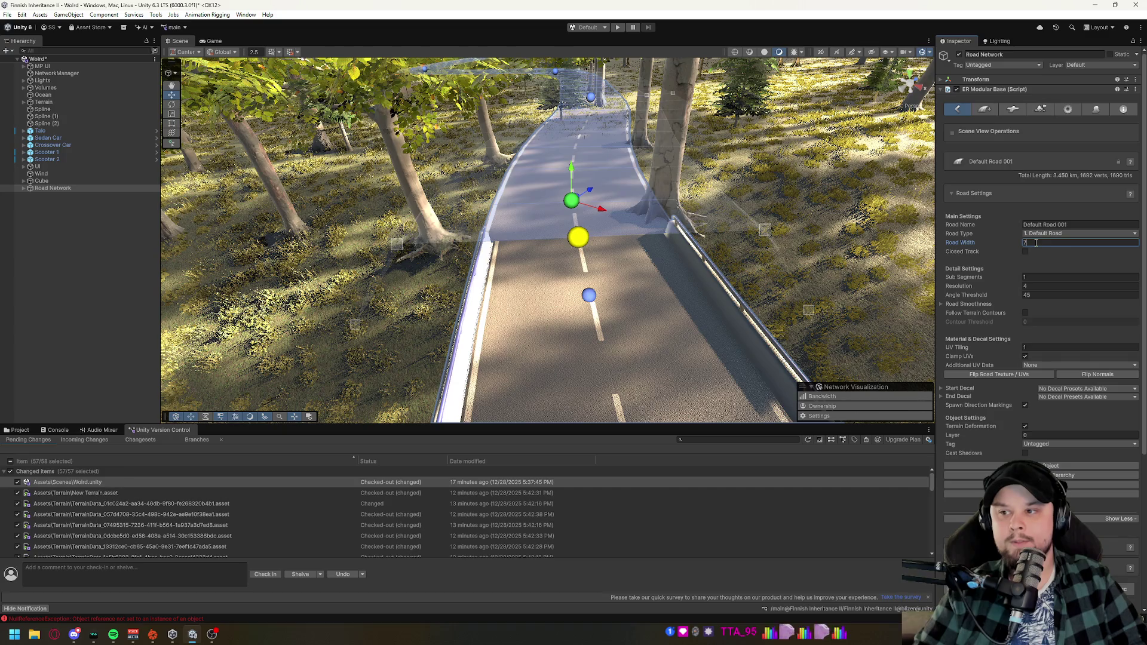
pyautogui.press('BackSpace')
pyautogui.write('6')
pyautogui.press('BackSpace')
pyautogui.write('8')
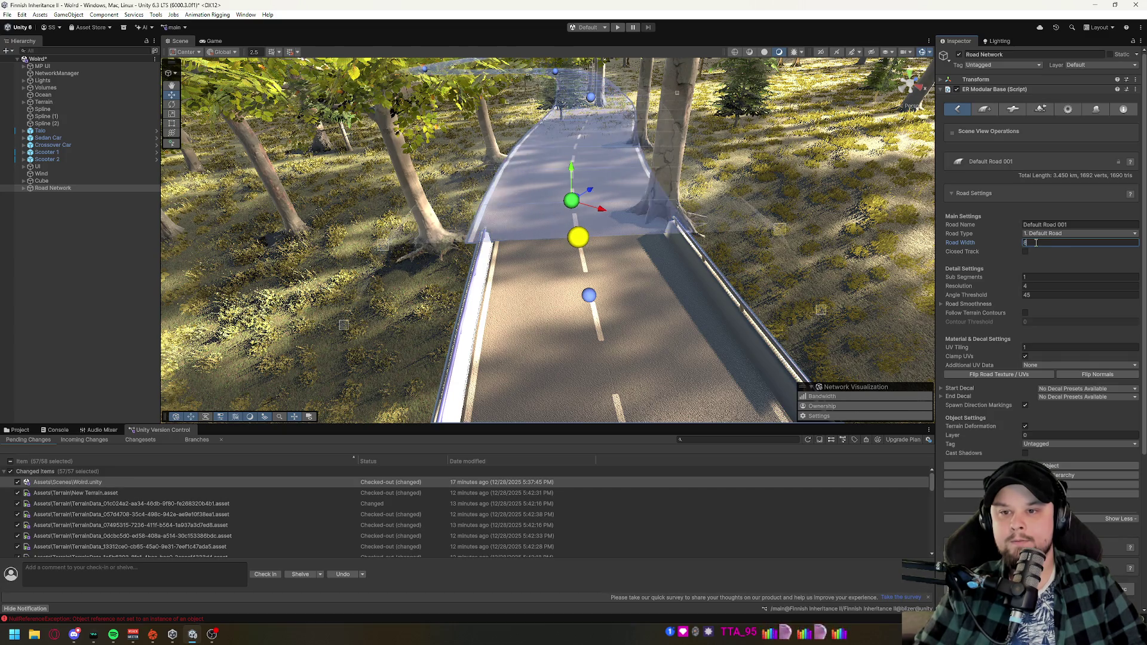
pyautogui.click(580, 242)
pyautogui.moveTo(580, 242)
pyautogui.mouseDown()
pyautogui.moveTo(739, 169)
pyautogui.moveTo(717, 182)
pyautogui.moveTo(696, 228)
pyautogui.moveTo(780, 205)
pyautogui.moveTo(796, 182)
pyautogui.moveTo(806, 215)
pyautogui.moveTo(769, 310)
pyautogui.moveTo(795, 311)
pyautogui.moveTo(572, 342)
pyautogui.mouseUp()
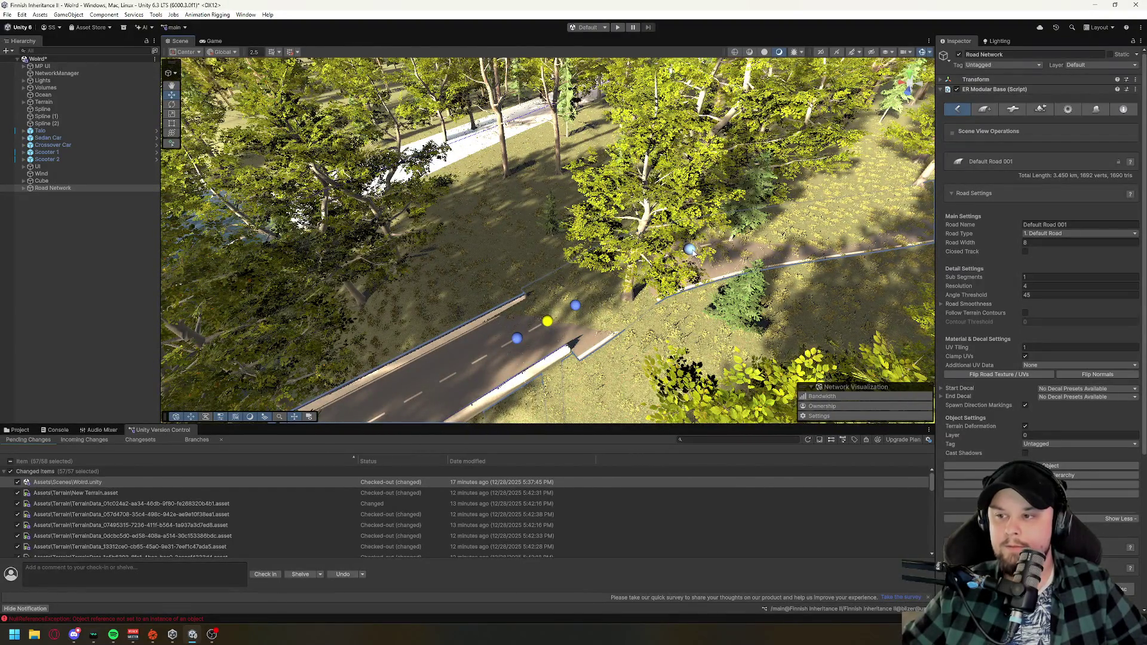
# - Set the short road_0001 connector near the bridge to Road Width 8
pyautogui.click(690, 249)
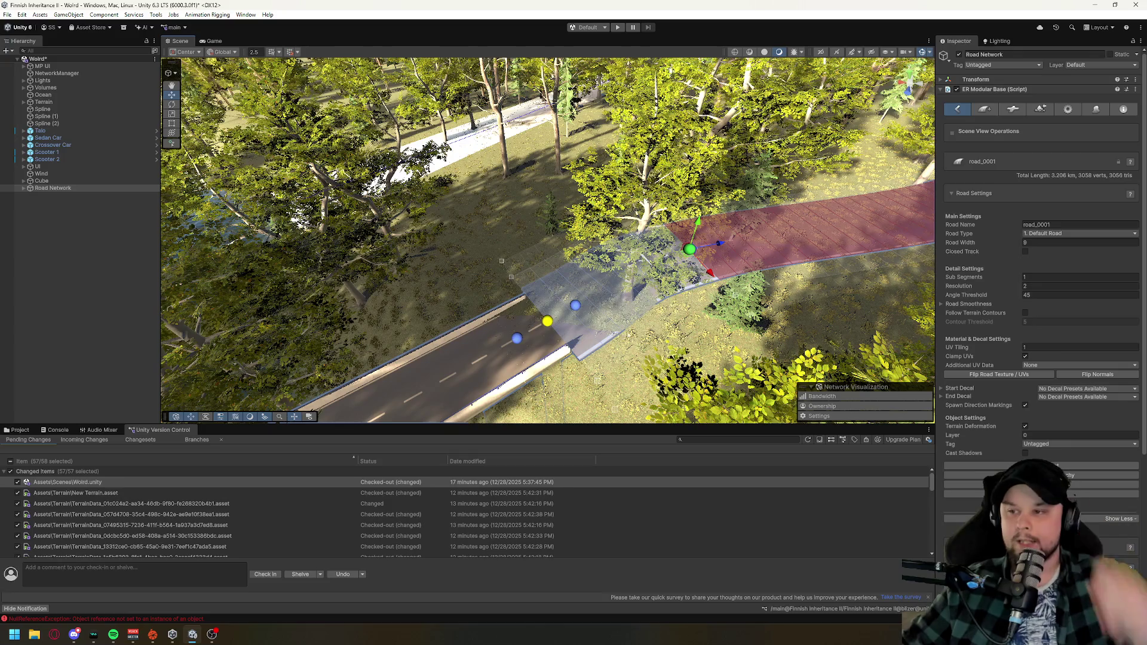
pyautogui.click(516, 338)
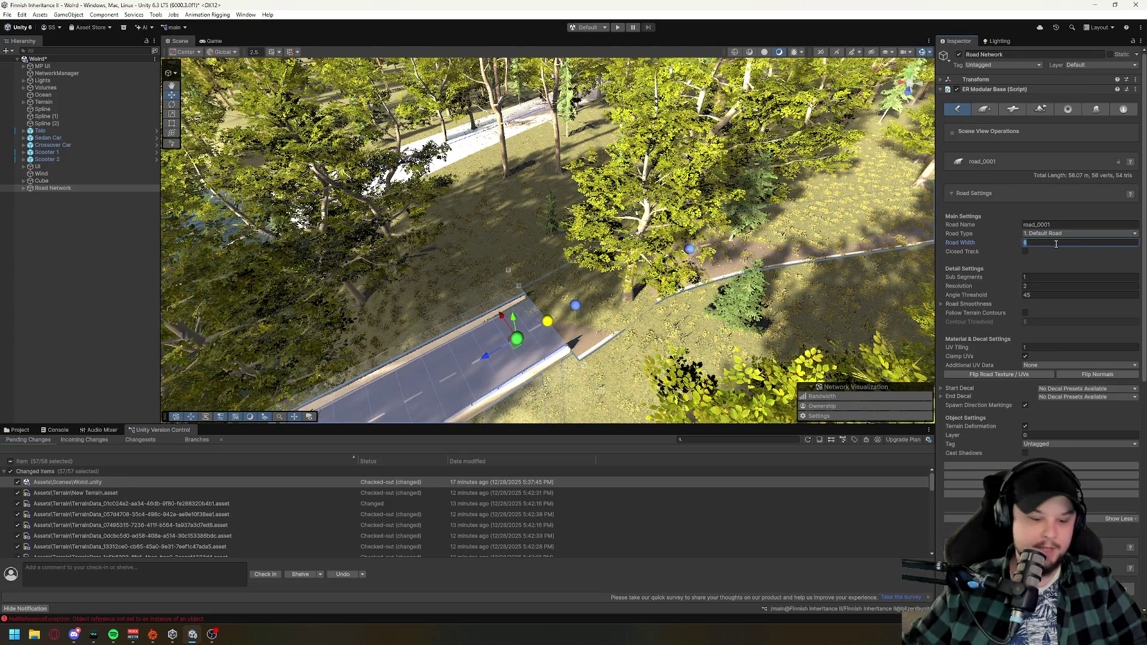
pyautogui.write('8')
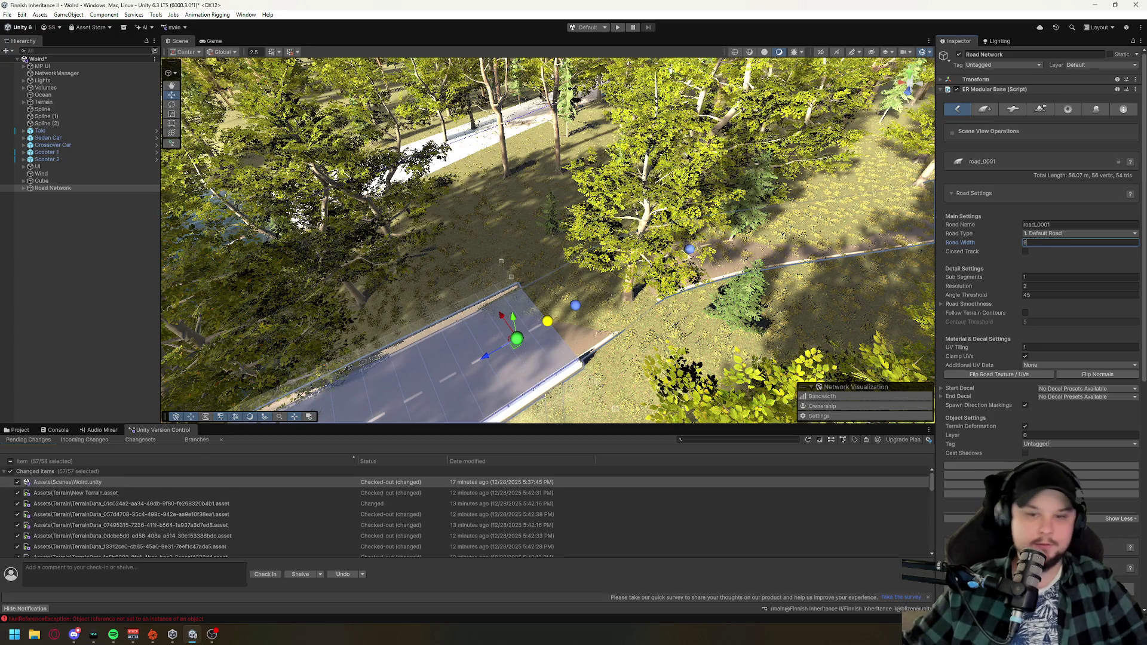
pyautogui.scroll(10, 662, 279)
pyautogui.scroll(-10, 661, 279)
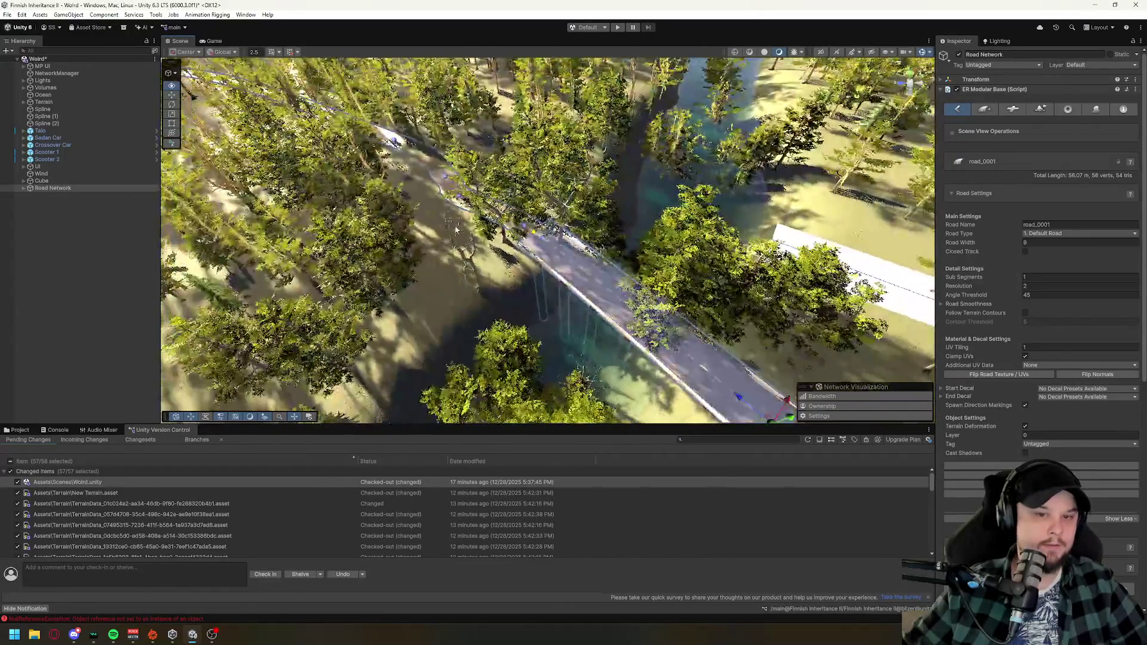
pyautogui.click(526, 227)
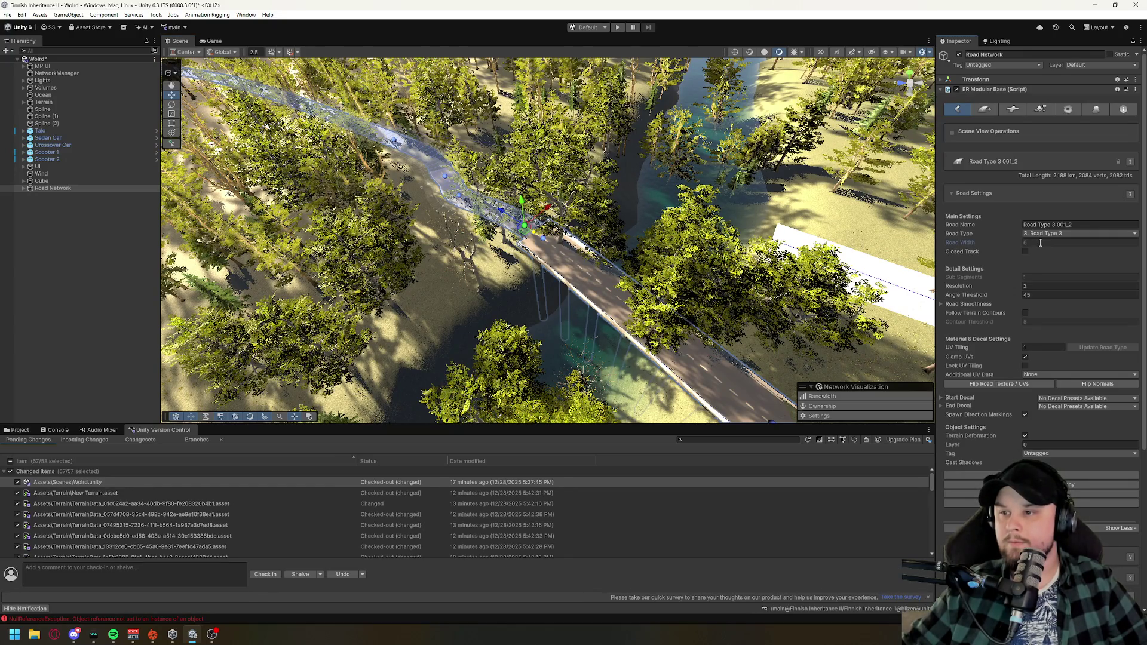
pyautogui.click(461, 199)
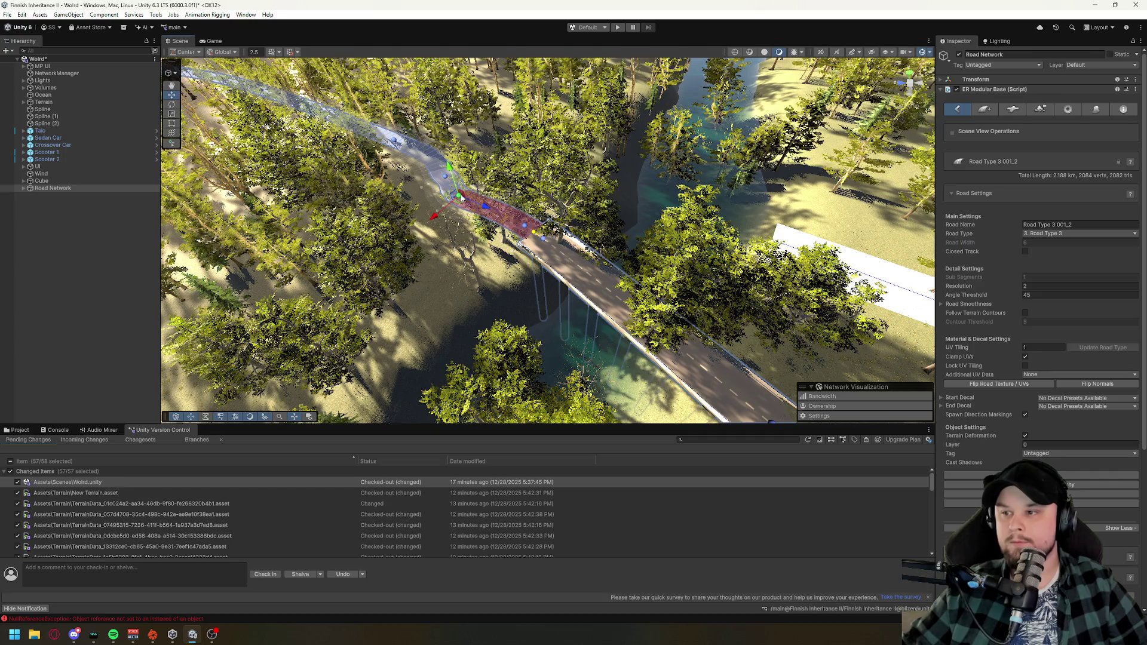
pyautogui.click(1050, 234)
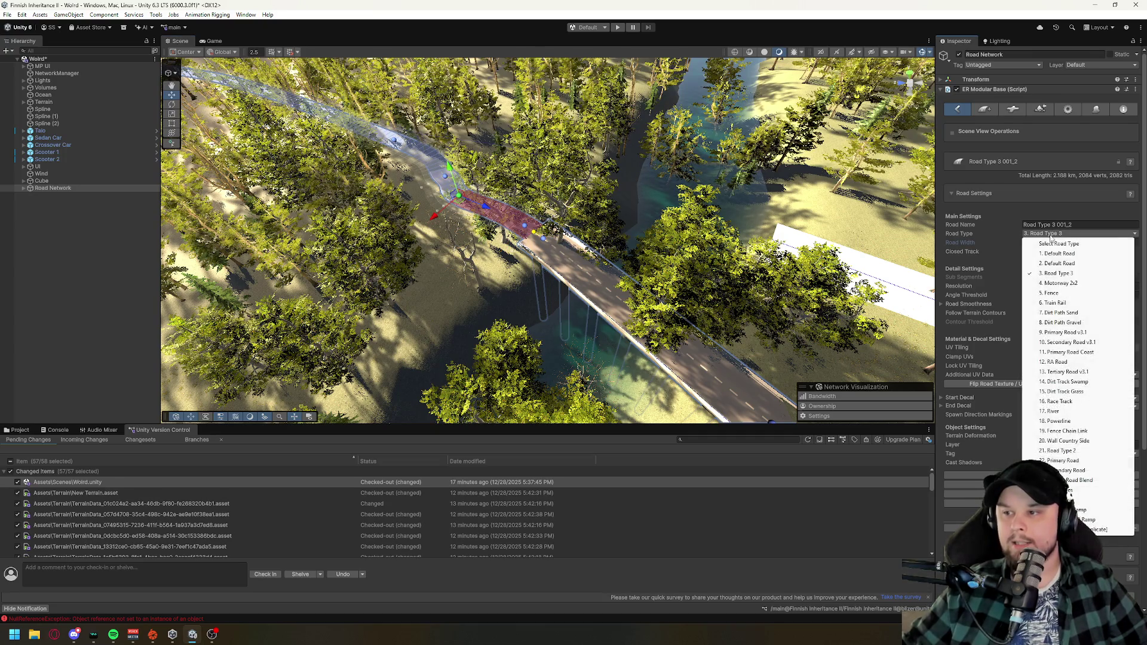
pyautogui.click(1056, 254)
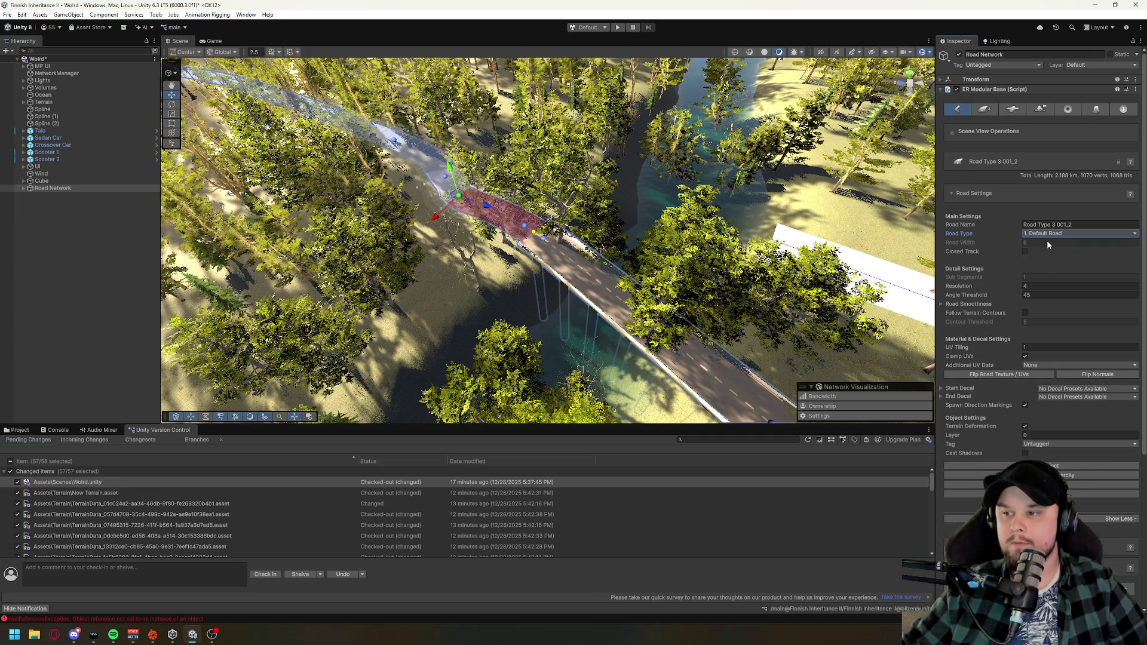
pyautogui.moveTo(676, 200)
pyautogui.mouseDown()
pyautogui.moveTo(649, 181)
pyautogui.moveTo(616, 242)
pyautogui.mouseUp()
pyautogui.moveTo(822, 215); pyautogui.dragTo(819, 221)
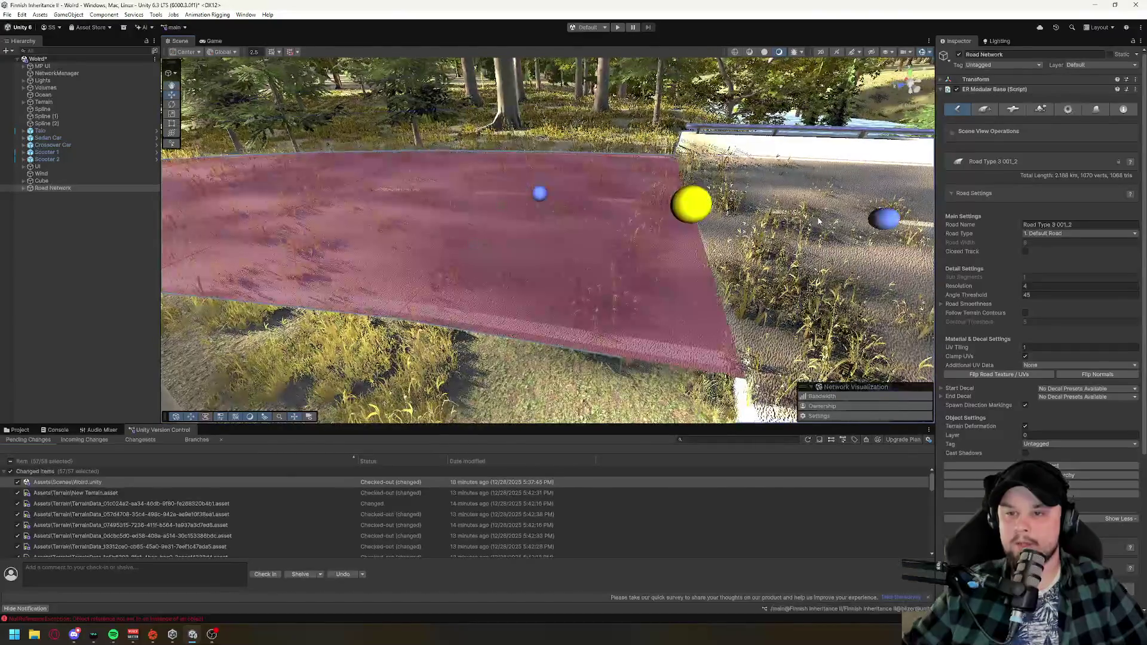
pyautogui.click(542, 195)
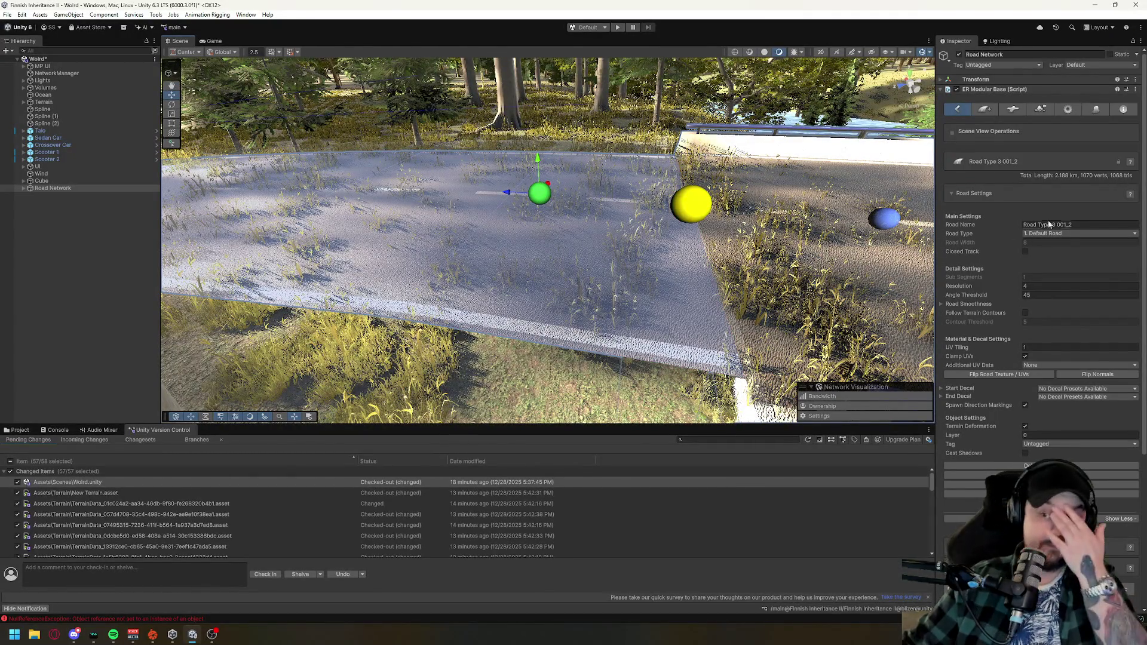
pyautogui.click(1070, 234)
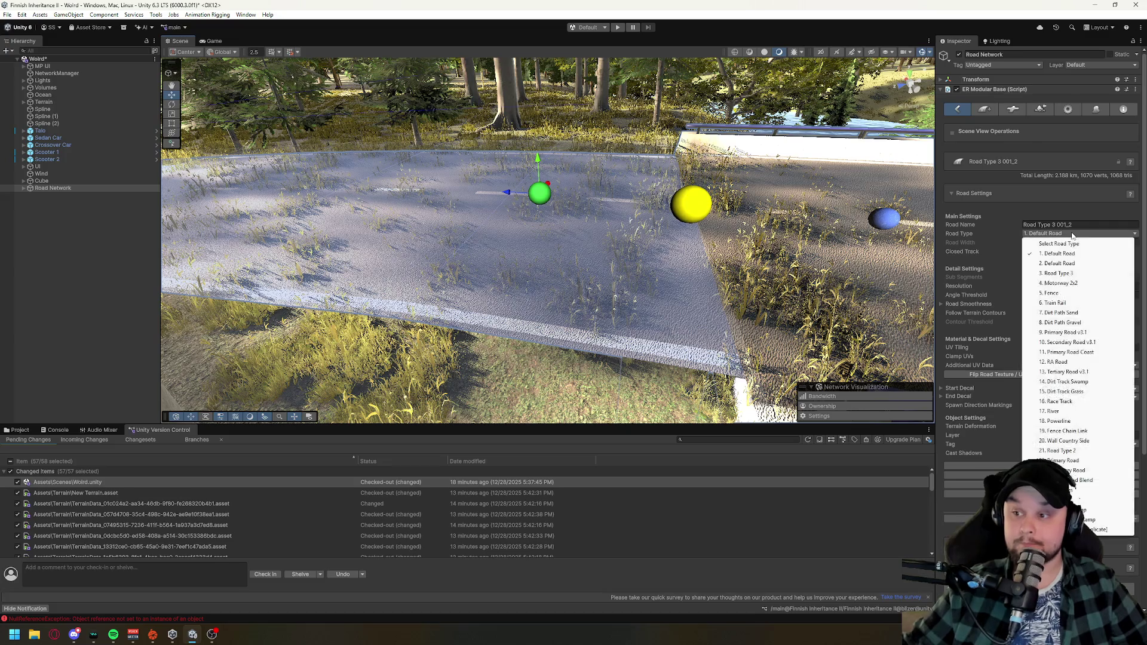
pyautogui.click(1066, 264)
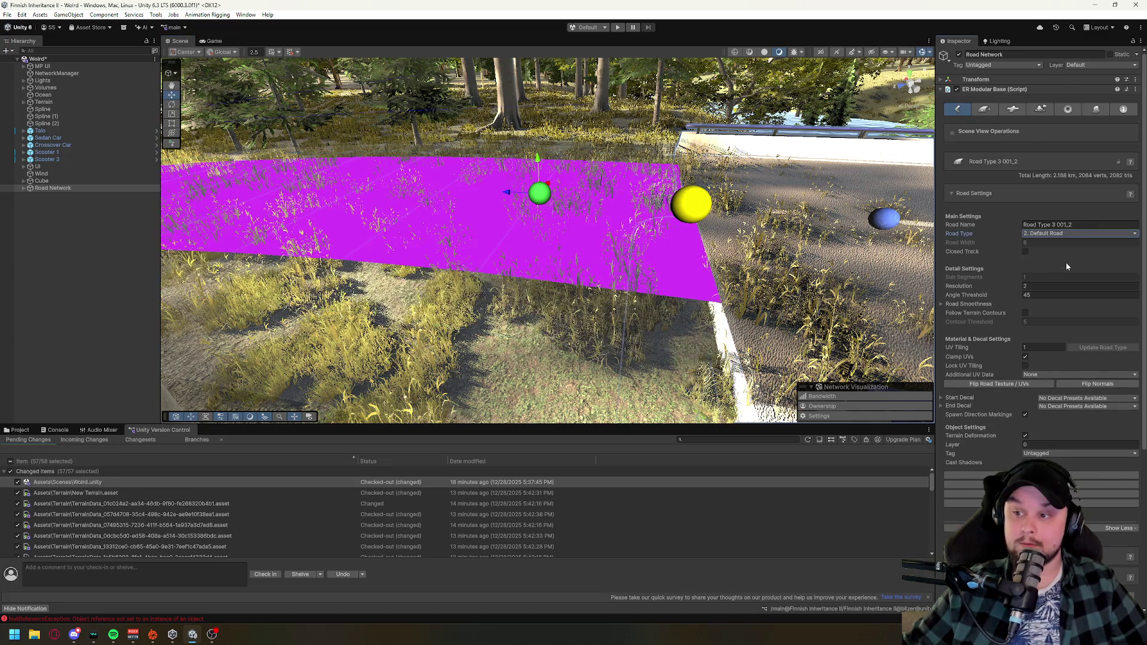
pyautogui.click(1050, 234)
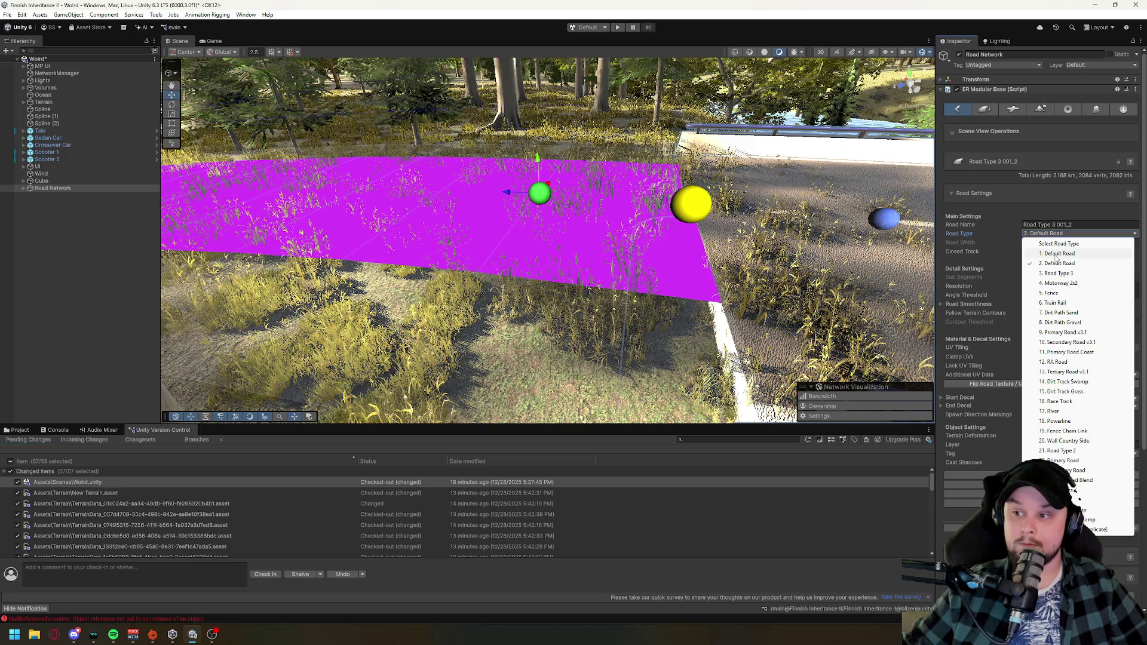
pyautogui.click(1057, 254)
pyautogui.click(1056, 234)
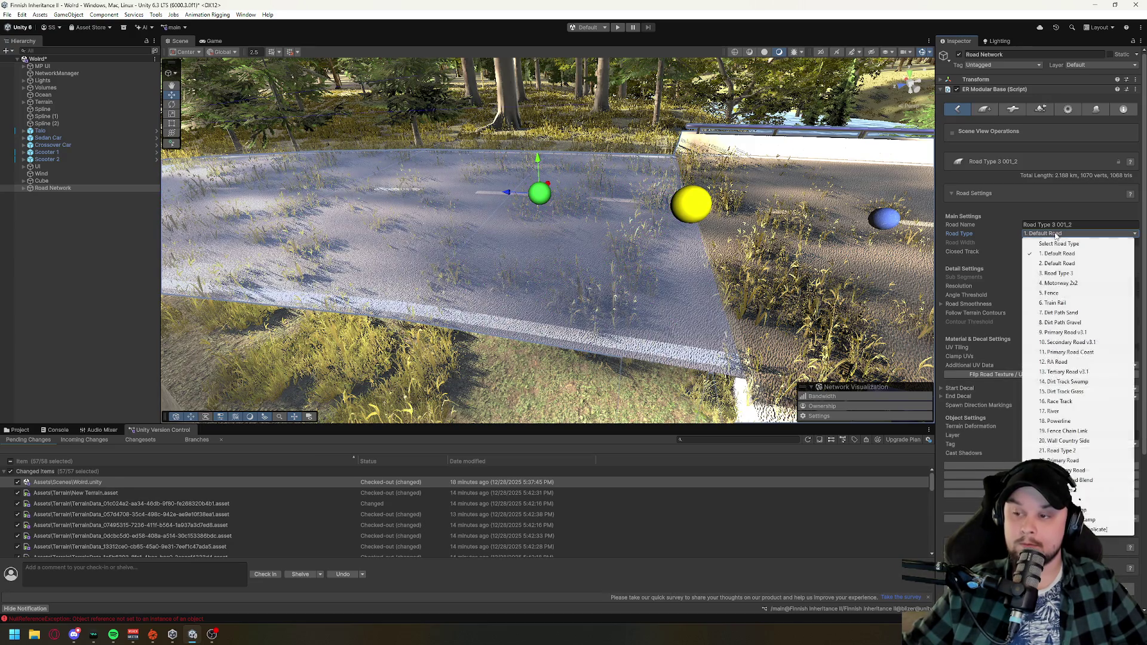
pyautogui.click(1067, 273)
pyautogui.moveTo(774, 177)
pyautogui.mouseDown()
pyautogui.moveTo(501, 234)
pyautogui.moveTo(657, 296)
pyautogui.mouseUp()
pyautogui.press('s')
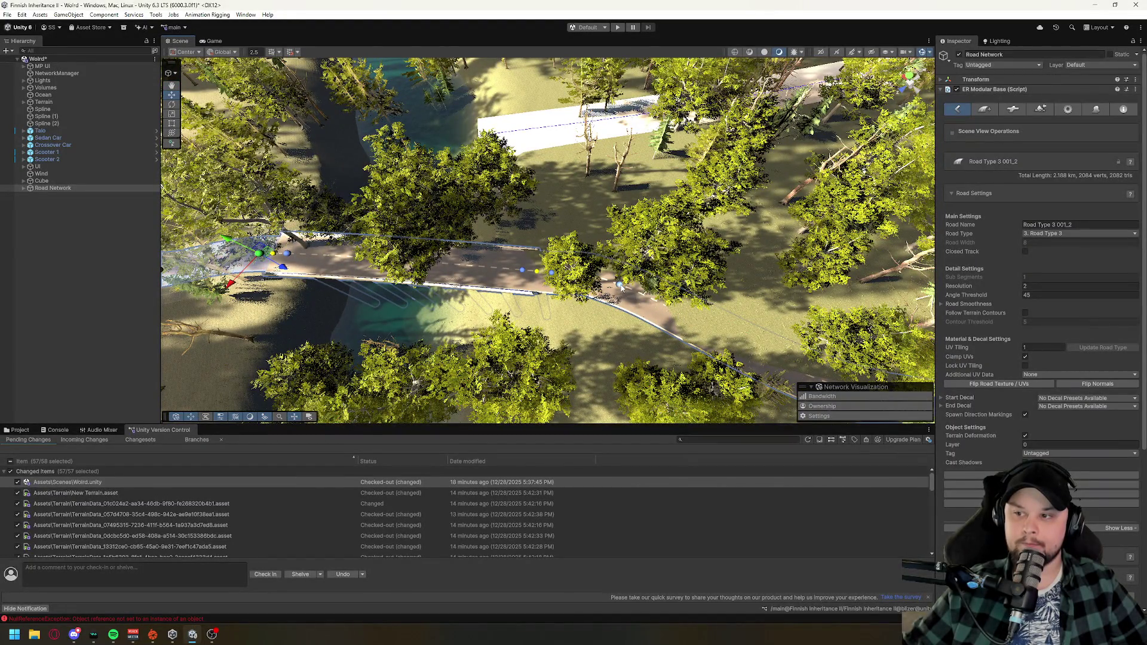
# - Switch the bridge road's road type to 1. Default Road
pyautogui.click(620, 285)
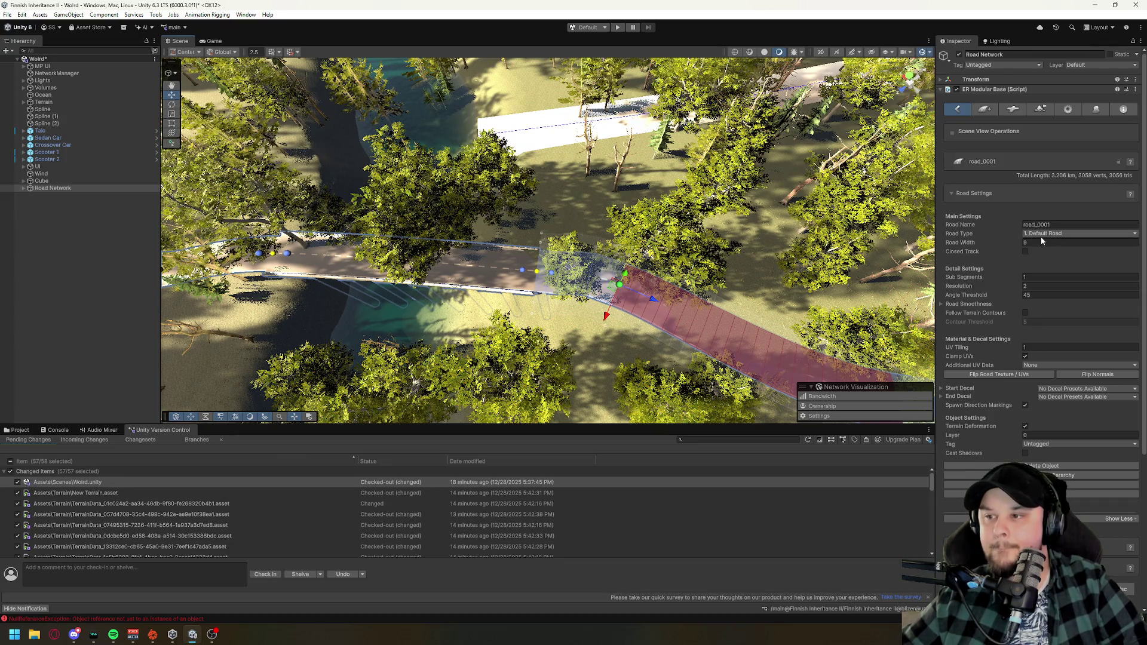
pyautogui.click(260, 255)
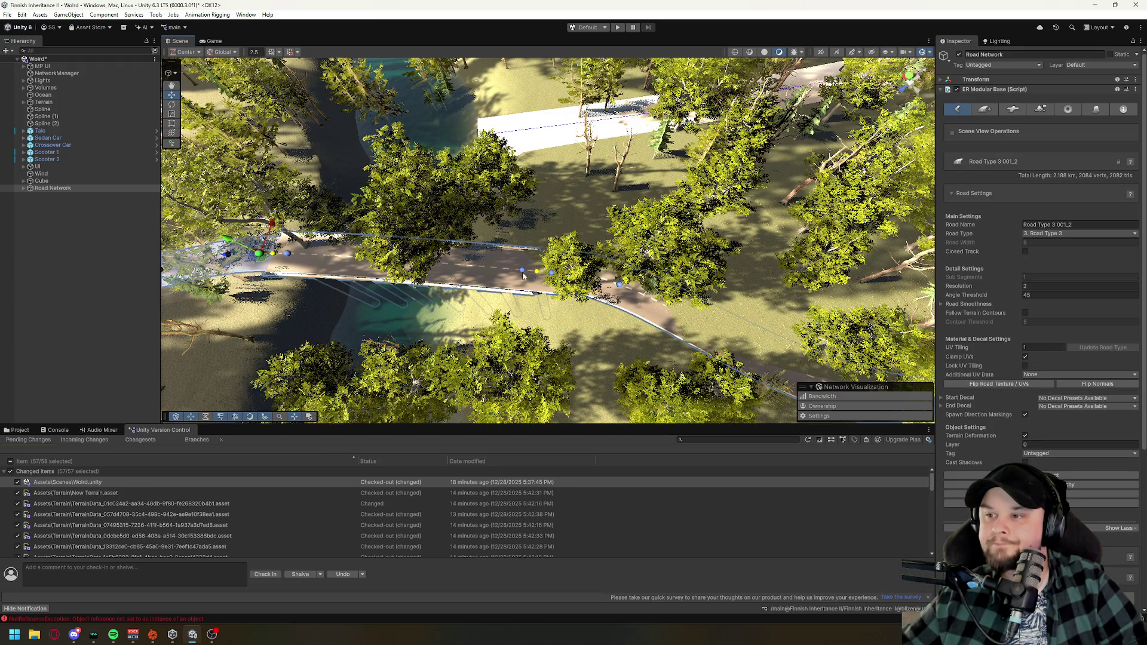
pyautogui.click(1042, 233)
pyautogui.click(1056, 256)
pyautogui.click(1056, 256)
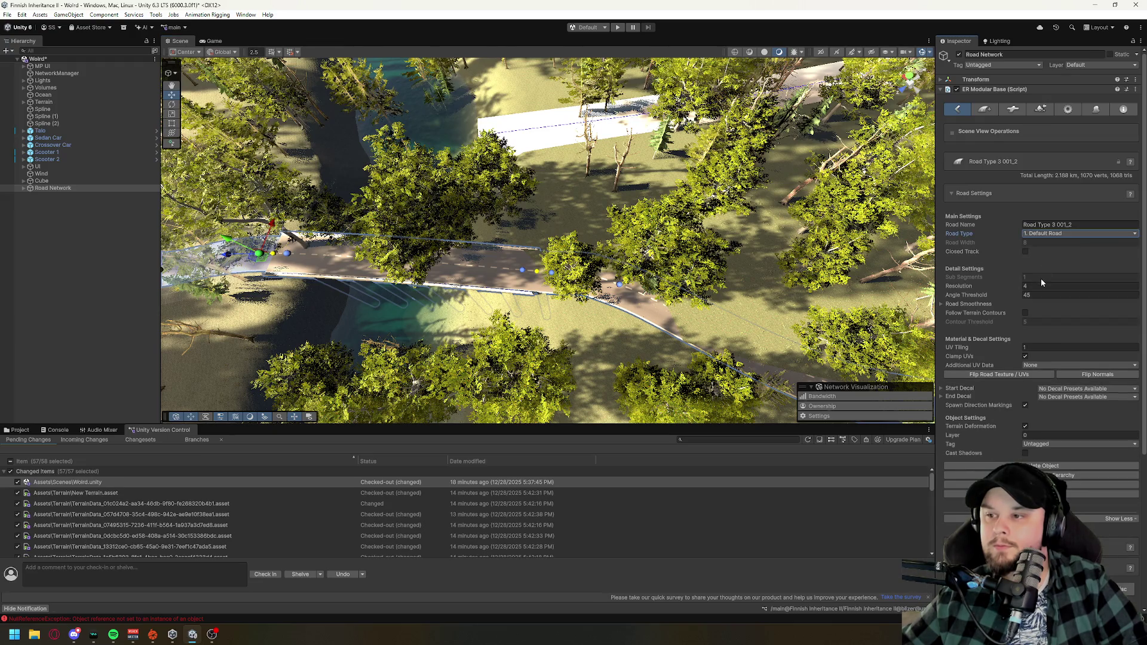
# - Set the road_0001 segment next to the bridge to Road Width 8
pyautogui.click(619, 286)
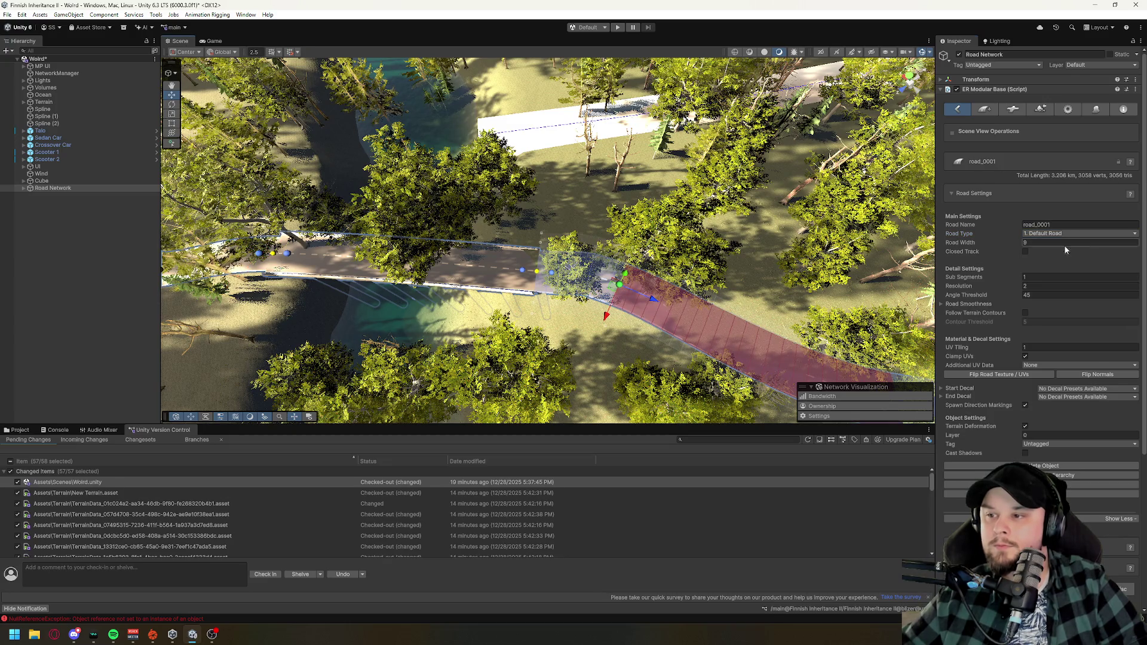
pyautogui.write('8')
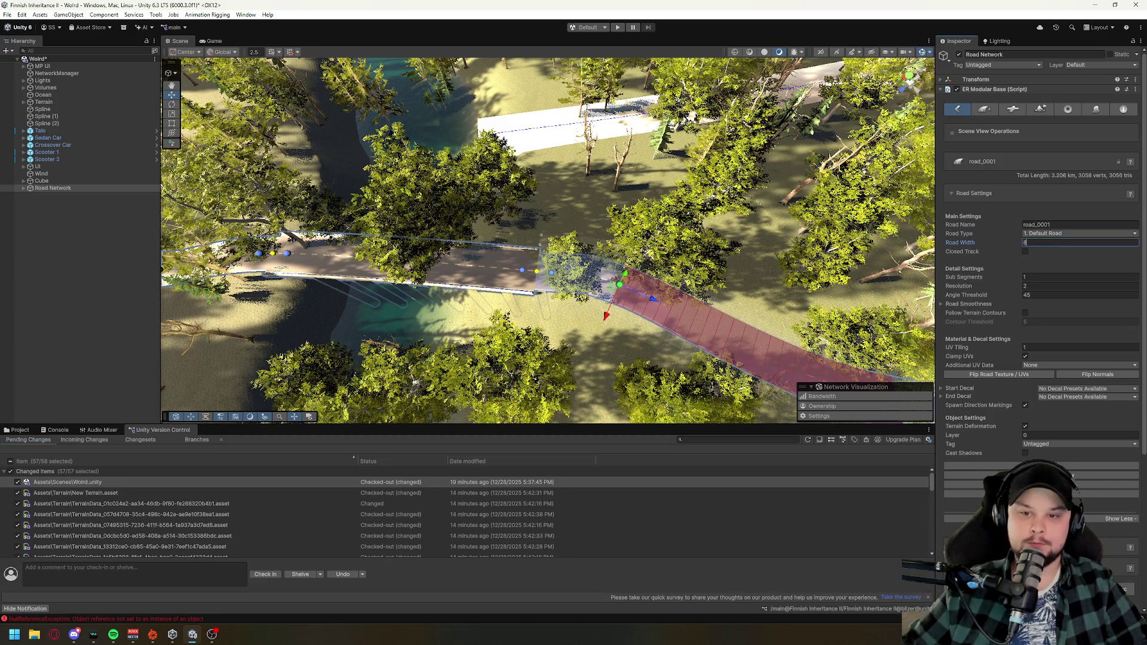
pyautogui.scroll(6, 501, 226)
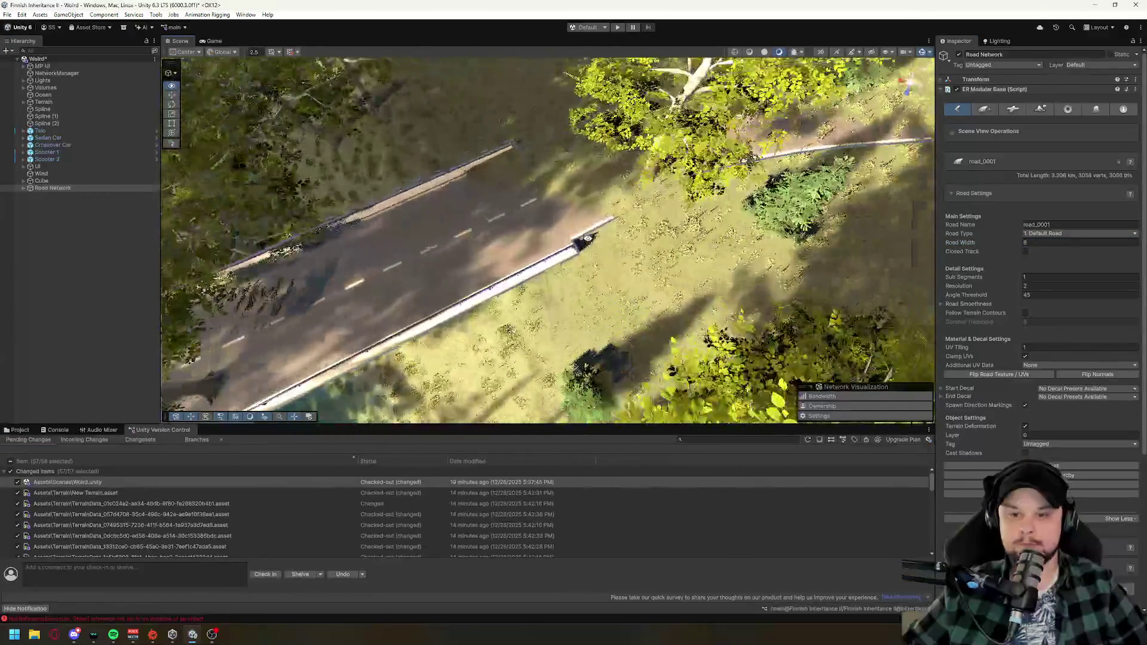
pyautogui.moveTo(587, 238)
pyautogui.mouseDown()
pyautogui.moveTo(615, 179)
pyautogui.moveTo(739, 57)
pyautogui.moveTo(666, 63)
pyautogui.mouseUp()
pyautogui.doubleClick(72, 137)
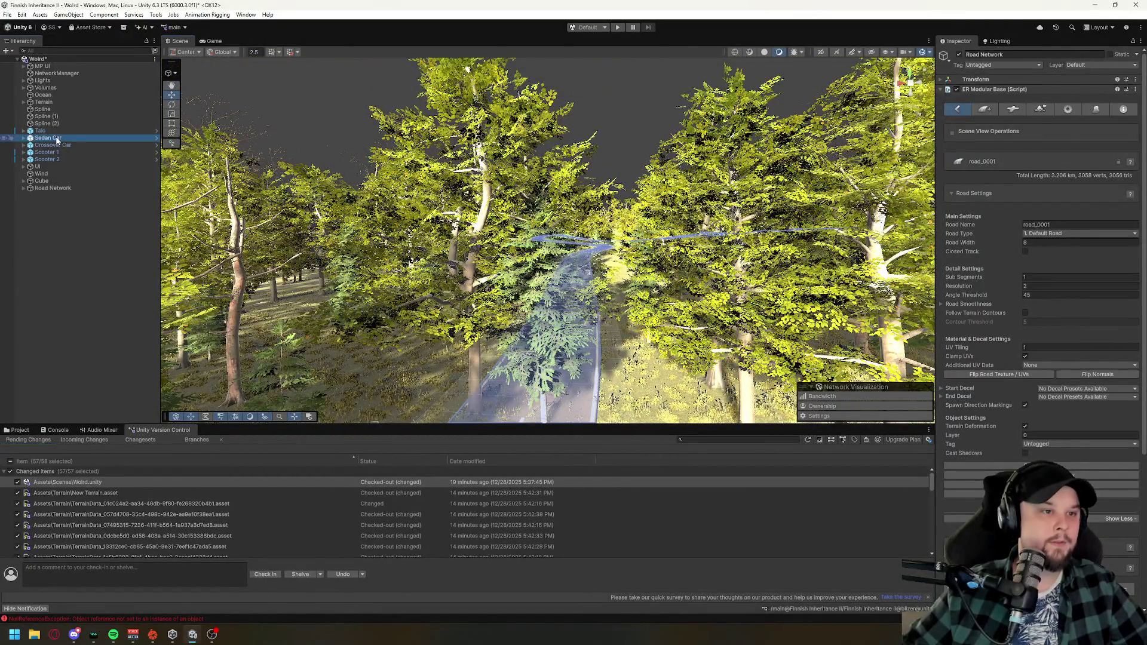
# - Slide the Sedan Car slightly sideways on the road, then frame road_0001
pyautogui.moveTo(574, 239); pyautogui.dragTo(577, 266)
pyautogui.moveTo(507, 110); pyautogui.dragTo(476, 121)
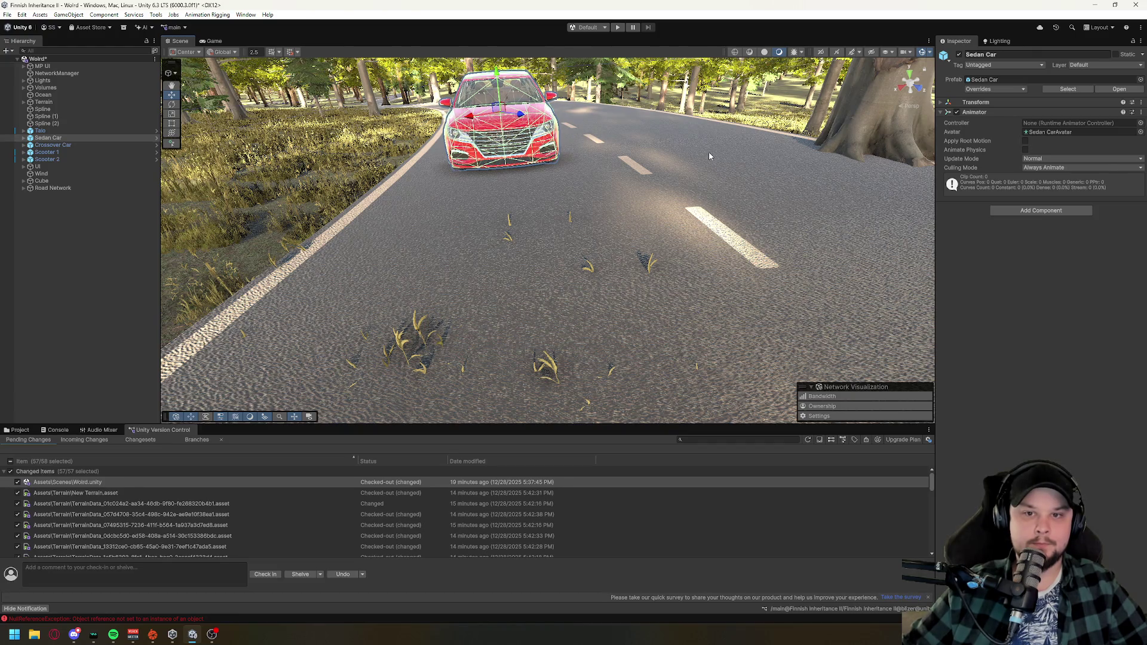
pyautogui.click(625, 230)
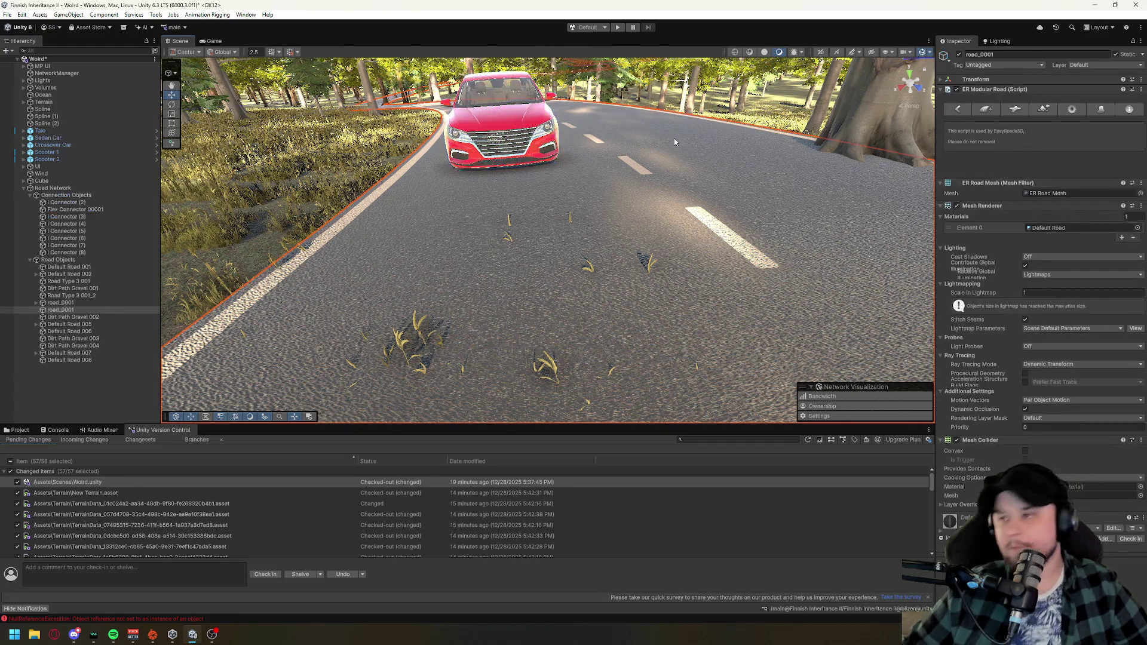
pyautogui.press('f')
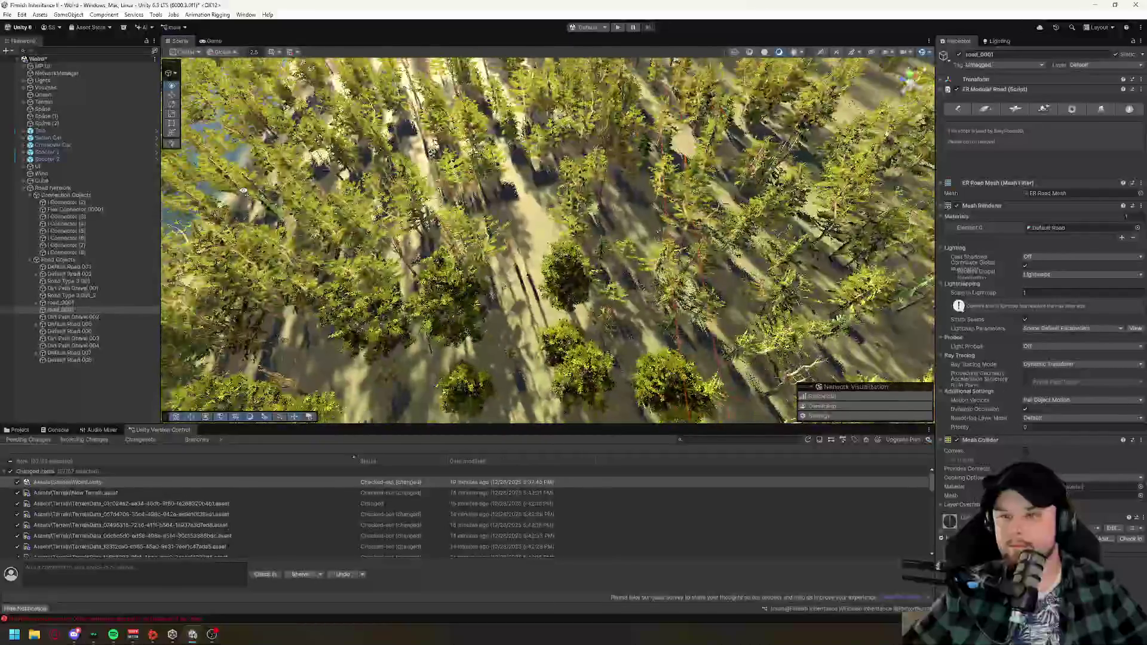
pyautogui.moveTo(552, 203); pyautogui.dragTo(551, 146)
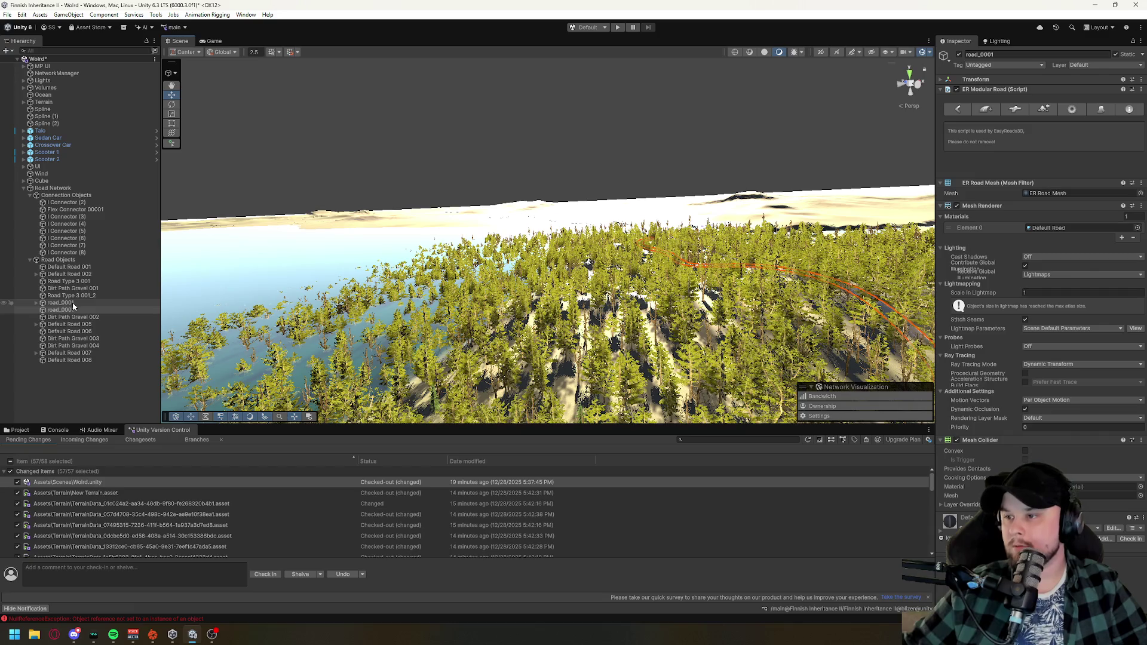
pyautogui.moveTo(663, 315)
pyautogui.mouseDown()
pyautogui.moveTo(663, 346)
pyautogui.moveTo(655, 174)
pyautogui.moveTo(816, 353)
pyautogui.moveTo(588, 329)
pyautogui.mouseUp()
pyautogui.press('f')
# - Select road_0001's Bridge Simple part and the Road Type 3 001_2 section to inspect the bridge
pyautogui.click(668, 265)
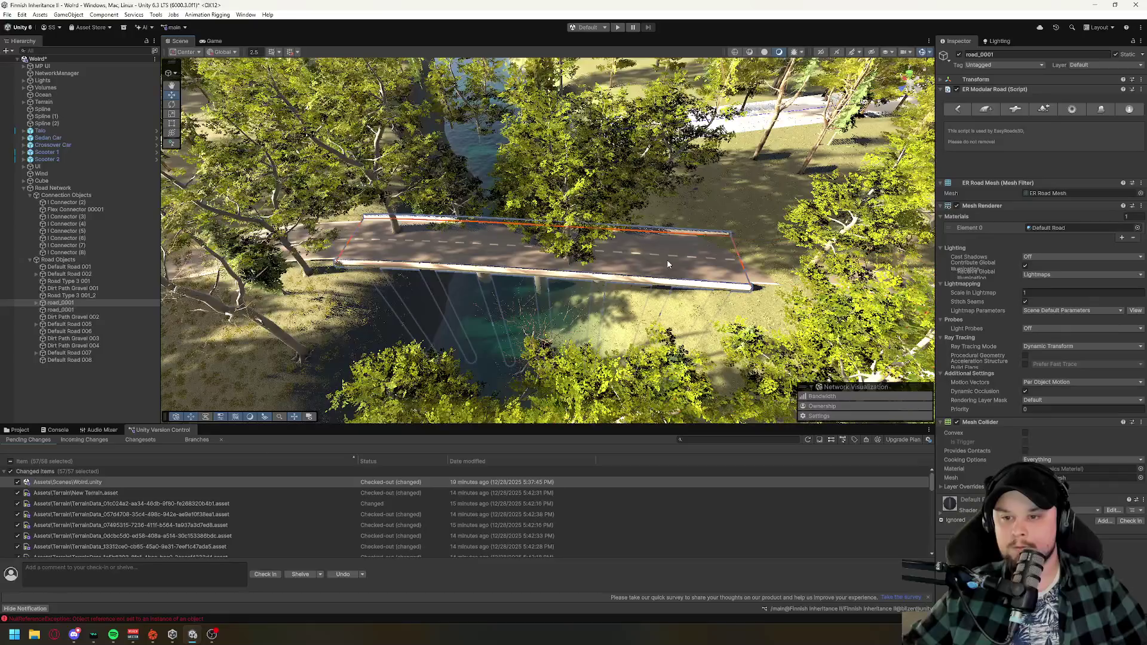
pyautogui.click(412, 250)
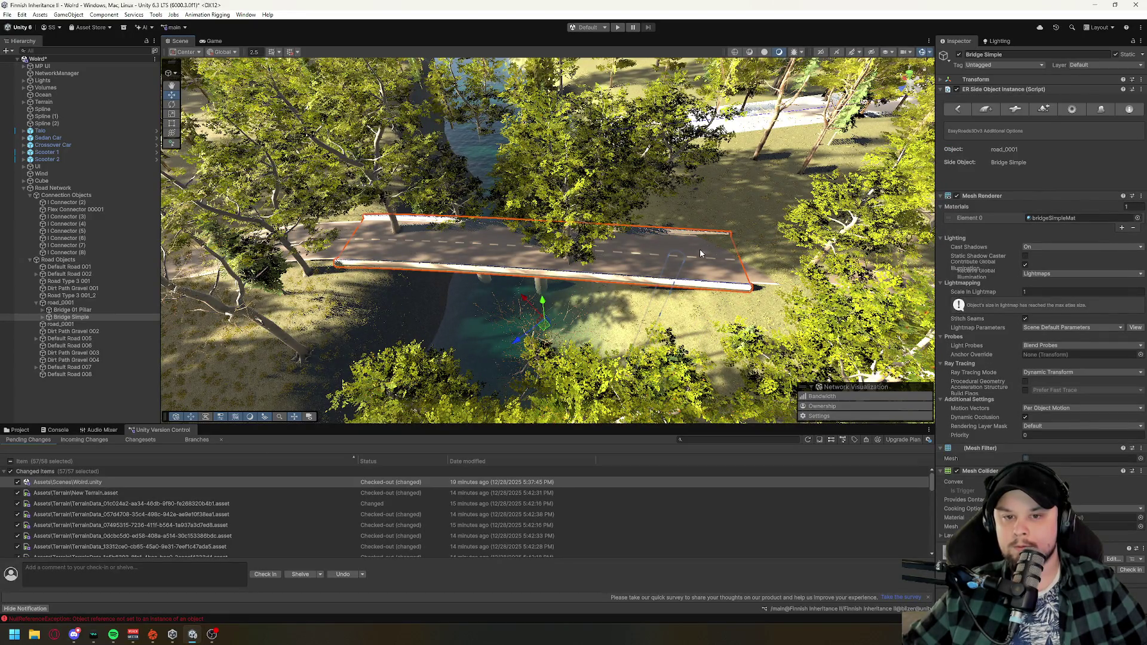
pyautogui.rightClick(662, 252)
pyautogui.moveTo(551, 287); pyautogui.dragTo(442, 230)
pyautogui.press('w')
pyautogui.click(455, 228)
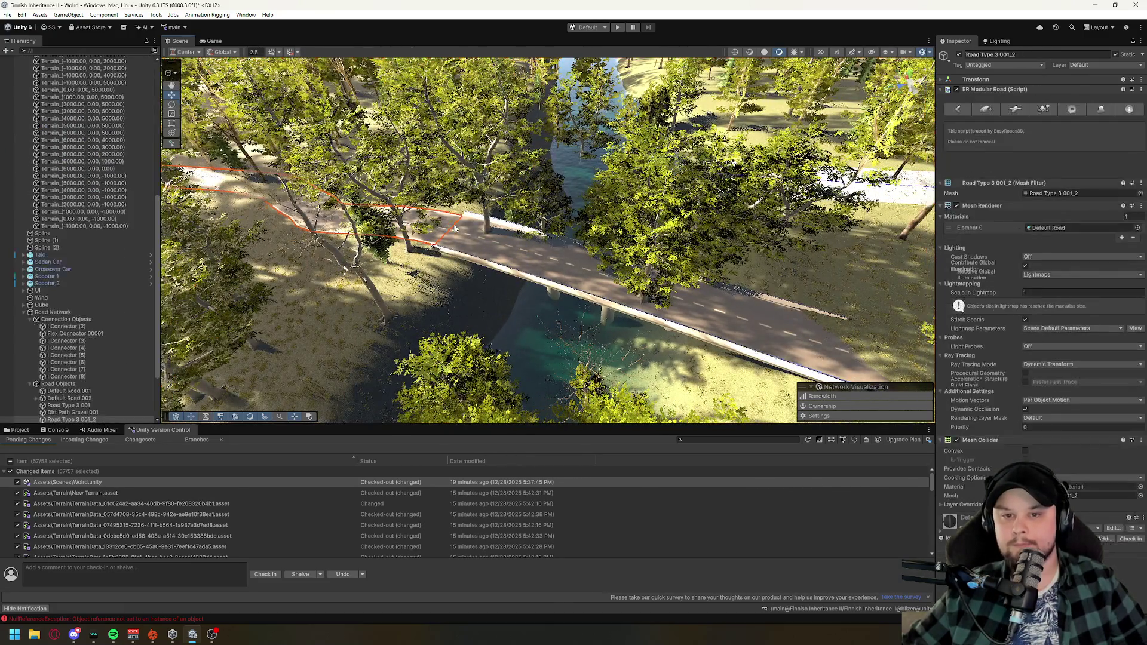
# - Give the short road_0001 section at the bridge a Road Width of 8
pyautogui.press('f')
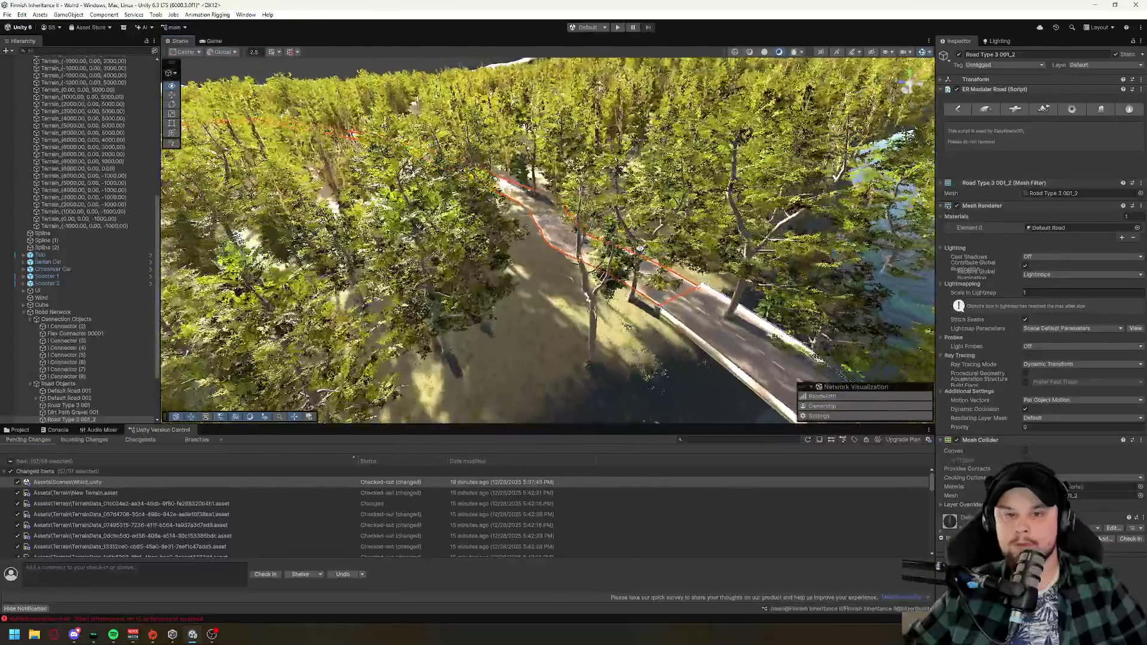
pyautogui.click(53, 312)
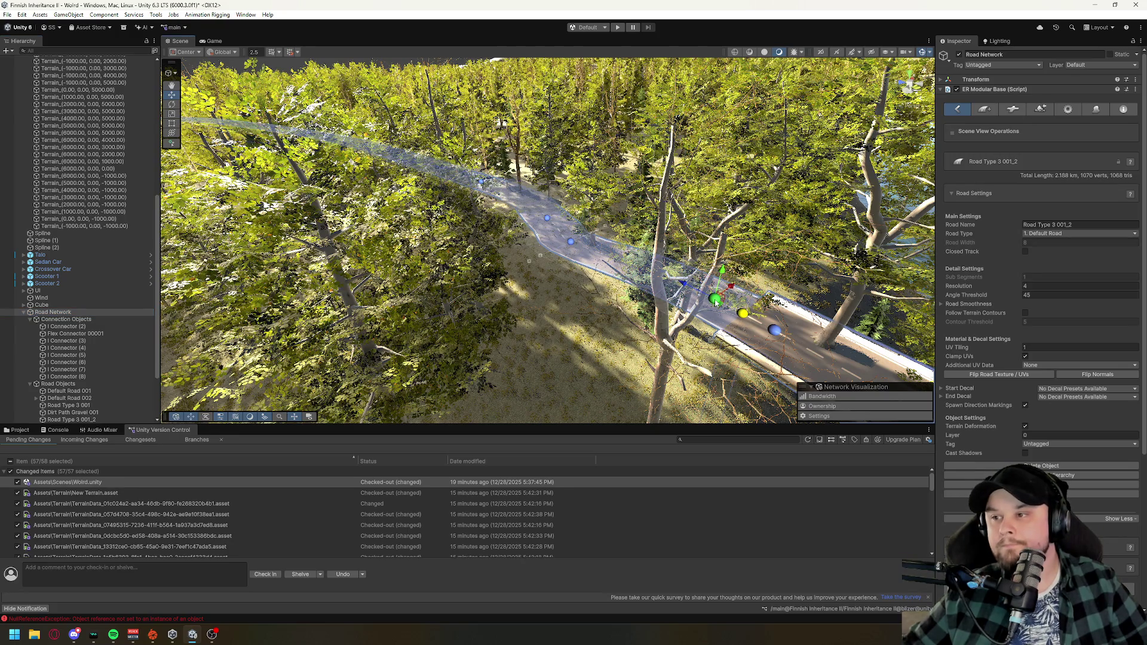
pyautogui.press('f')
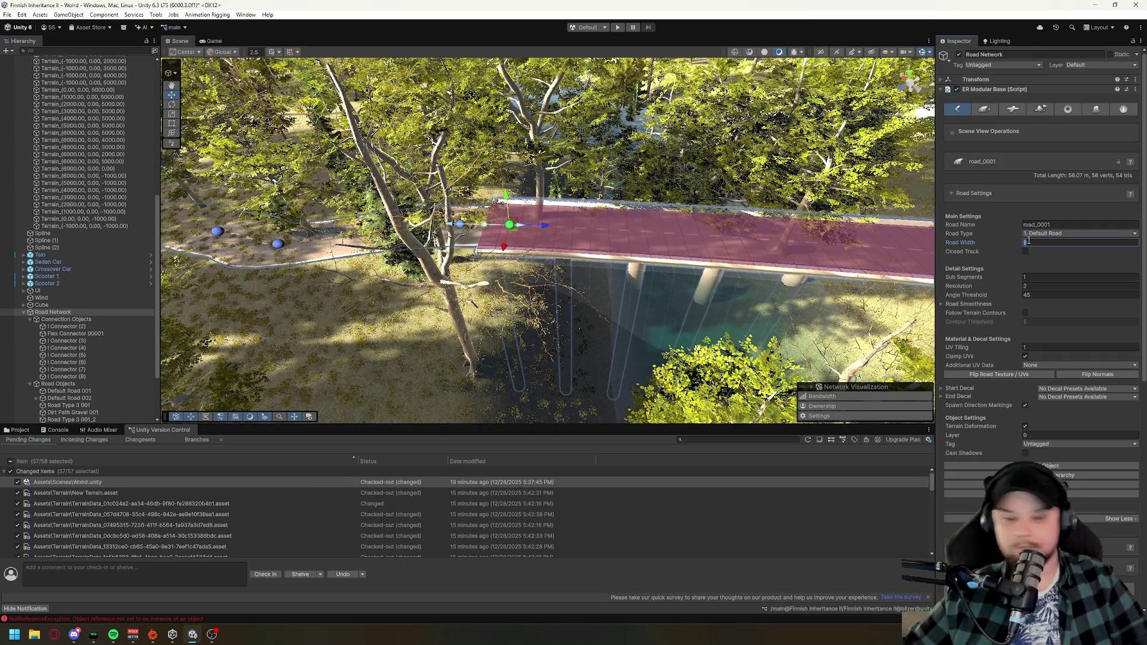
pyautogui.press('Return')
pyautogui.moveTo(669, 251); pyautogui.dragTo(696, 247)
pyautogui.scroll(10, 697, 247)
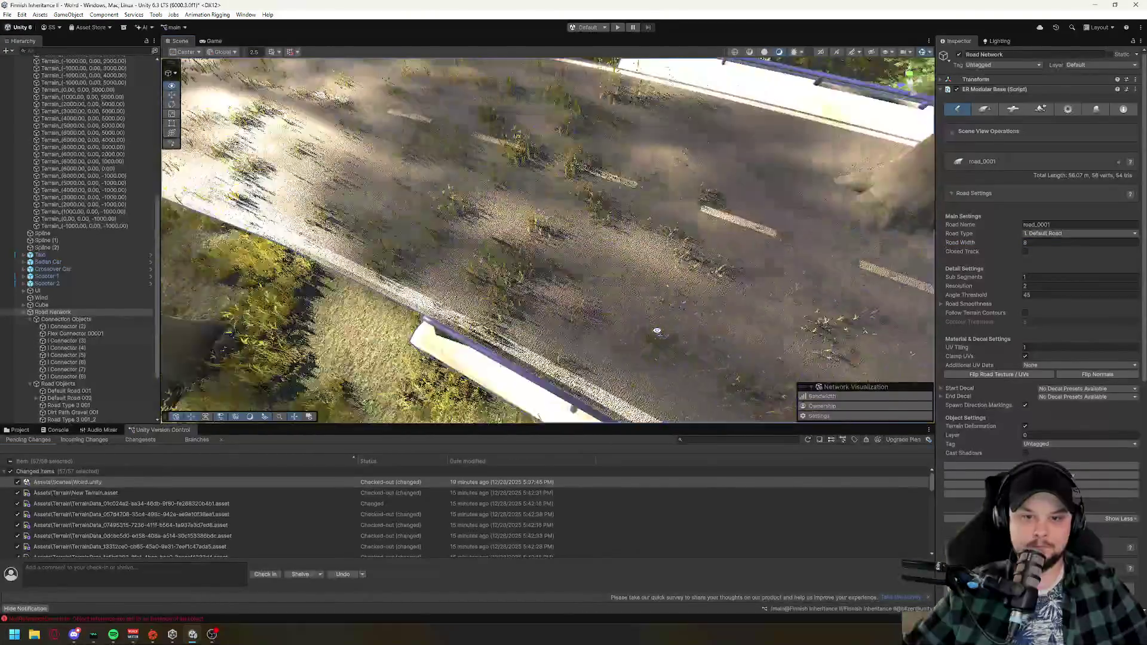
pyautogui.scroll(3, 657, 330)
pyautogui.moveTo(657, 331)
pyautogui.mouseDown()
pyautogui.moveTo(754, 354)
pyautogui.moveTo(564, 326)
pyautogui.moveTo(562, 336)
pyautogui.moveTo(571, 300)
pyautogui.moveTo(596, 327)
pyautogui.moveTo(486, 361)
pyautogui.moveTo(667, 298)
pyautogui.moveTo(547, 354)
pyautogui.mouseUp()
pyautogui.click(485, 338)
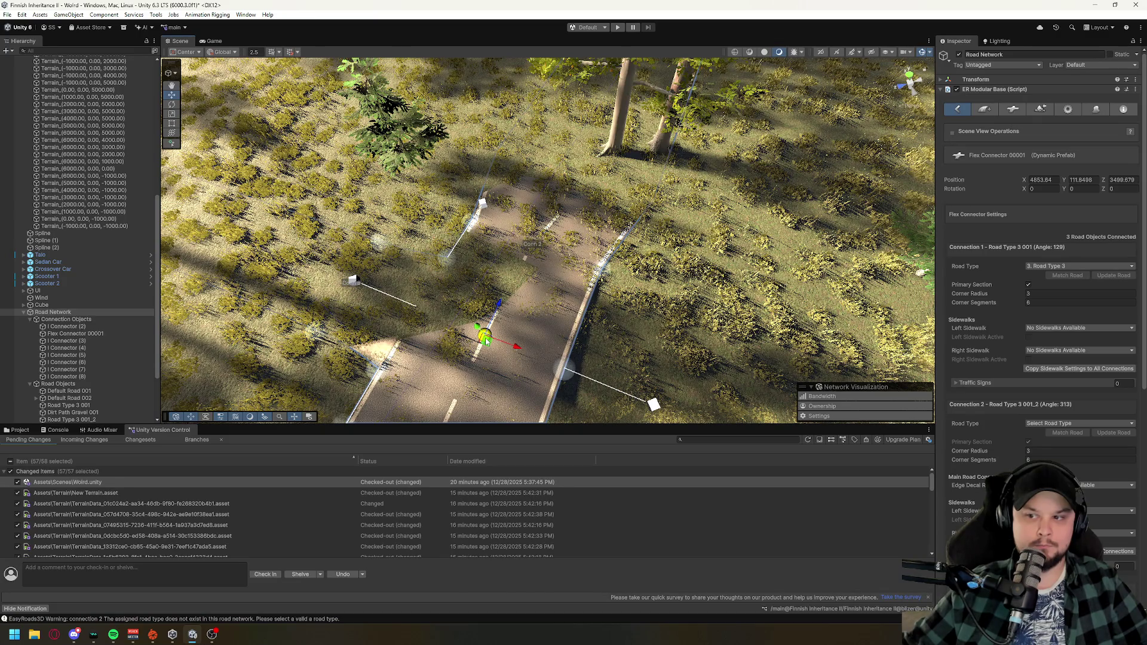
# - Orbit around Flex Connector 00001 and the lake, then pick the Default Road 002 bridge road
pyautogui.moveTo(627, 277)
pyautogui.mouseDown()
pyautogui.moveTo(409, 303)
pyautogui.moveTo(540, 248)
pyautogui.mouseUp()
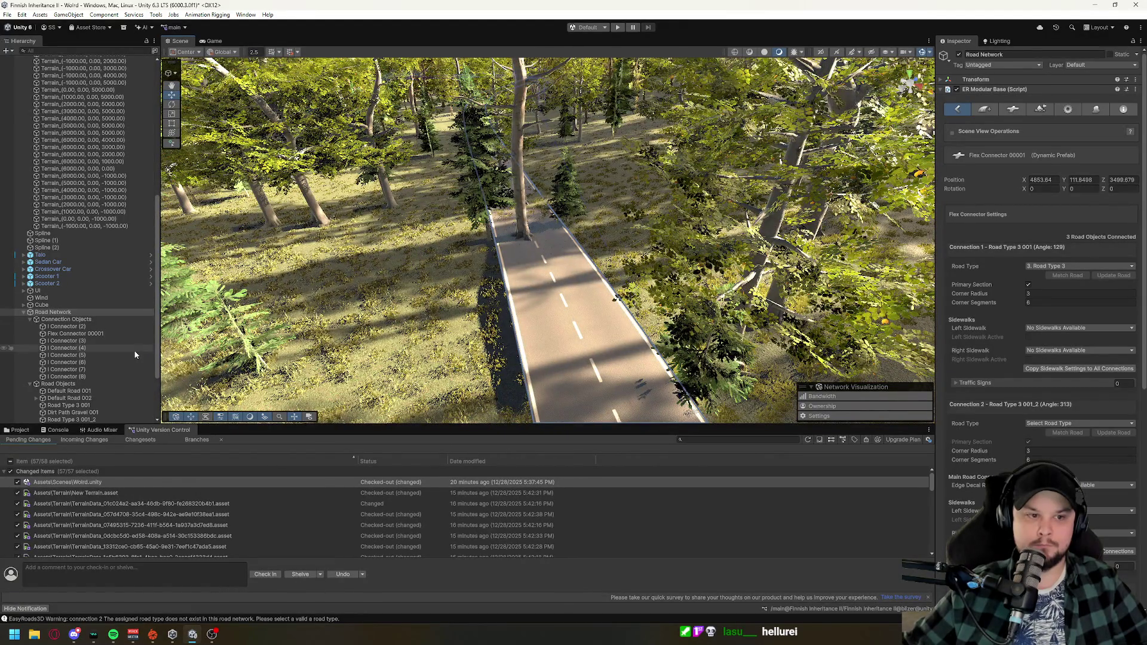
pyautogui.moveTo(527, 247)
pyautogui.mouseDown()
pyautogui.moveTo(368, 273)
pyautogui.moveTo(326, 239)
pyautogui.mouseUp()
pyautogui.moveTo(413, 281)
pyautogui.mouseDown()
pyautogui.moveTo(588, 380)
pyautogui.moveTo(688, 345)
pyautogui.moveTo(566, 358)
pyautogui.mouseUp()
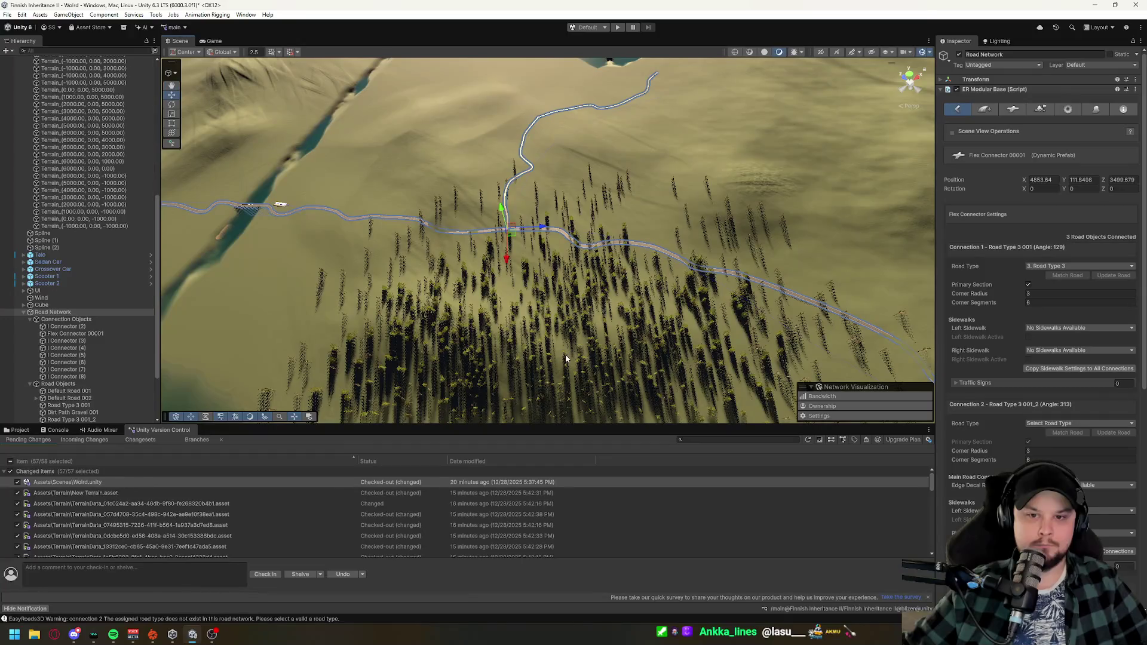
pyautogui.moveTo(497, 233)
pyautogui.mouseDown()
pyautogui.moveTo(641, 273)
pyautogui.moveTo(583, 241)
pyautogui.moveTo(695, 240)
pyautogui.moveTo(561, 305)
pyautogui.moveTo(572, 221)
pyautogui.mouseUp()
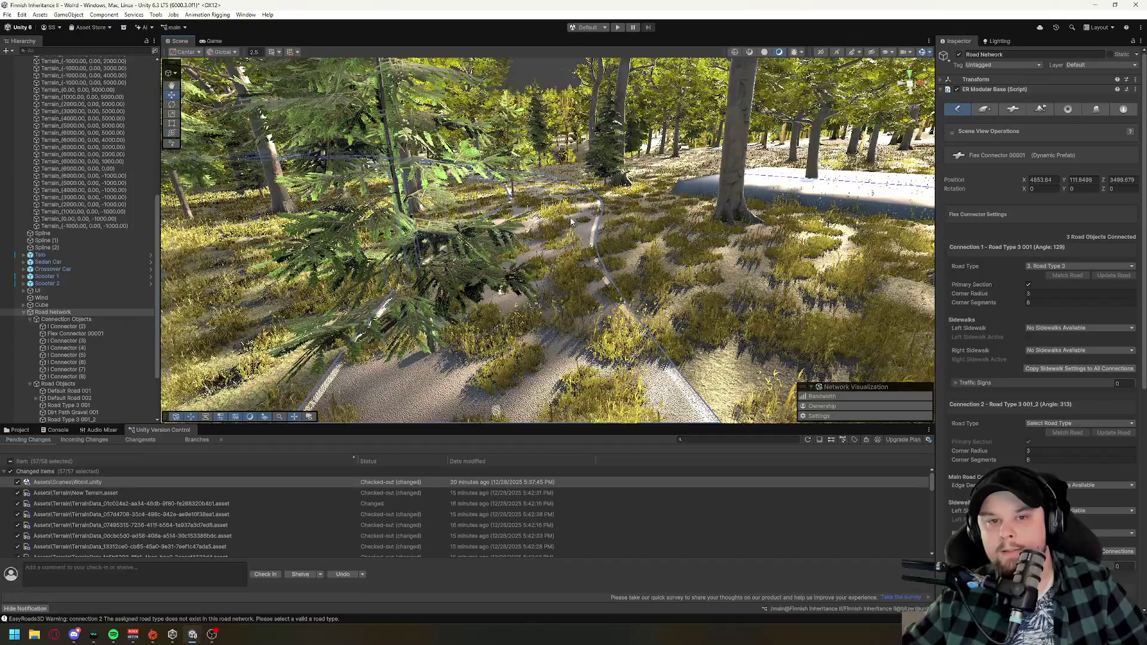
pyautogui.click(61, 312)
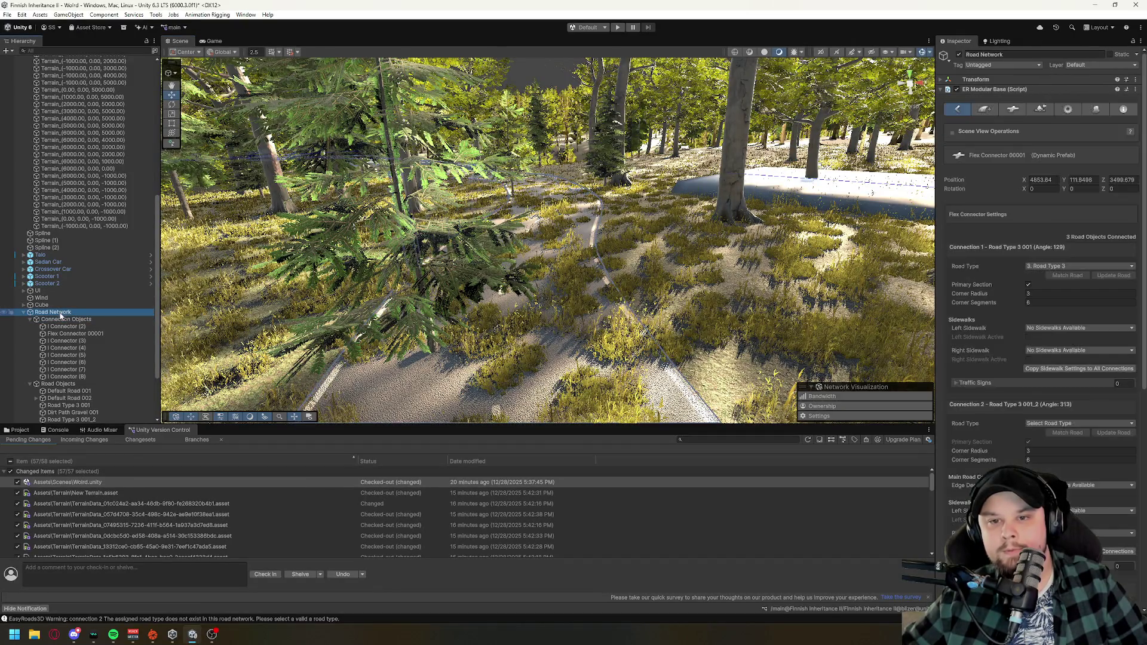
pyautogui.moveTo(551, 301); pyautogui.dragTo(845, 273)
pyautogui.moveTo(485, 331); pyautogui.dragTo(564, 227)
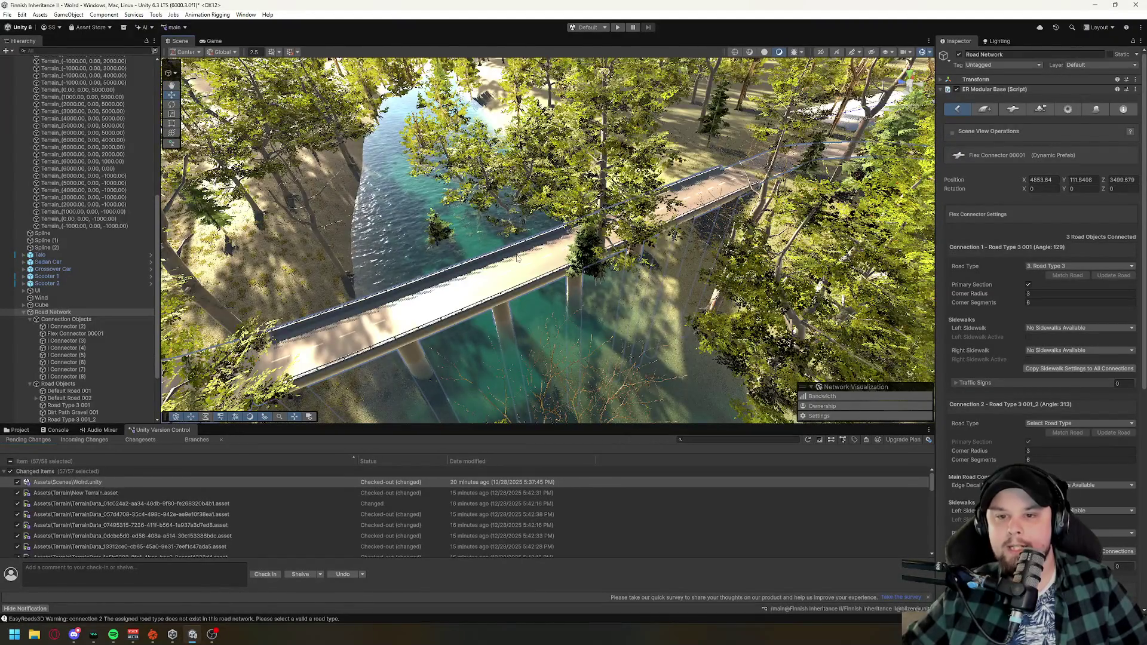
pyautogui.click(543, 360)
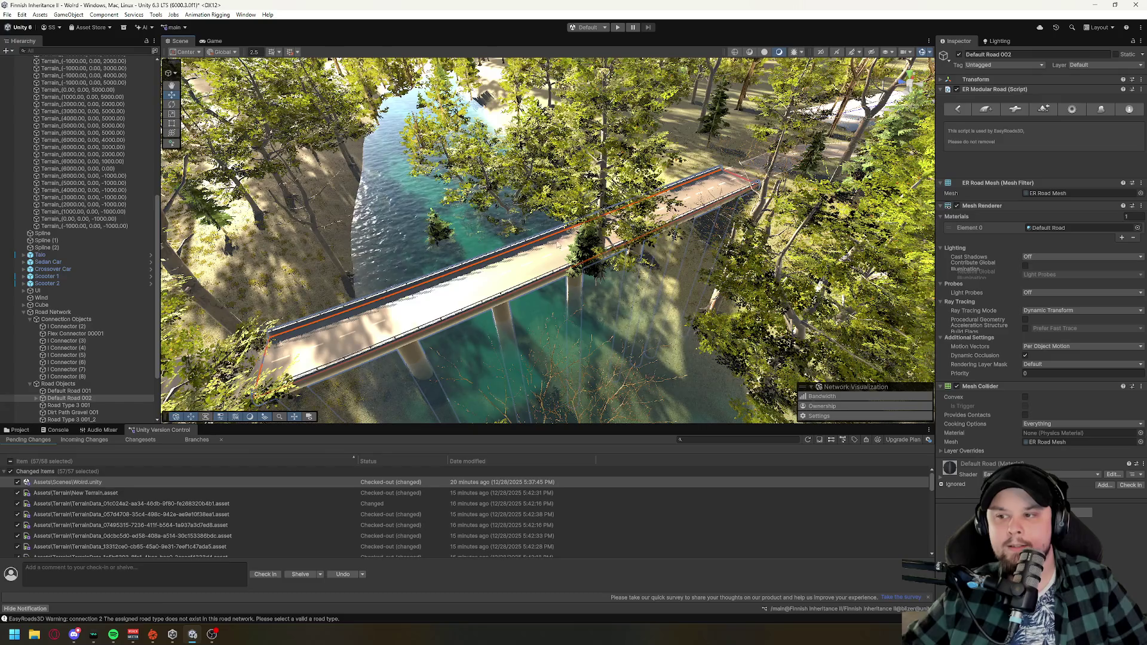
# - Select Default Road 002, its Bridge Simple part and Road Type 3 001, leaving terrain editing
pyautogui.click(543, 360)
pyautogui.click(670, 238)
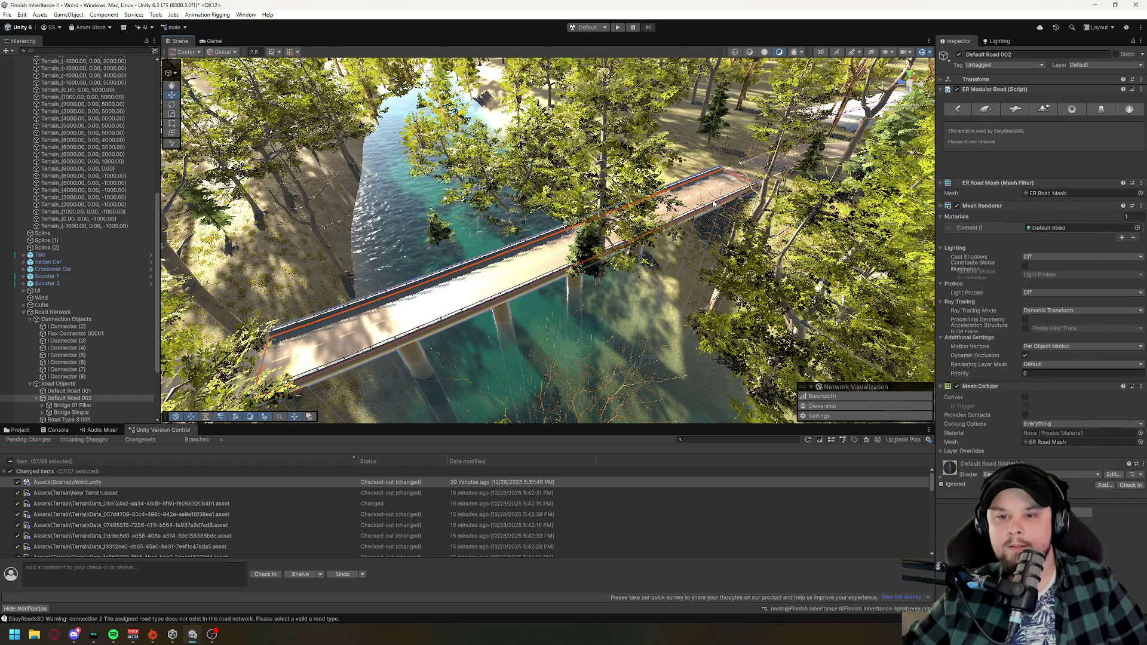
pyautogui.moveTo(673, 233); pyautogui.dragTo(848, 220)
pyautogui.moveTo(221, 230); pyautogui.dragTo(481, 215)
pyautogui.click(481, 215)
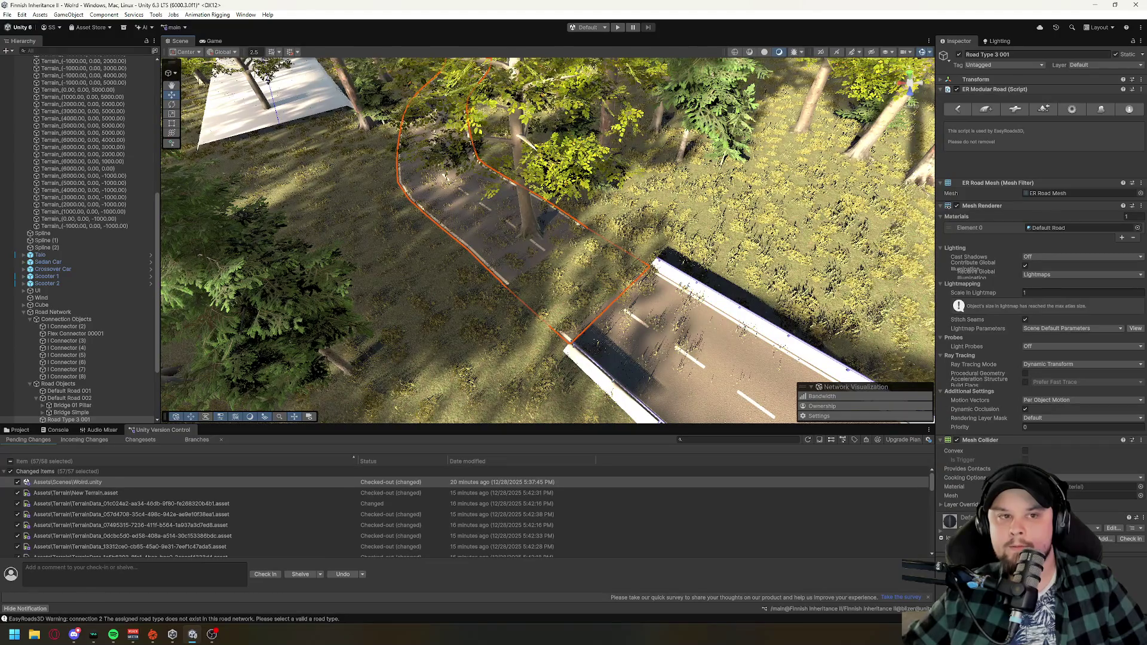
pyautogui.click(171, 73)
pyautogui.click(182, 88)
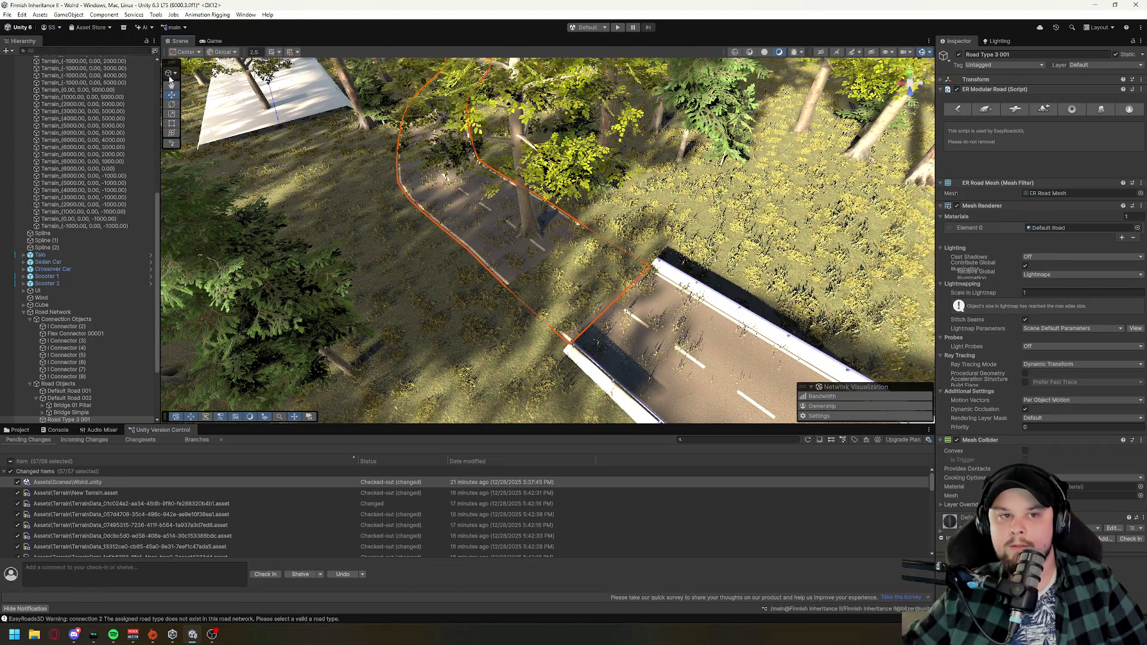
pyautogui.click(446, 192)
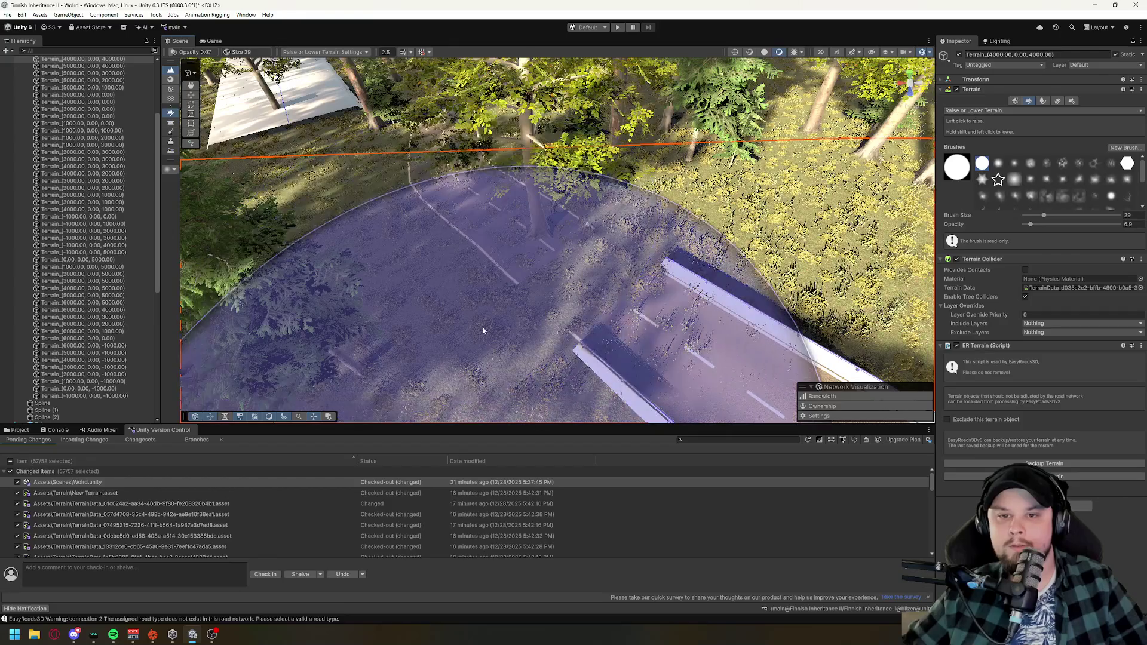
pyautogui.hotkey('ctrl', 'z')
pyautogui.hotkey('ctrl', 'z')
# - Orbit over the bridge and select Road Type 3 001_2, then Flex Connector 00001
pyautogui.moveTo(430, 253); pyautogui.dragTo(528, 272)
pyautogui.moveTo(546, 332); pyautogui.dragTo(477, 263)
pyautogui.moveTo(549, 315)
pyautogui.mouseDown()
pyautogui.moveTo(611, 326)
pyautogui.moveTo(806, 313)
pyautogui.moveTo(528, 300)
pyautogui.moveTo(603, 331)
pyautogui.mouseUp()
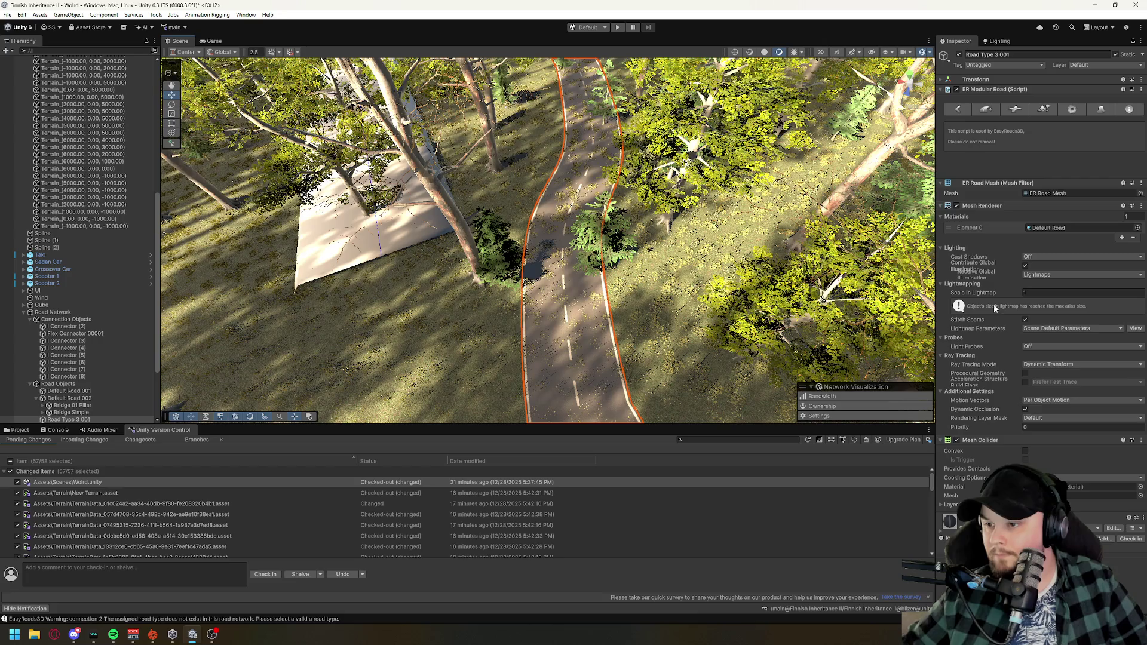
pyautogui.moveTo(694, 323); pyautogui.dragTo(378, 344)
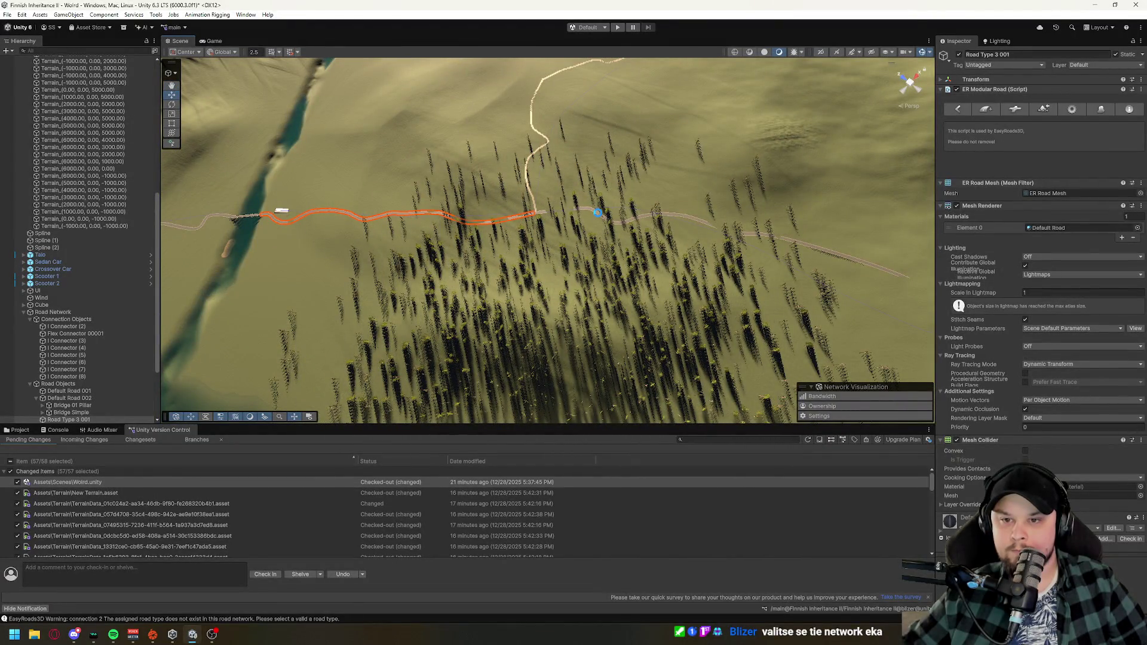
pyautogui.click(597, 213)
pyautogui.moveTo(567, 274)
pyautogui.mouseDown()
pyautogui.moveTo(535, 277)
pyautogui.moveTo(553, 245)
pyautogui.mouseUp()
pyautogui.click(544, 245)
# - Frame Flex Connector 00001 and orbit around the road crossing
pyautogui.press('f')
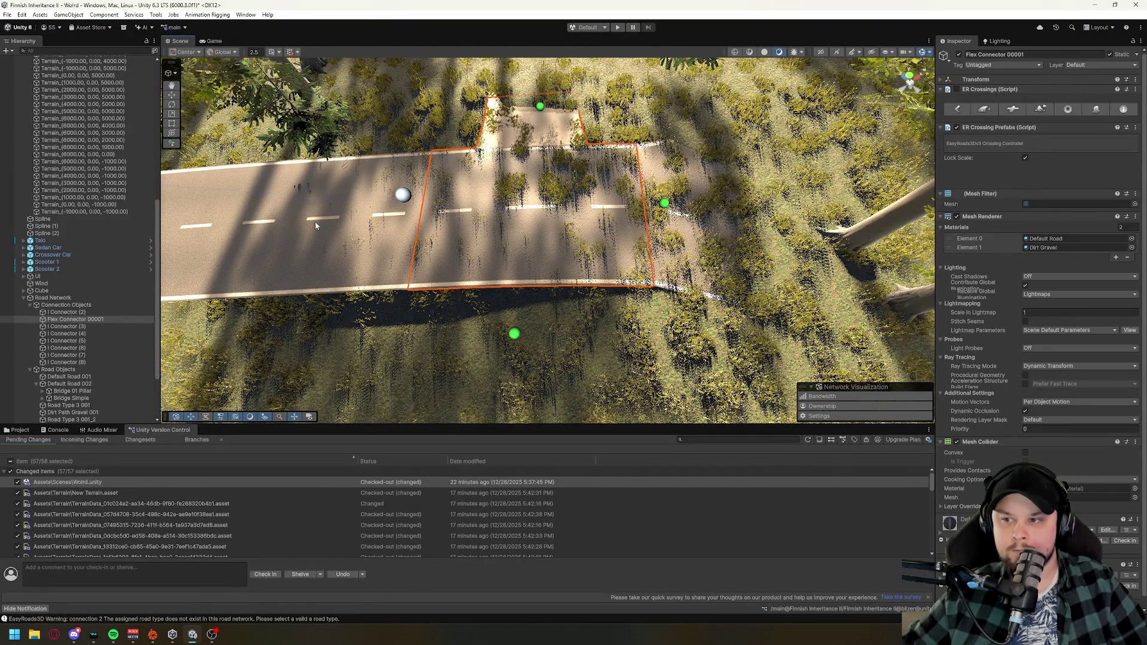
pyautogui.moveTo(385, 258); pyautogui.dragTo(326, 231)
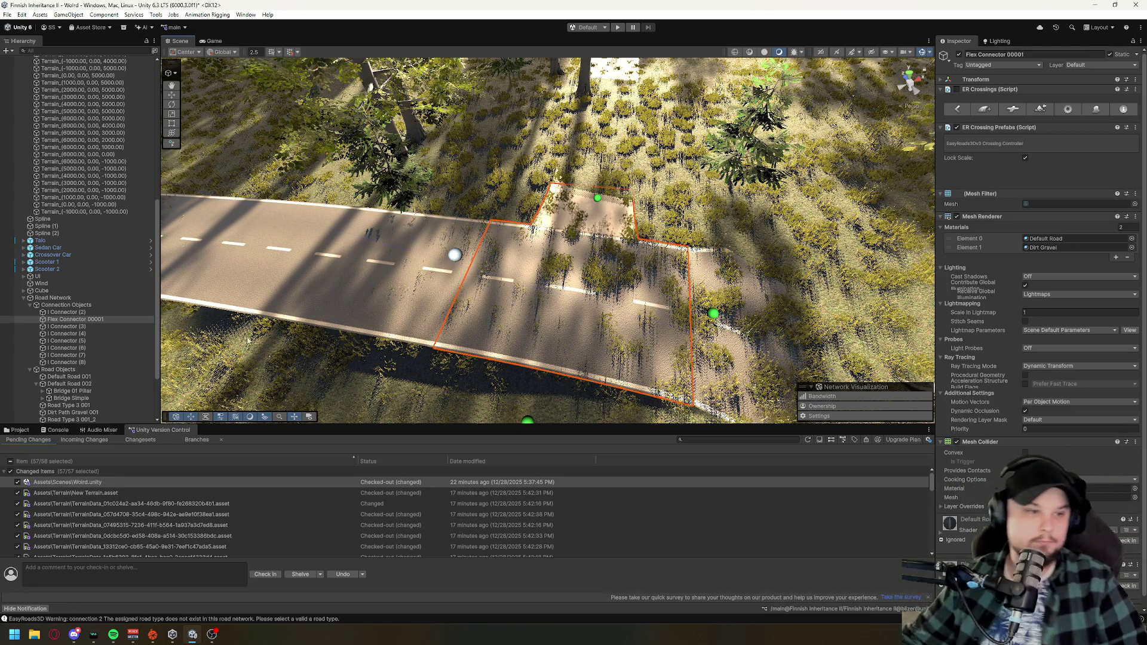
pyautogui.click(98, 297)
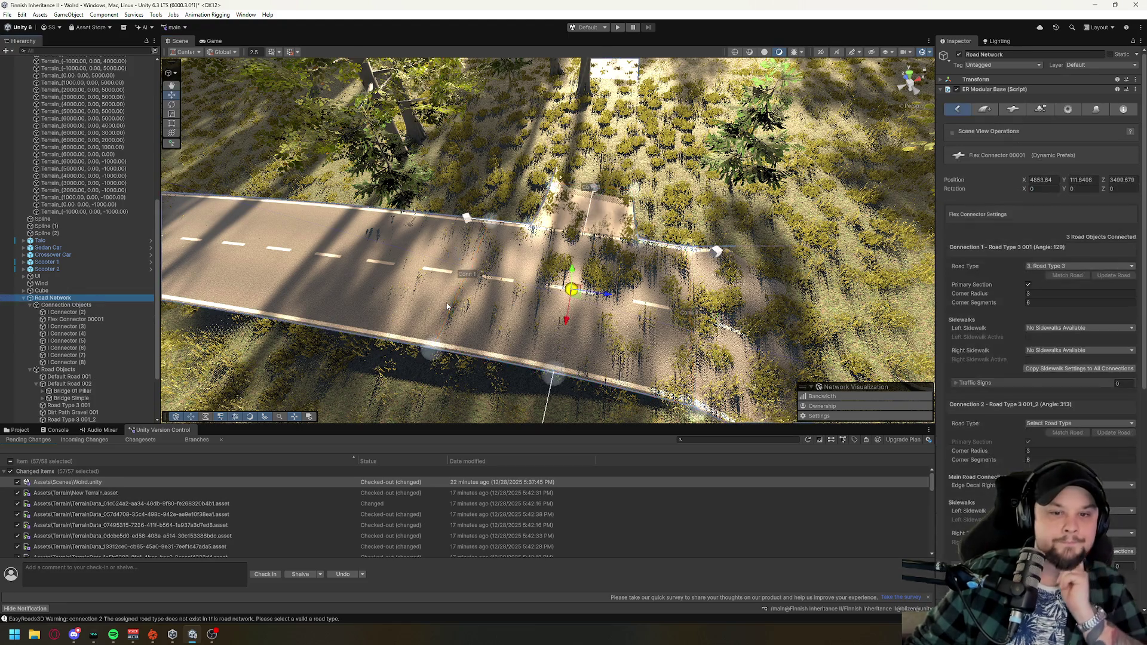
pyautogui.moveTo(447, 300); pyautogui.dragTo(519, 234)
pyautogui.moveTo(452, 278); pyautogui.dragTo(508, 227)
pyautogui.moveTo(592, 275); pyautogui.dragTo(633, 200)
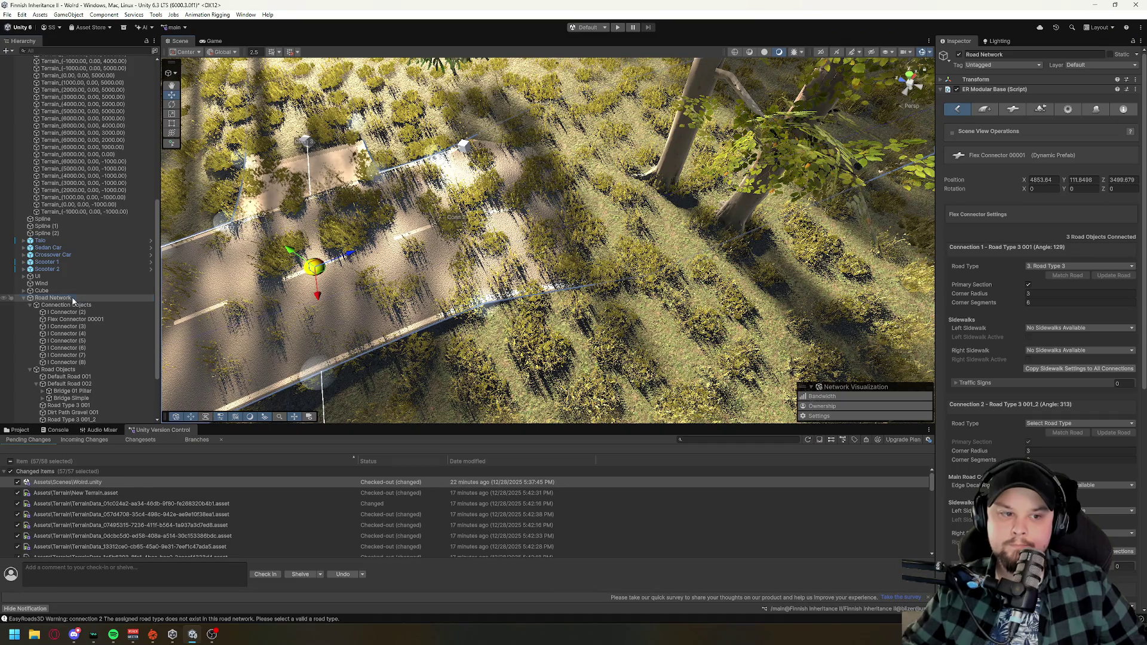
pyautogui.moveTo(627, 199); pyautogui.dragTo(721, 190)
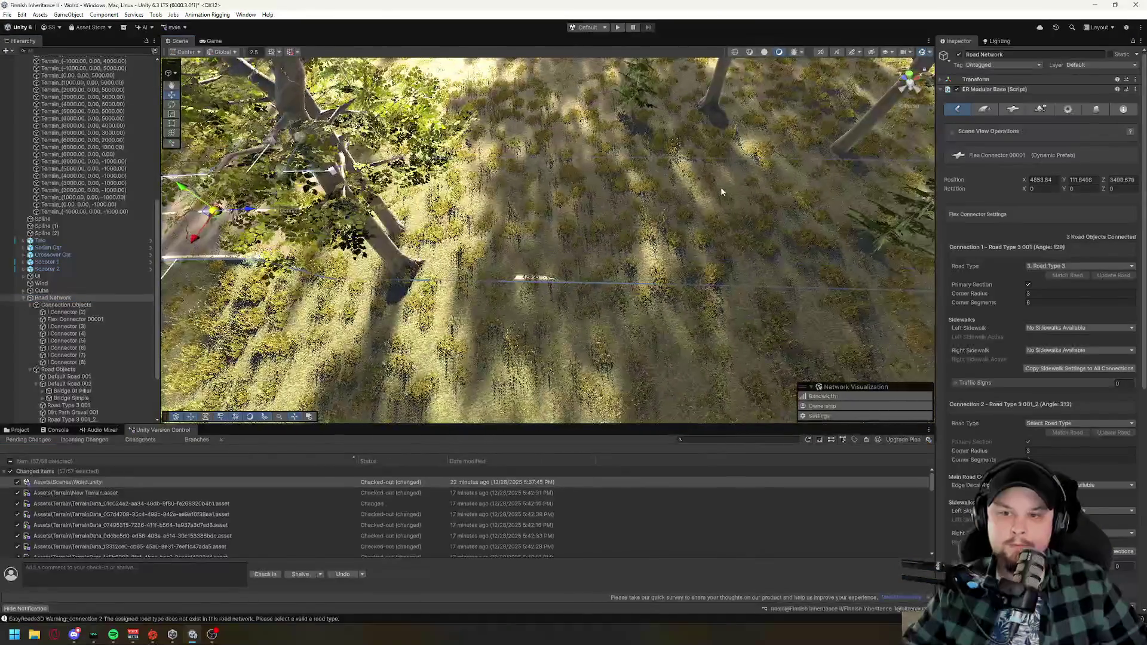
pyautogui.moveTo(391, 258)
pyautogui.mouseDown()
pyautogui.moveTo(383, 254)
pyautogui.moveTo(391, 262)
pyautogui.moveTo(399, 243)
pyautogui.moveTo(519, 227)
pyautogui.mouseUp()
# - Select the Road Type 3 001 road to show its components
pyautogui.click(42, 297)
pyautogui.scroll(-3, 544, 328)
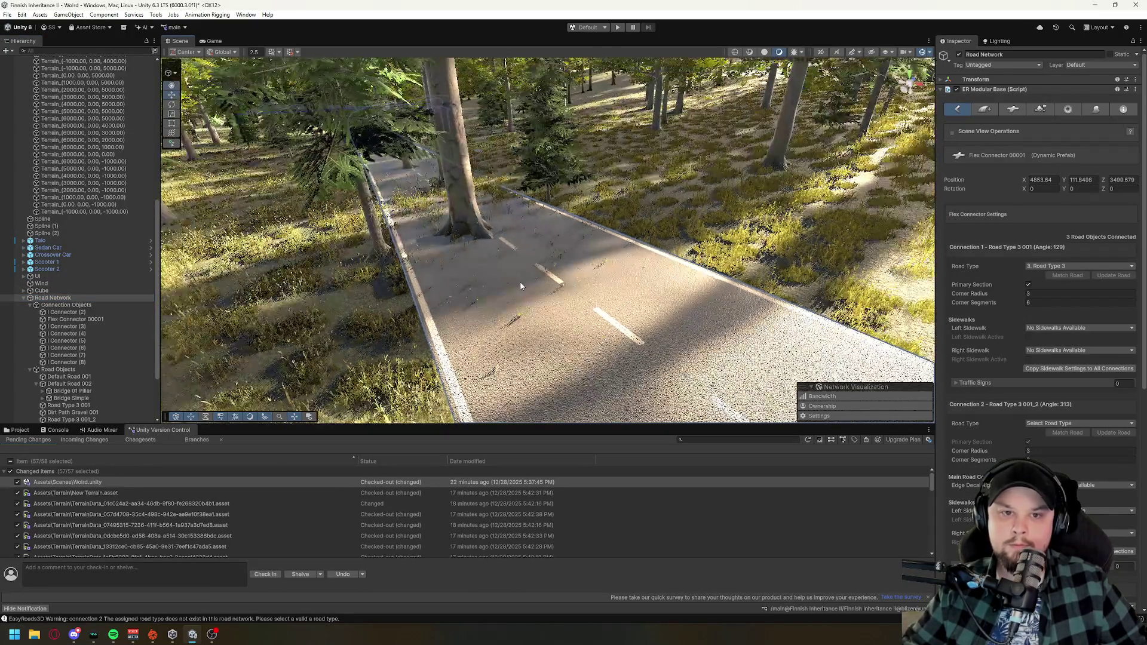
pyautogui.click(479, 306)
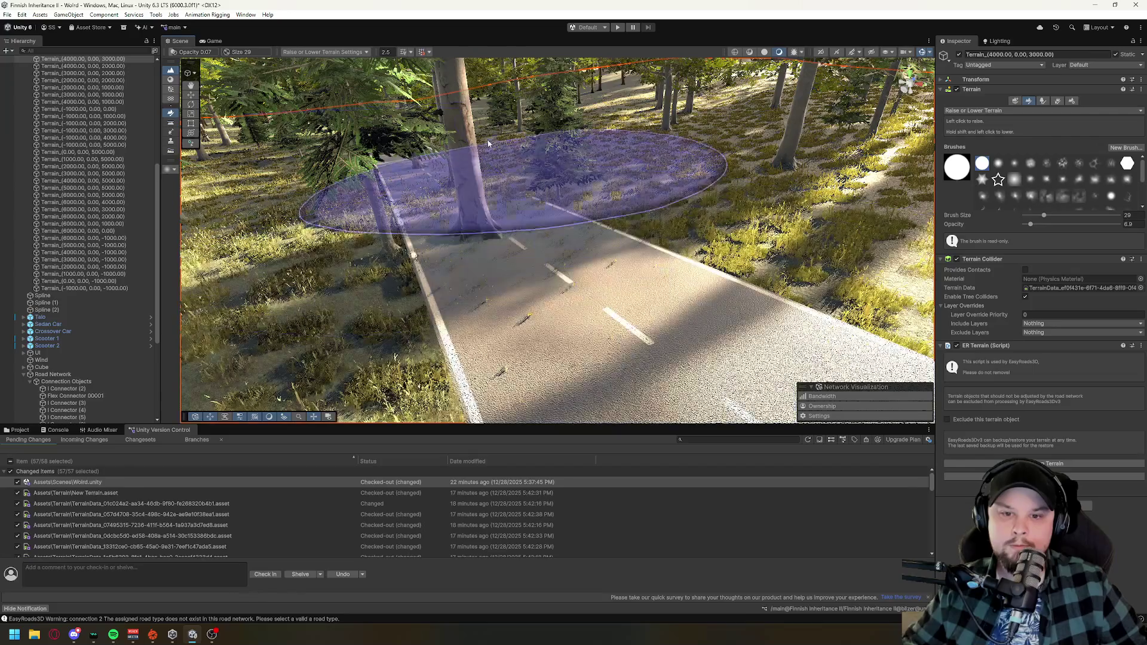
pyautogui.click(498, 138)
pyautogui.moveTo(496, 139)
pyautogui.mouseDown()
pyautogui.moveTo(365, 230)
pyautogui.moveTo(382, 229)
pyautogui.mouseUp()
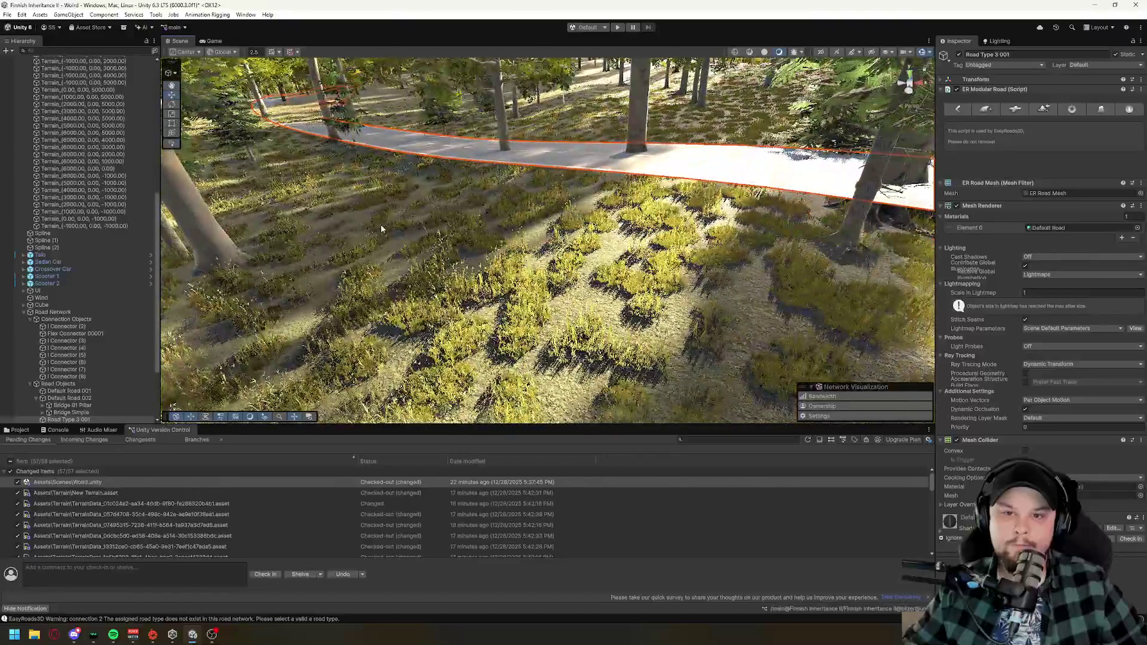
# - Select the Road Type 3 001 road network and view it among the trees
pyautogui.doubleClick(68, 313)
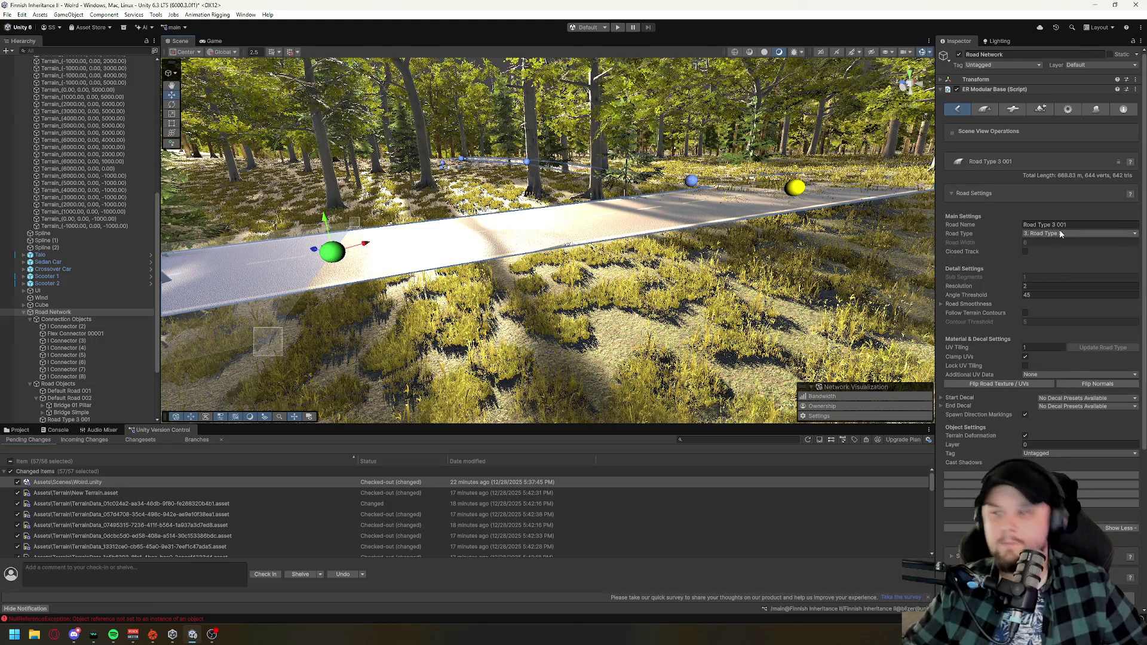
pyautogui.click(803, 190)
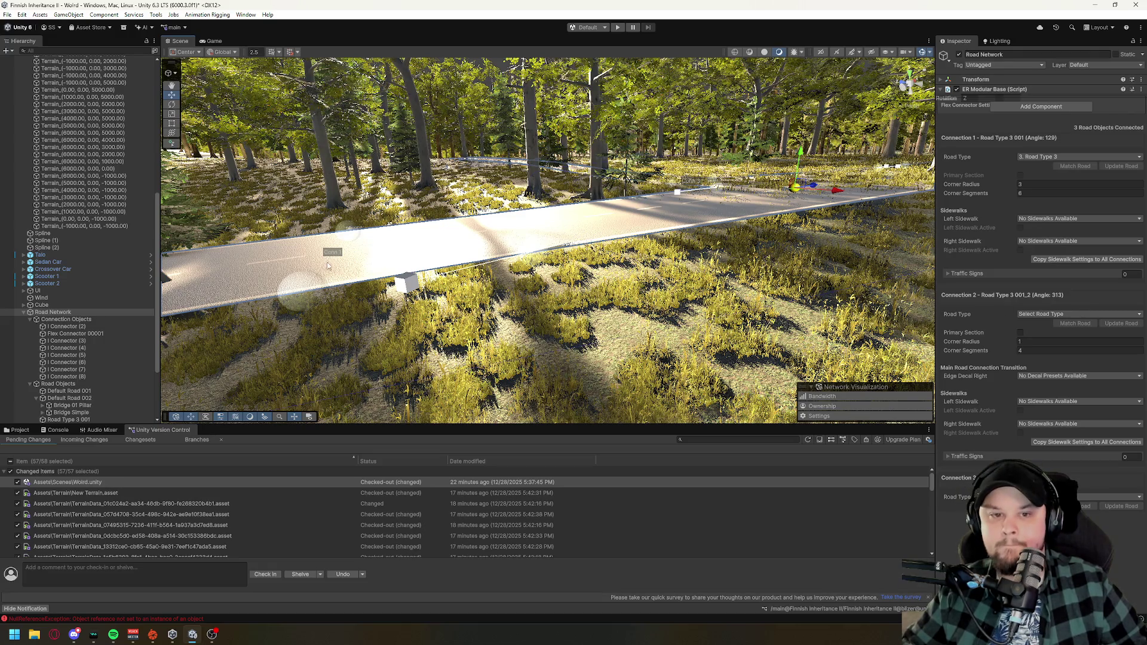
pyautogui.moveTo(328, 265); pyautogui.dragTo(685, 182)
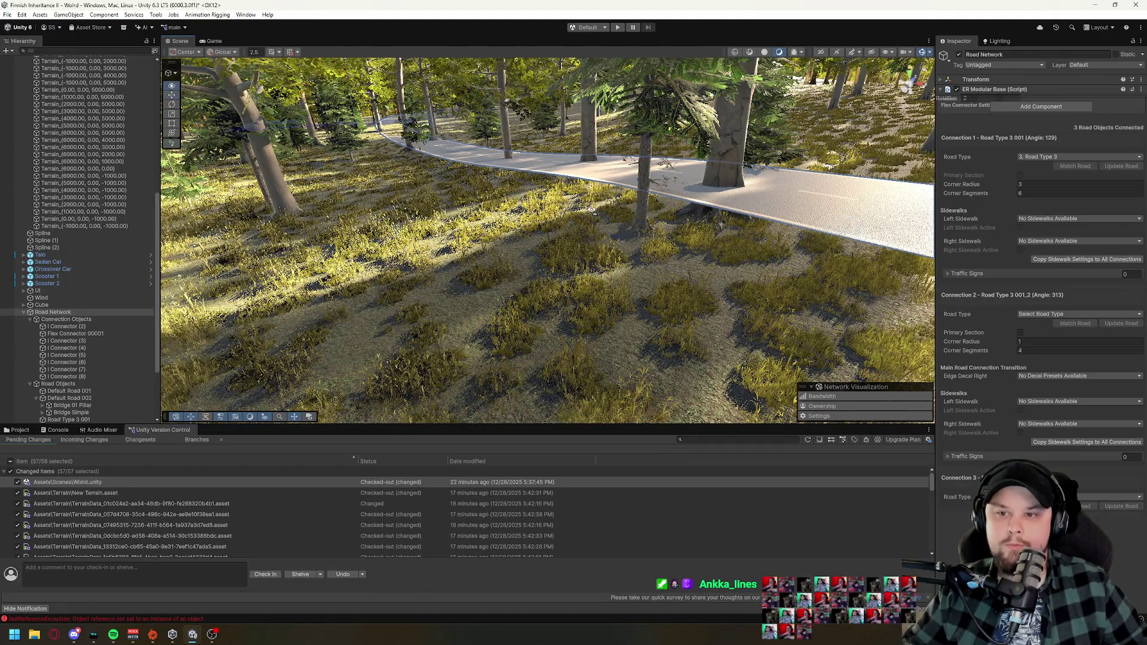
pyautogui.moveTo(709, 224); pyautogui.dragTo(630, 270)
pyautogui.click(770, 297)
pyautogui.click(768, 279)
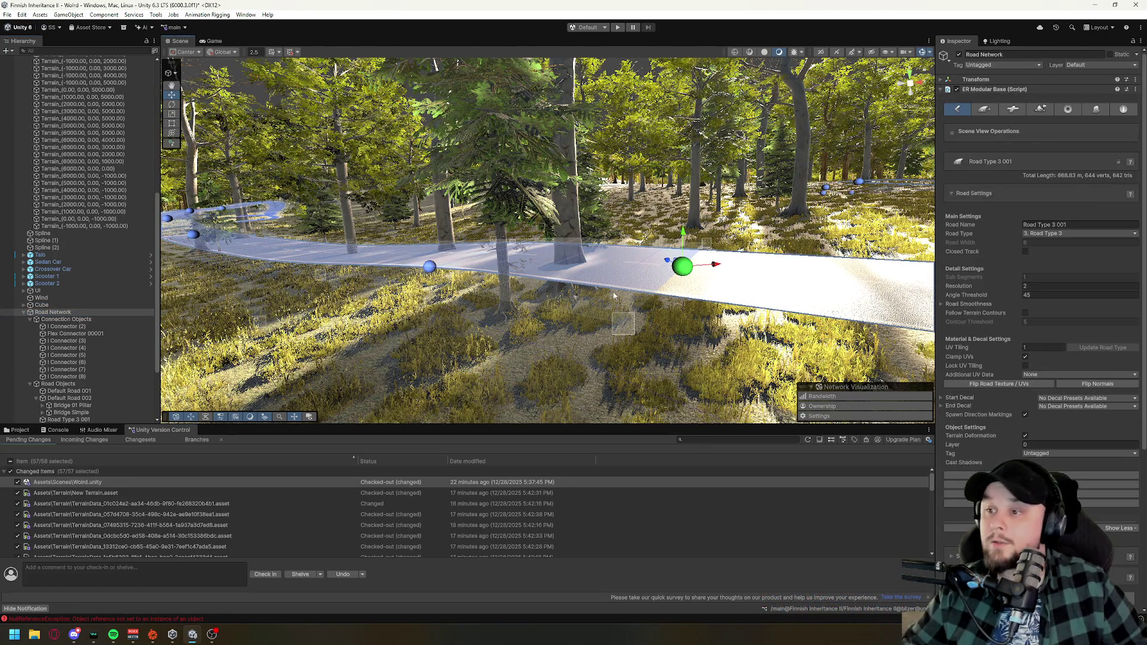
pyautogui.moveTo(620, 295); pyautogui.dragTo(676, 272)
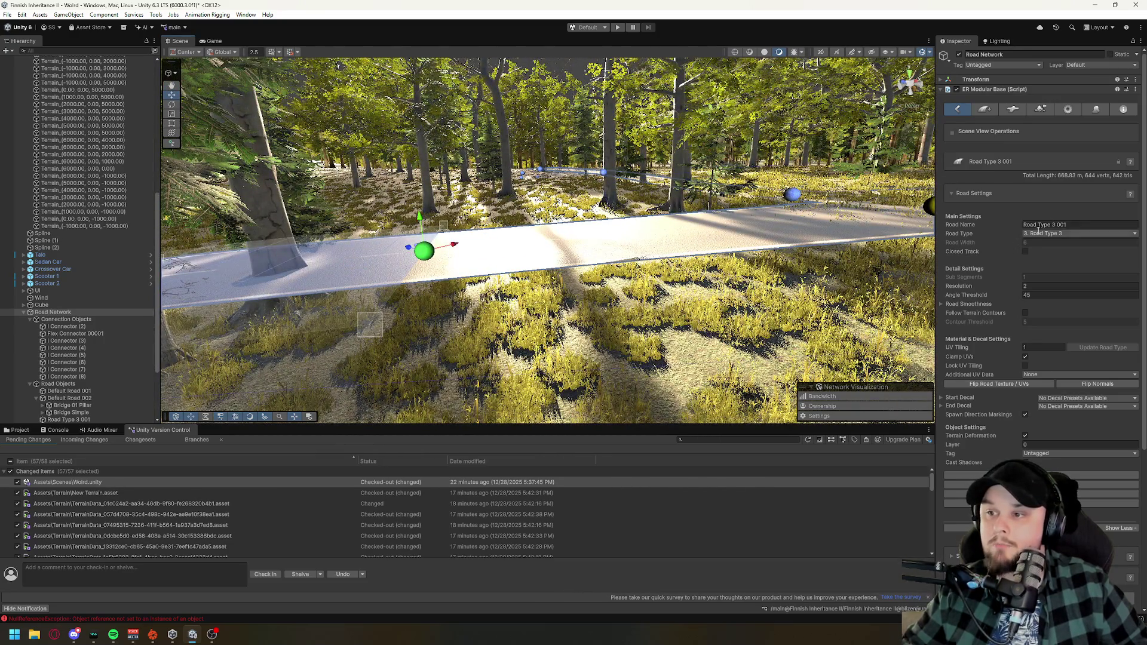
# - Set Road Type 3 001 to 1. Default Road, recalculating its length to 667.87 m
pyautogui.click(1039, 234)
pyautogui.click(1061, 254)
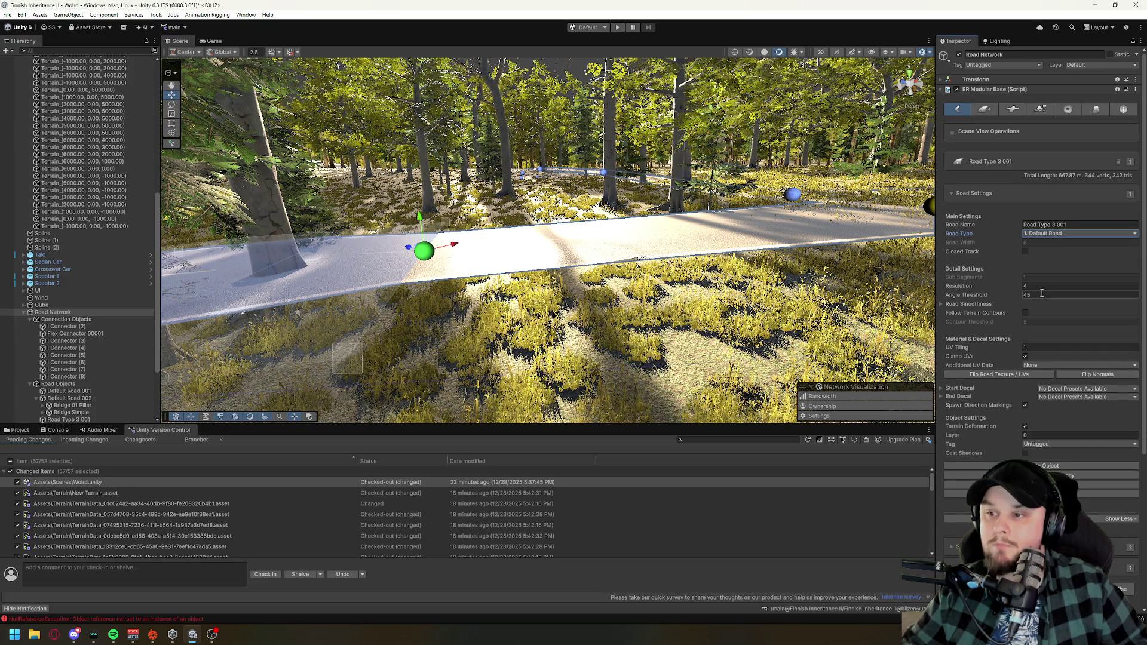
pyautogui.moveTo(469, 276); pyautogui.dragTo(627, 268)
pyautogui.moveTo(696, 246)
pyautogui.mouseDown()
pyautogui.moveTo(451, 306)
pyautogui.moveTo(644, 237)
pyautogui.mouseUp()
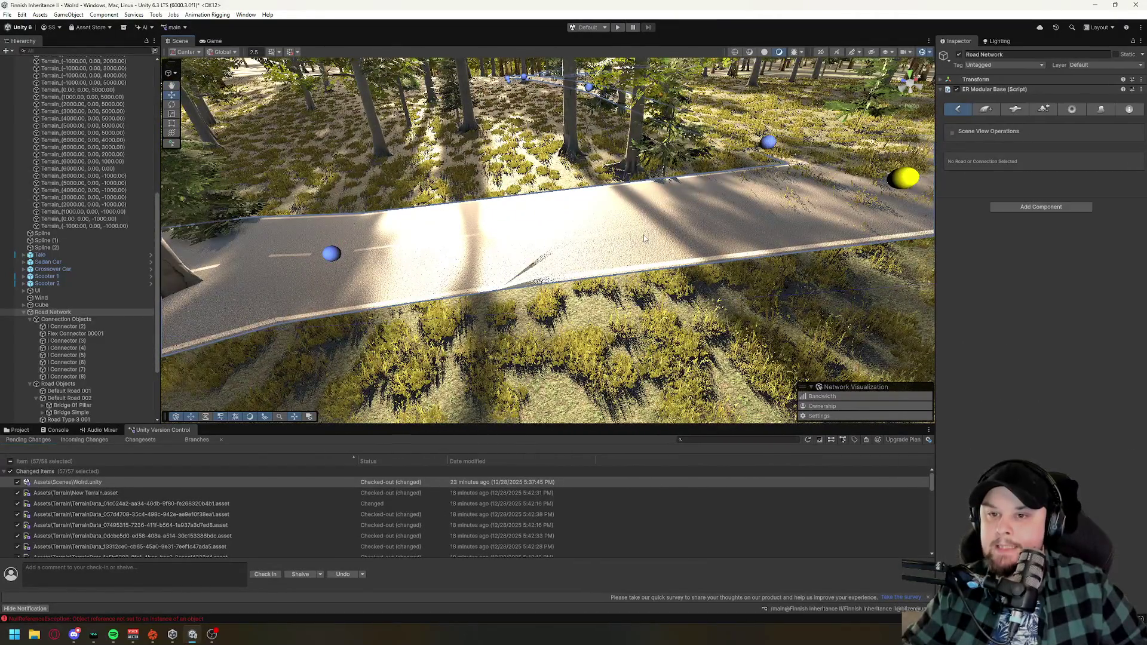
pyautogui.moveTo(733, 203); pyautogui.dragTo(737, 182)
pyautogui.click(737, 182)
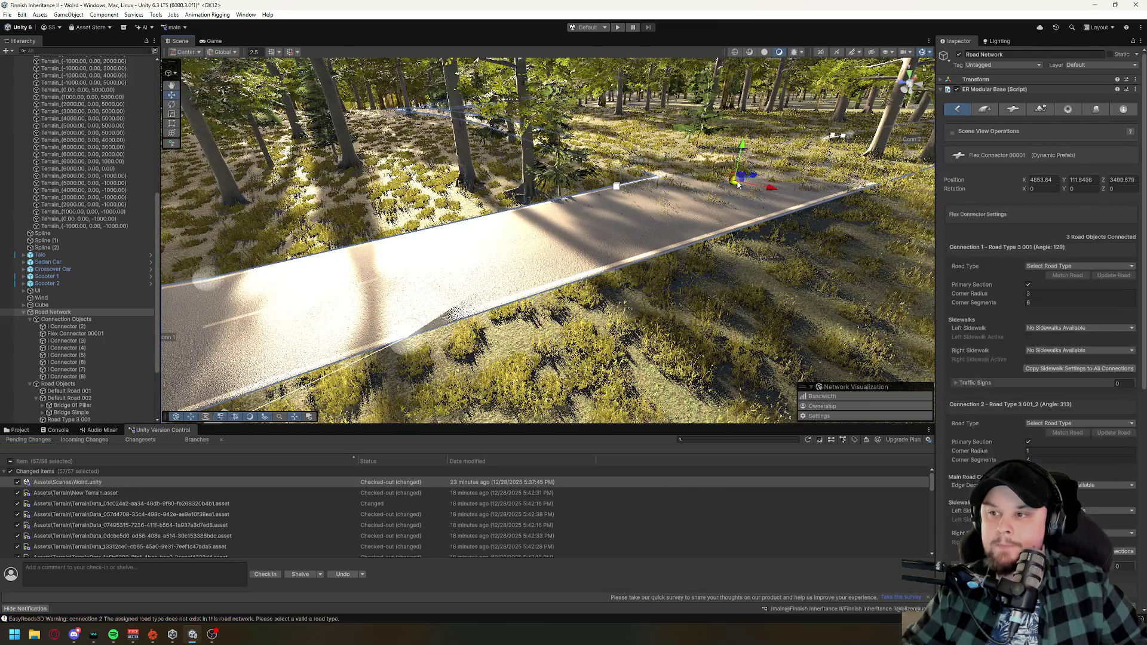
pyautogui.click(1066, 268)
pyautogui.click(1066, 286)
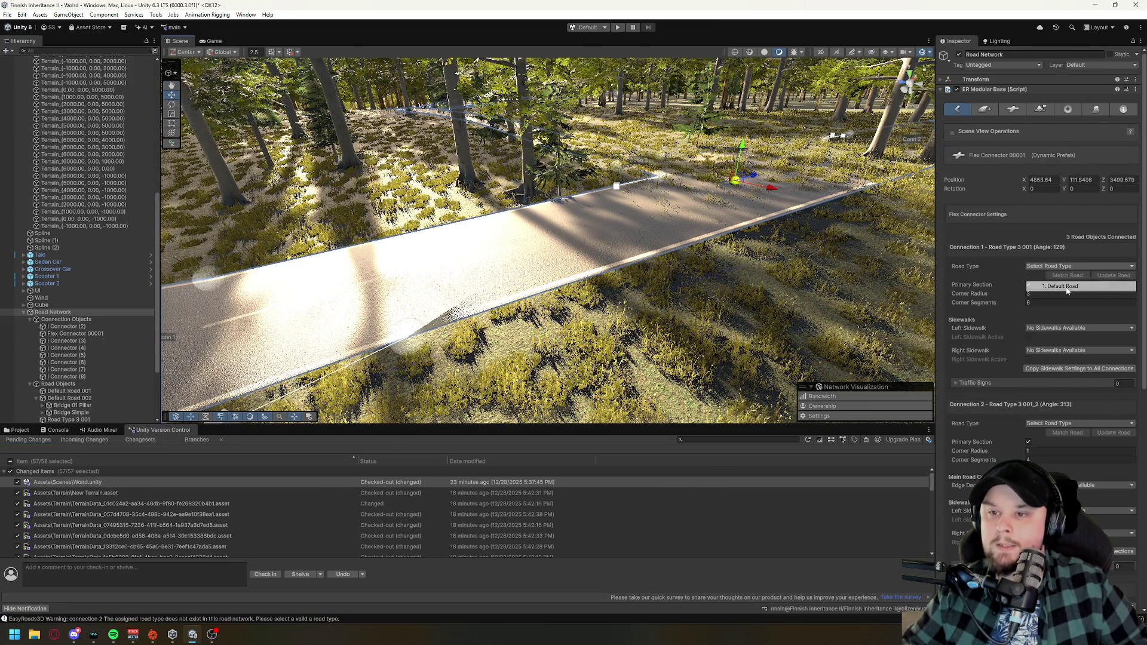
pyautogui.moveTo(603, 270); pyautogui.dragTo(570, 281)
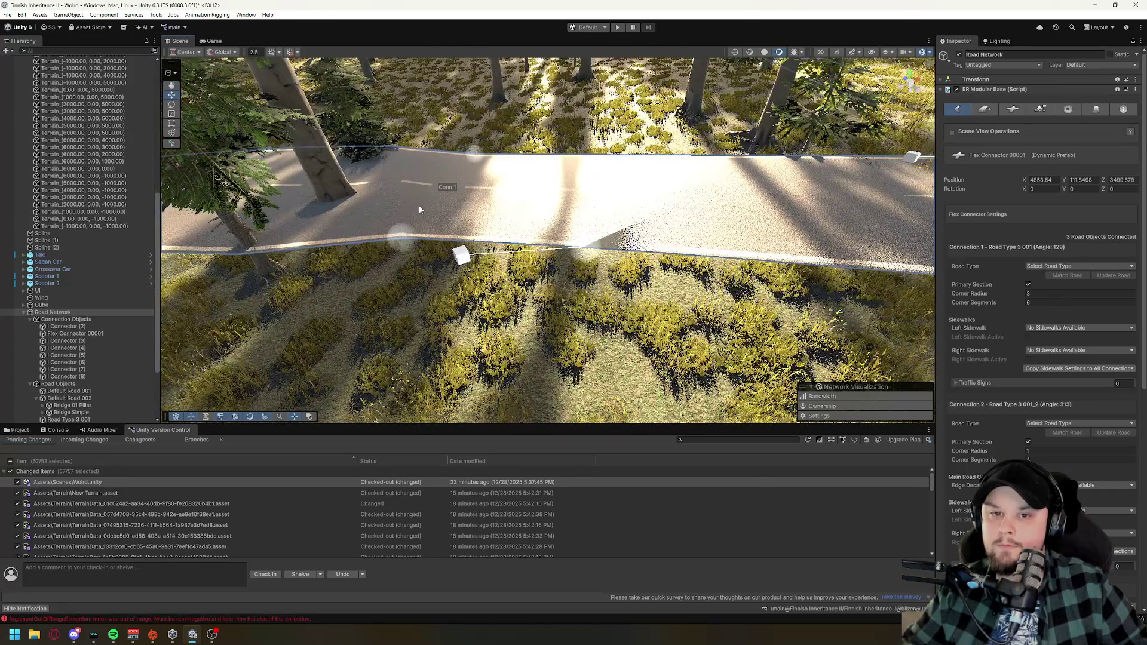
pyautogui.moveTo(679, 217); pyautogui.dragTo(621, 233)
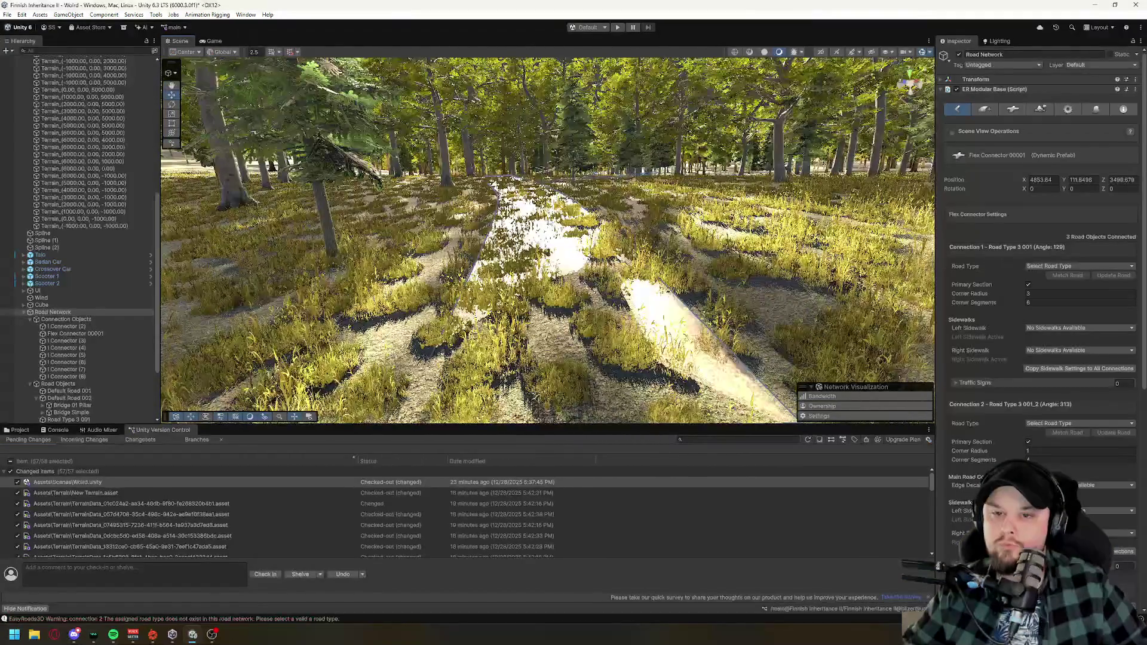
pyautogui.moveTo(545, 137)
pyautogui.mouseDown()
pyautogui.moveTo(549, 227)
pyautogui.moveTo(565, 263)
pyautogui.moveTo(387, 224)
pyautogui.mouseUp()
pyautogui.scroll(-6, 387, 223)
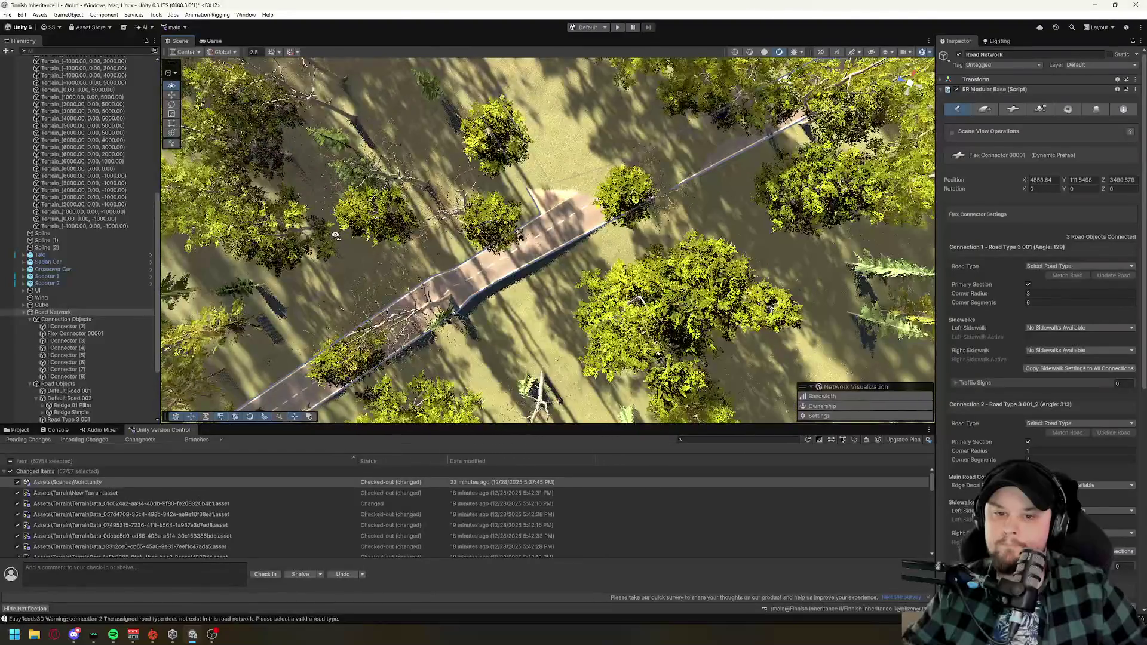
pyautogui.moveTo(731, 220); pyautogui.dragTo(686, 212)
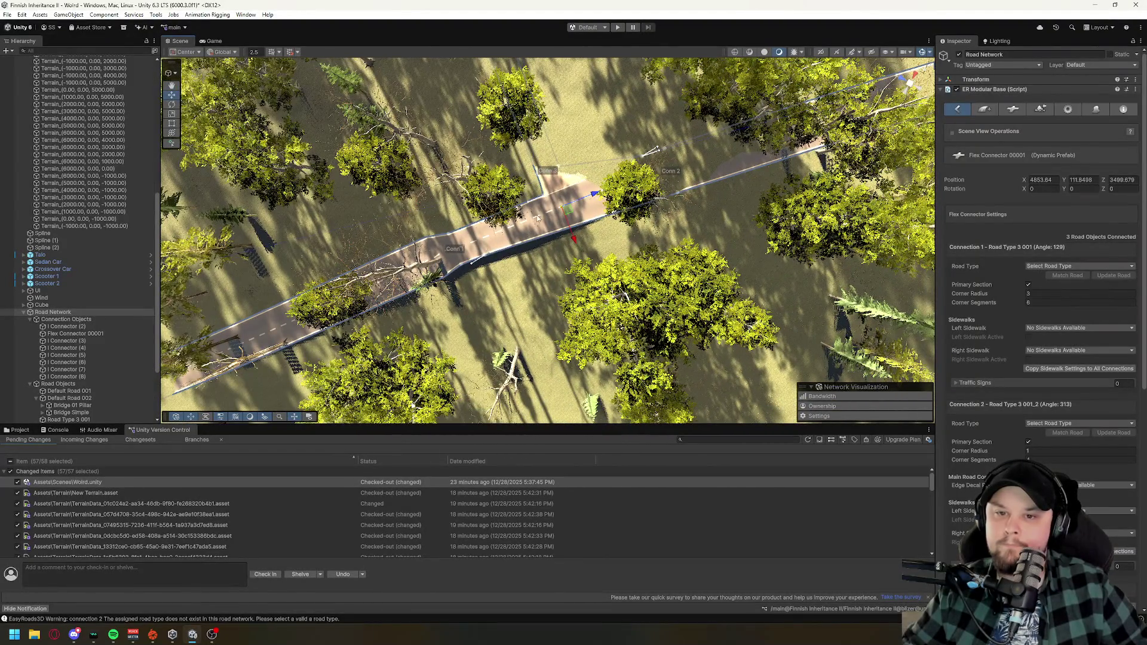
pyautogui.scroll(8, 635, 195)
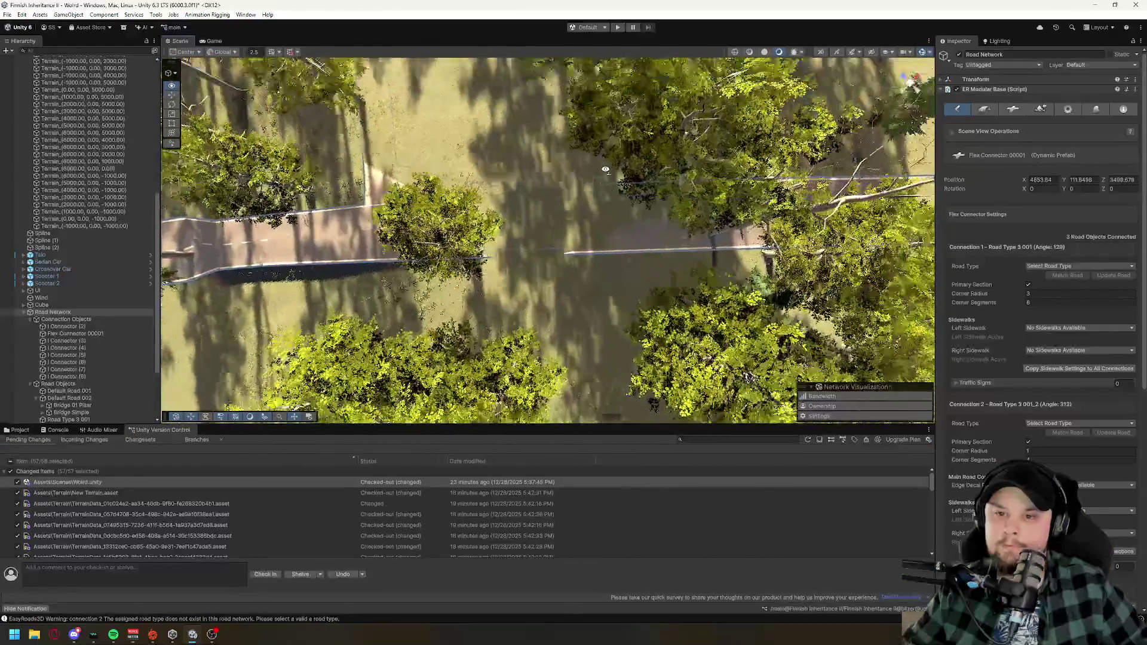
pyautogui.scroll(-8, 616, 137)
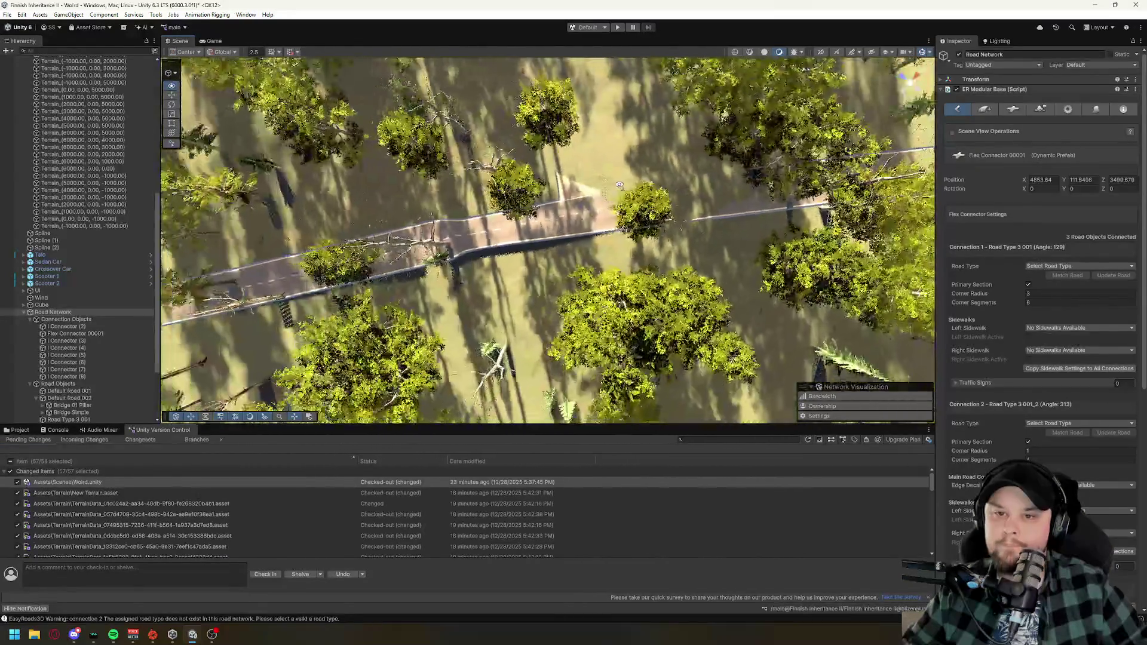
pyautogui.click(501, 228)
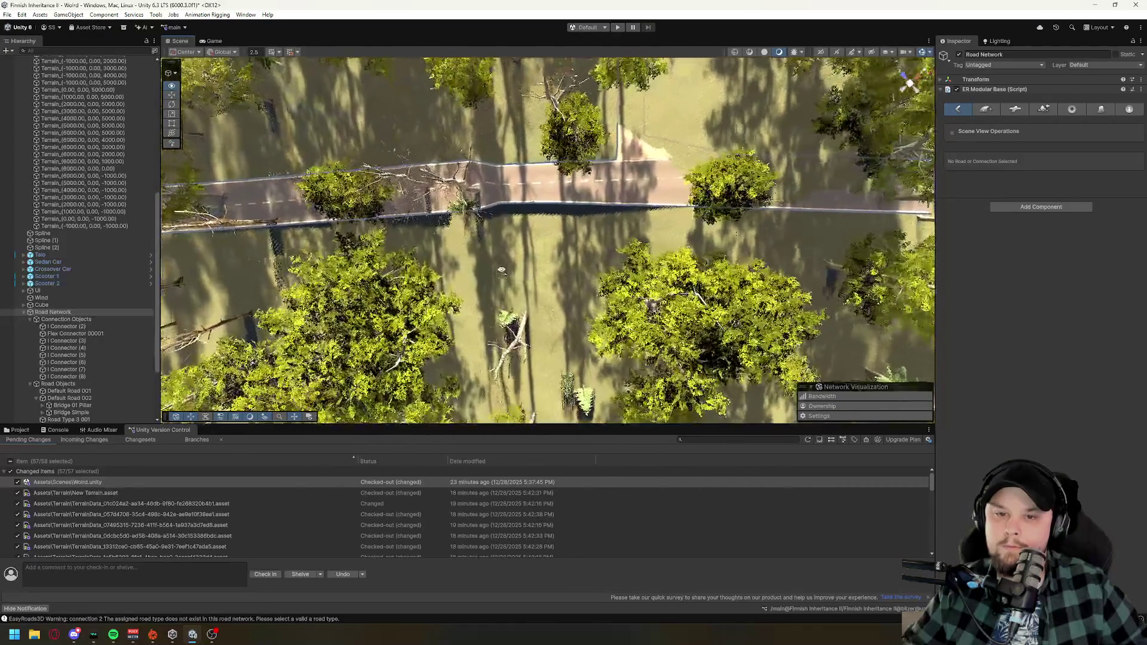